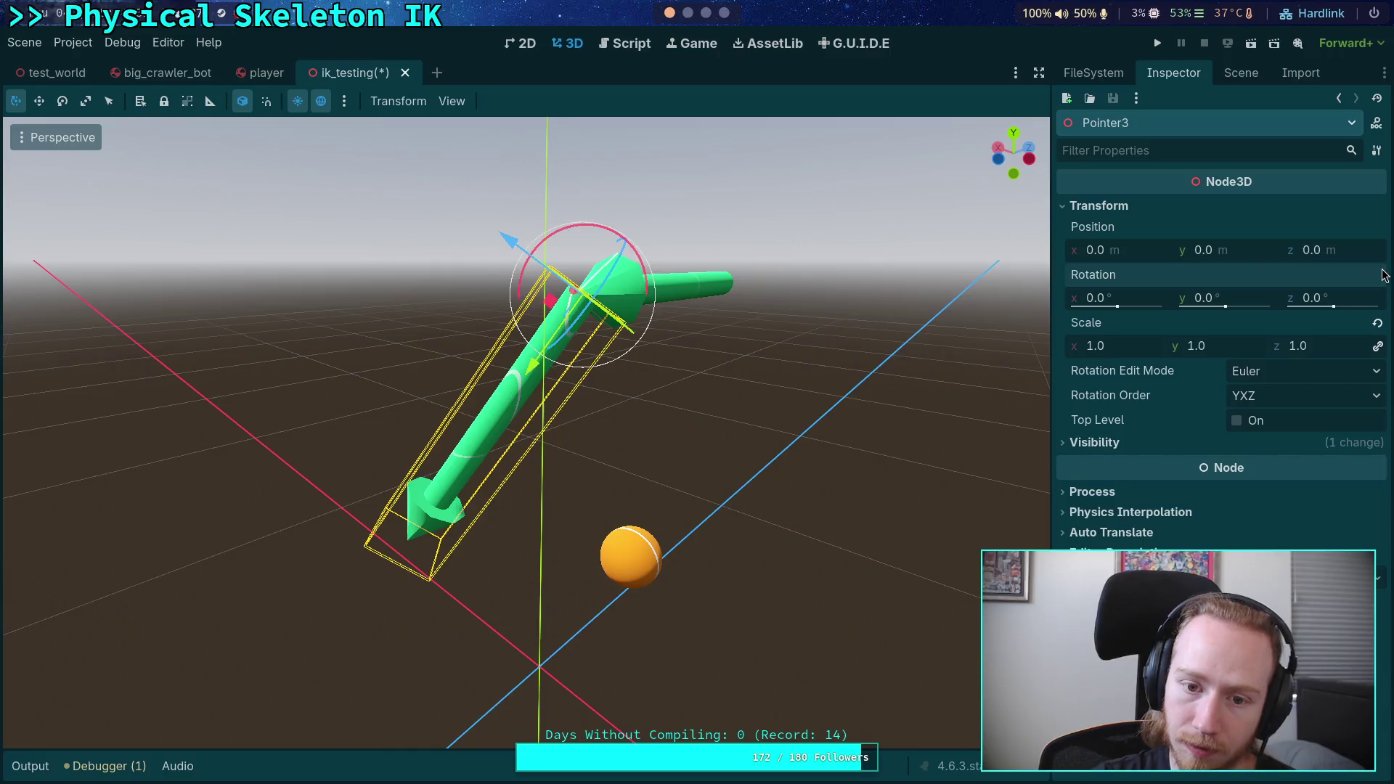
- Move Pointer3 out of Pointer2 so it sits just before Pointer4, and view its arrow
click(1240, 73)
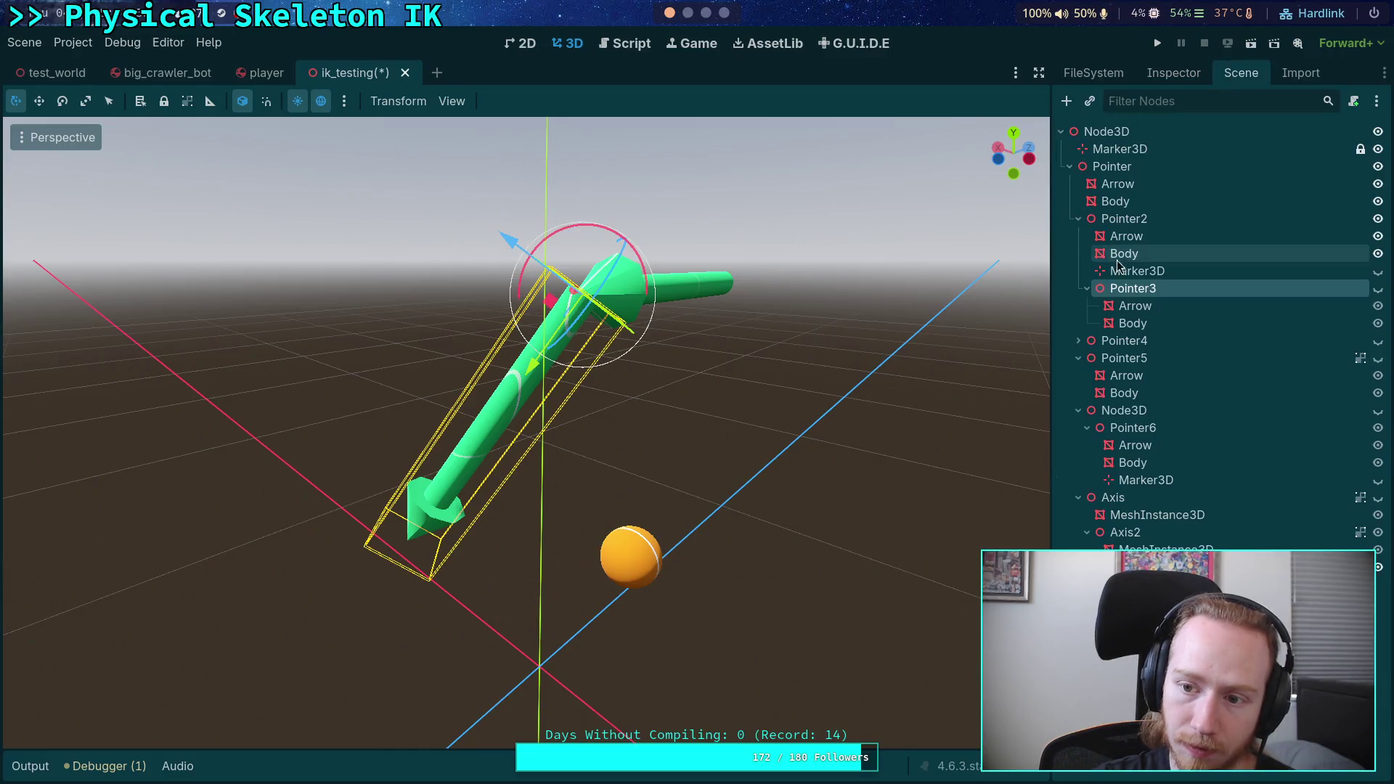
drag(1108, 294, 1118, 332)
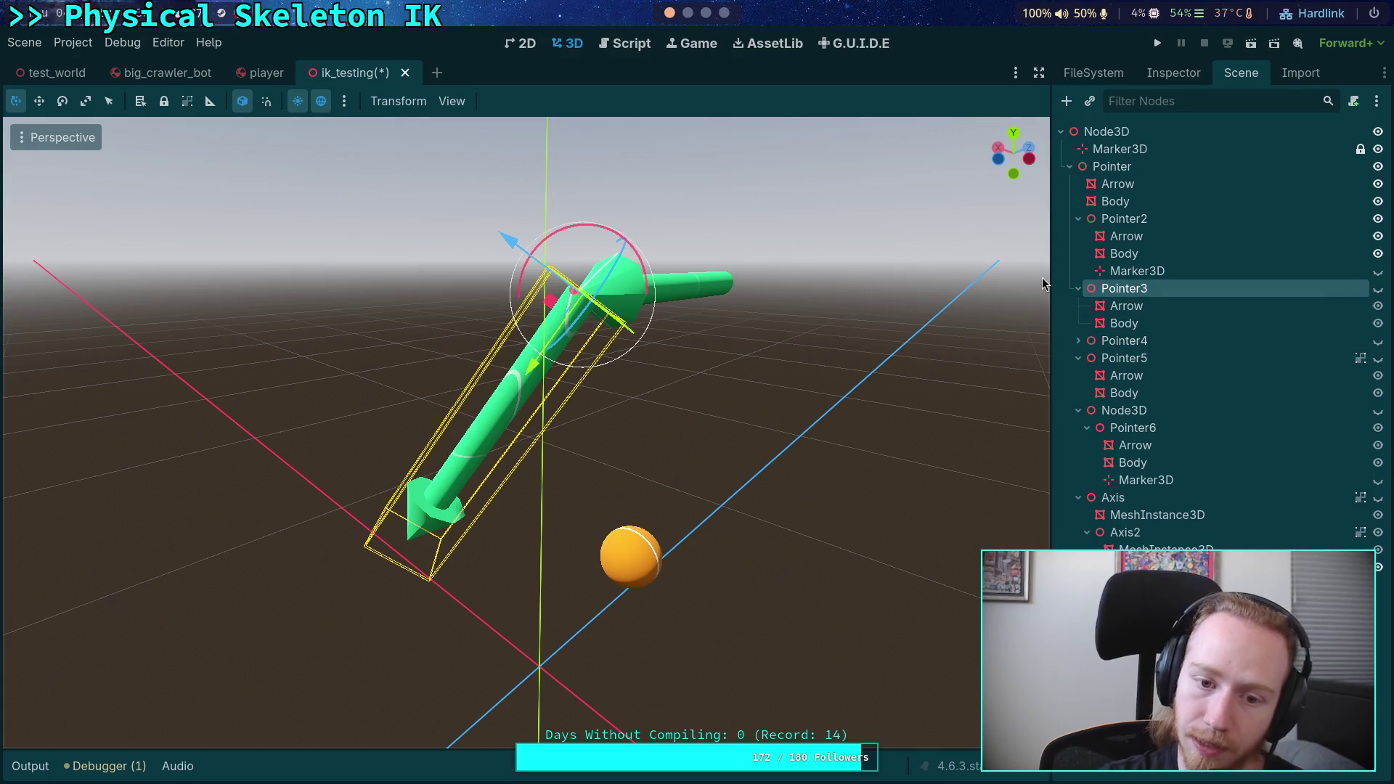
mouse_move(719, 313)
mouse_down()
mouse_move(858, 333)
mouse_move(840, 336)
mouse_move(856, 320)
mouse_move(873, 339)
mouse_up()
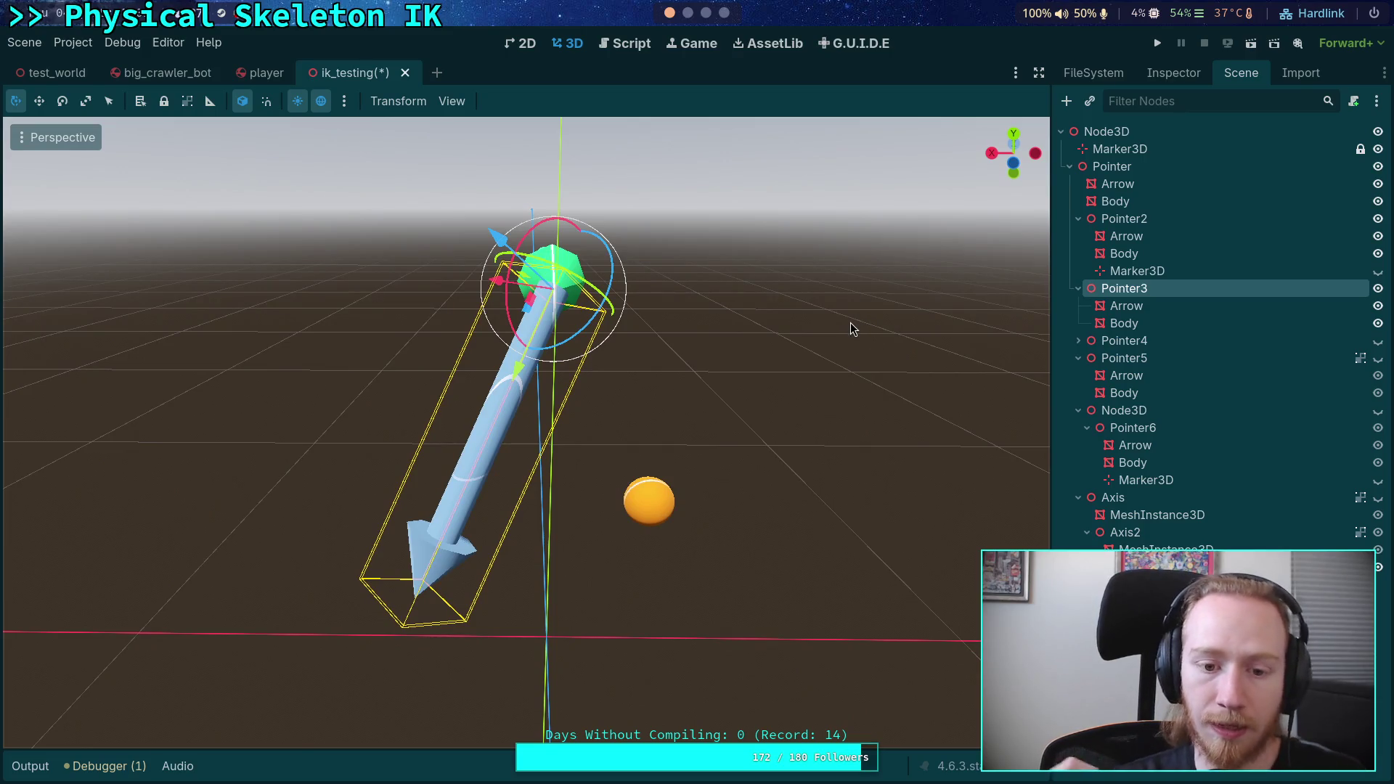
mouse_move(664, 433)
mouse_down()
mouse_move(458, 409)
mouse_move(314, 416)
mouse_move(640, 314)
mouse_up()
- Orbit around the chain's arrow and joint from several angles, then collapse the Pointer5 branch
mouse_move(577, 464)
mouse_down()
mouse_move(677, 566)
mouse_move(554, 594)
mouse_move(414, 570)
mouse_move(601, 497)
mouse_up()
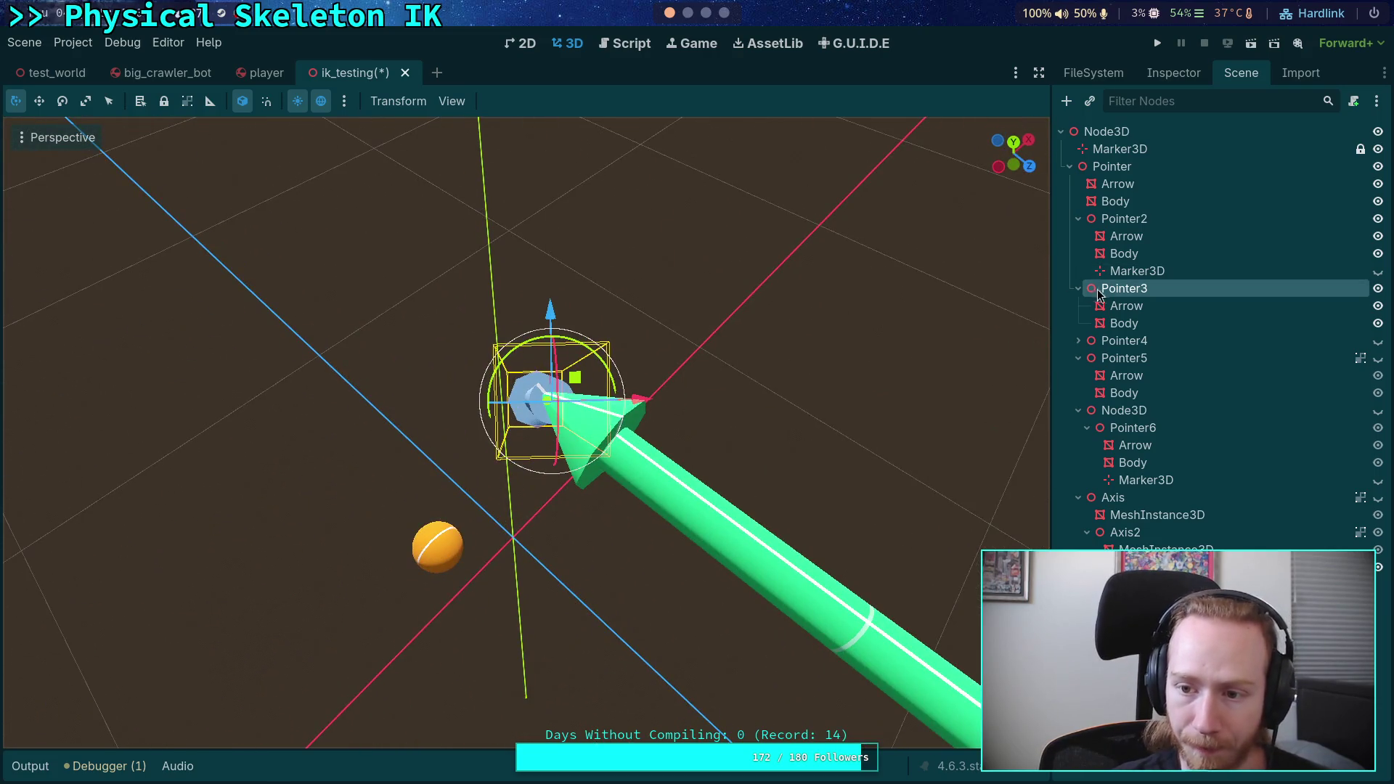
mouse_move(512, 334)
mouse_down()
mouse_move(467, 342)
mouse_move(548, 312)
mouse_move(573, 321)
mouse_move(551, 316)
mouse_move(641, 305)
mouse_up()
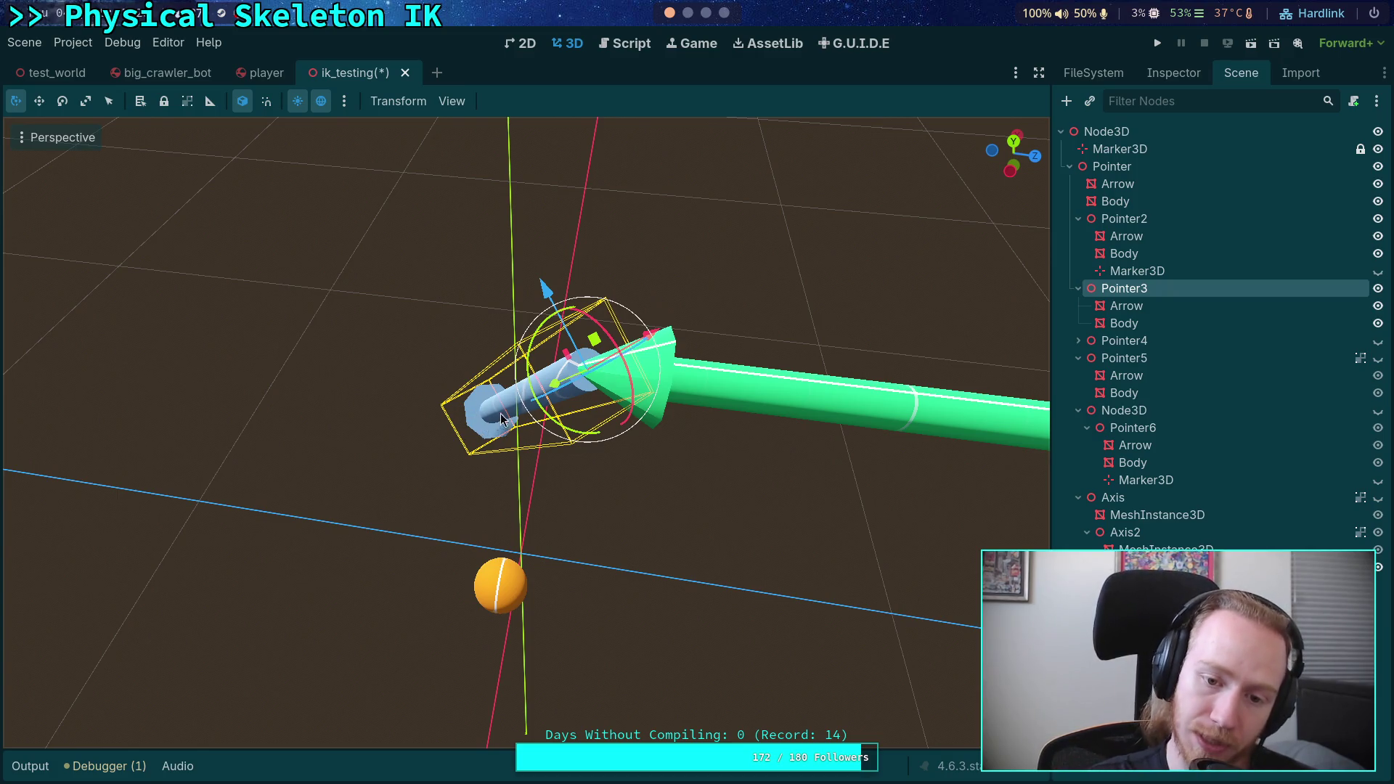
mouse_move(543, 572)
mouse_down()
mouse_move(734, 578)
mouse_move(801, 547)
mouse_up()
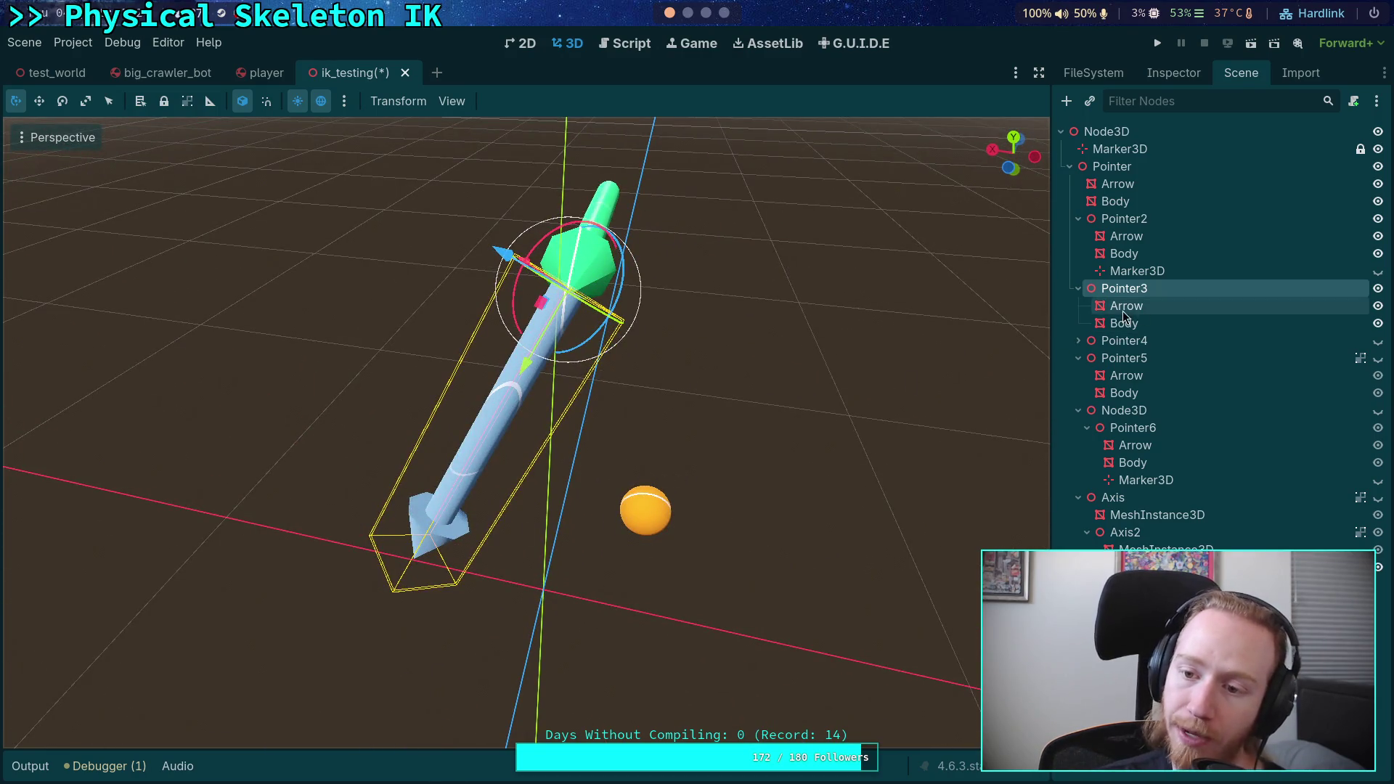
mouse_move(655, 347)
mouse_down()
mouse_move(725, 229)
mouse_move(633, 299)
mouse_up()
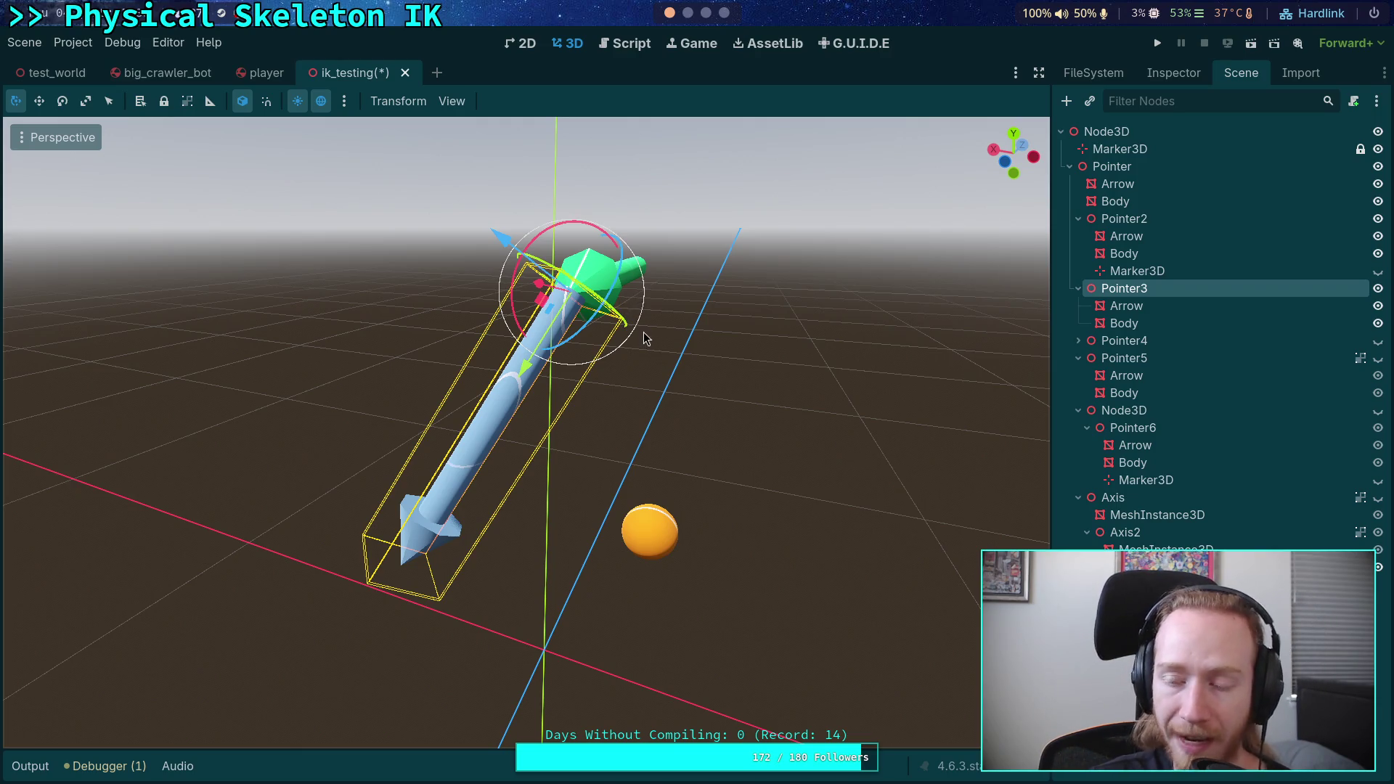
mouse_move(690, 344)
mouse_down()
mouse_move(625, 383)
mouse_move(603, 419)
mouse_up()
click(1078, 358)
- Collapse the Node3D and Axis branches, reselect Pointer3, and view the chain from lower down
click(1078, 376)
click(1078, 393)
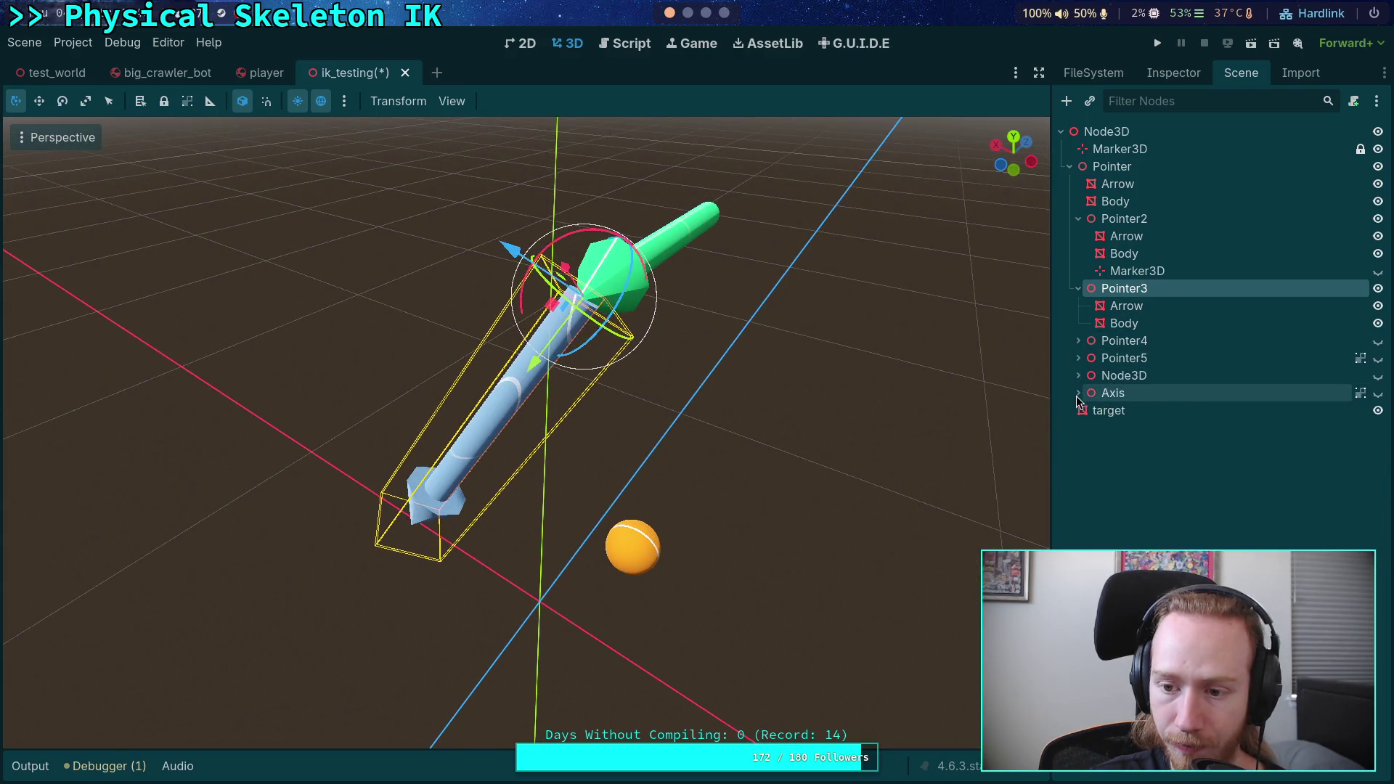
click(1126, 307)
click(1119, 291)
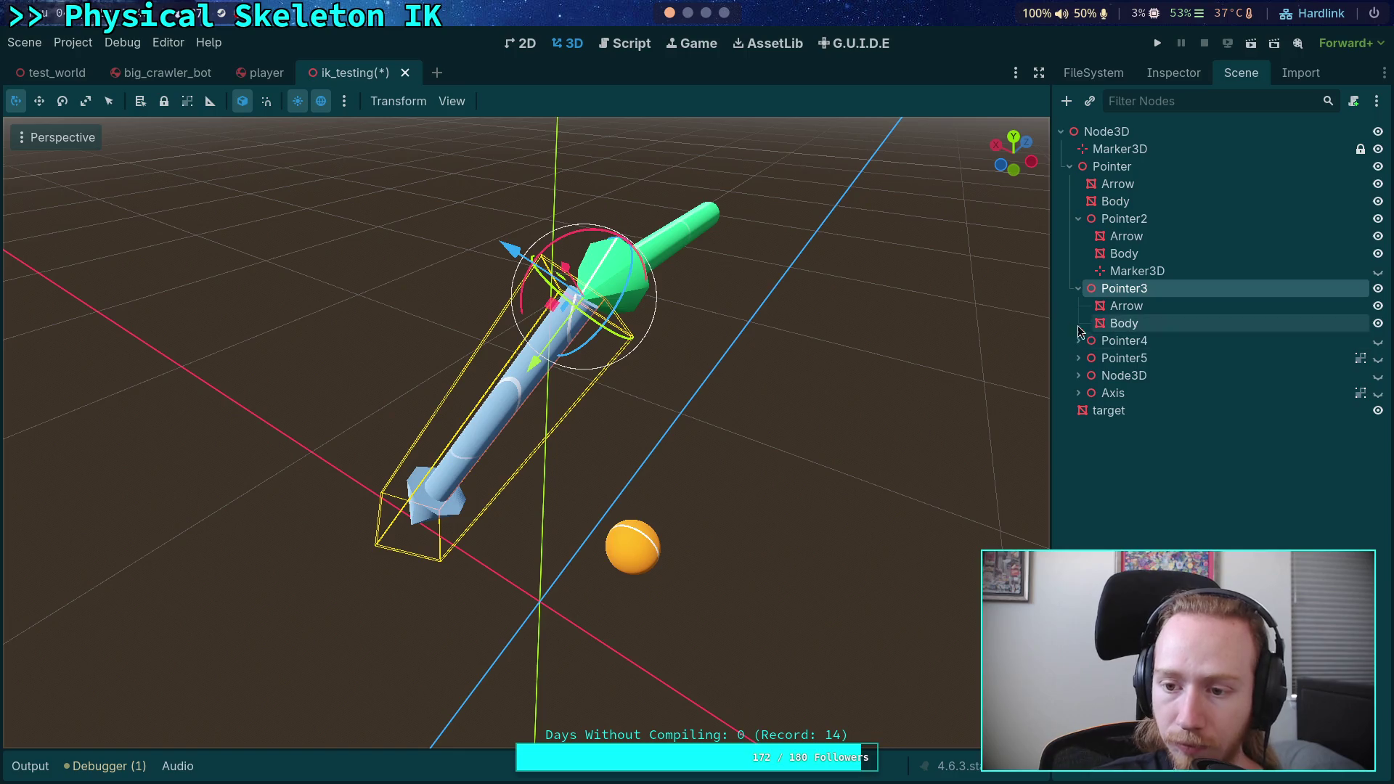
drag(599, 351, 420, 292)
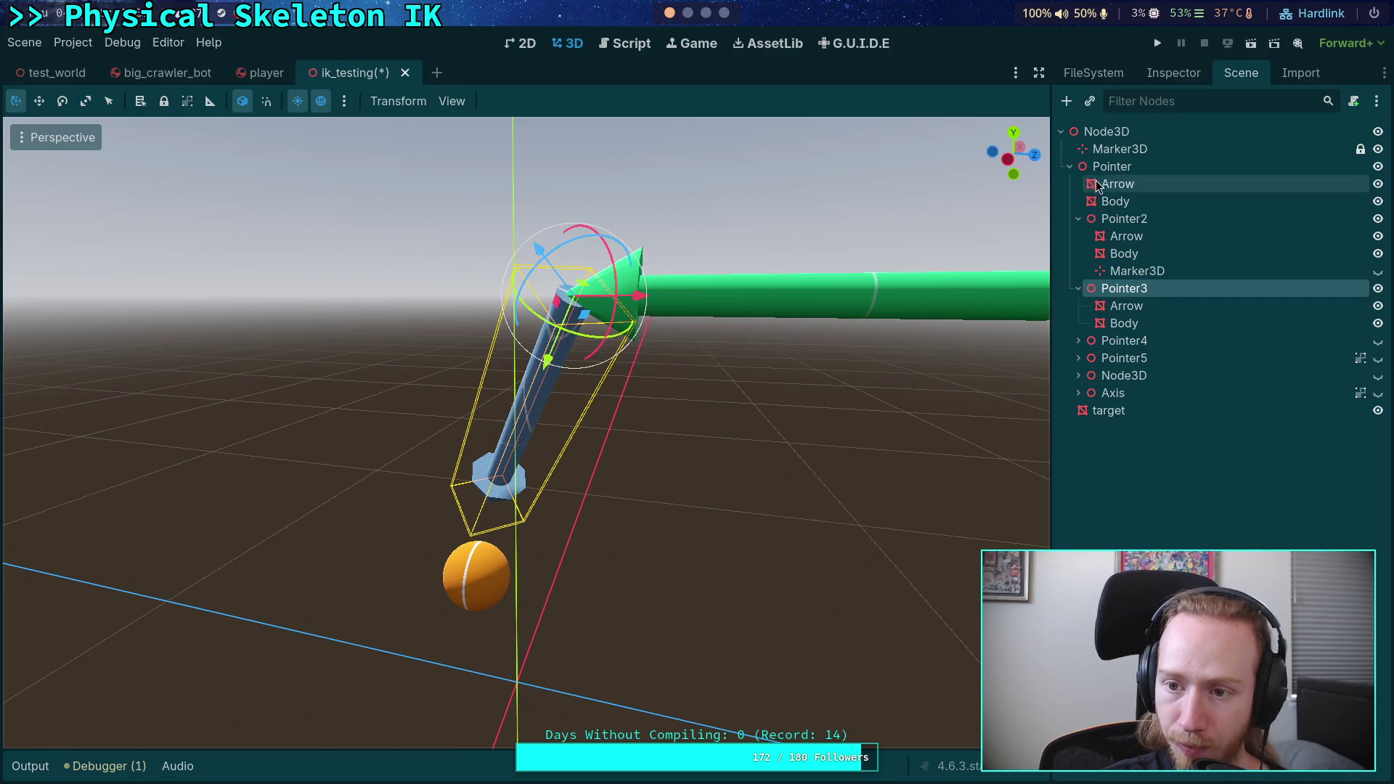
right_click(1105, 133)
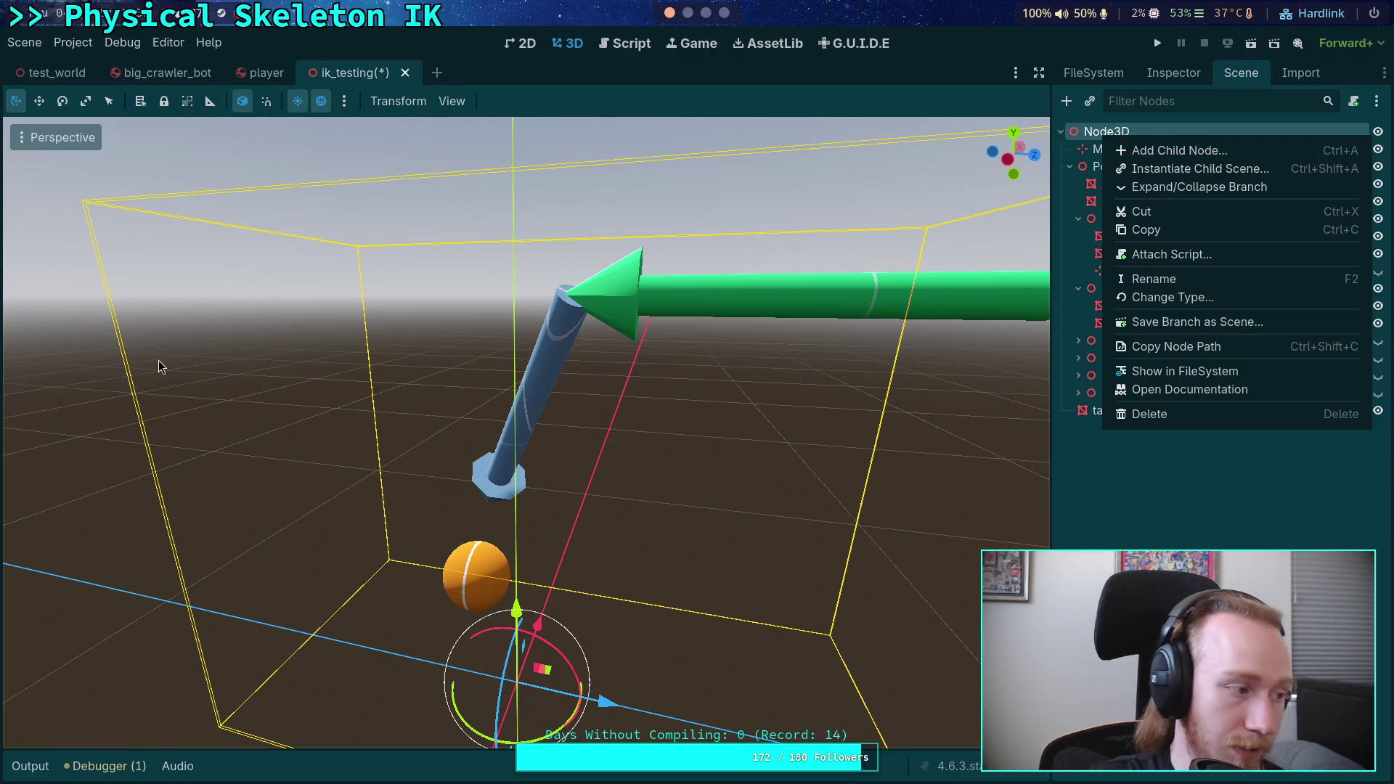
key(Escape)
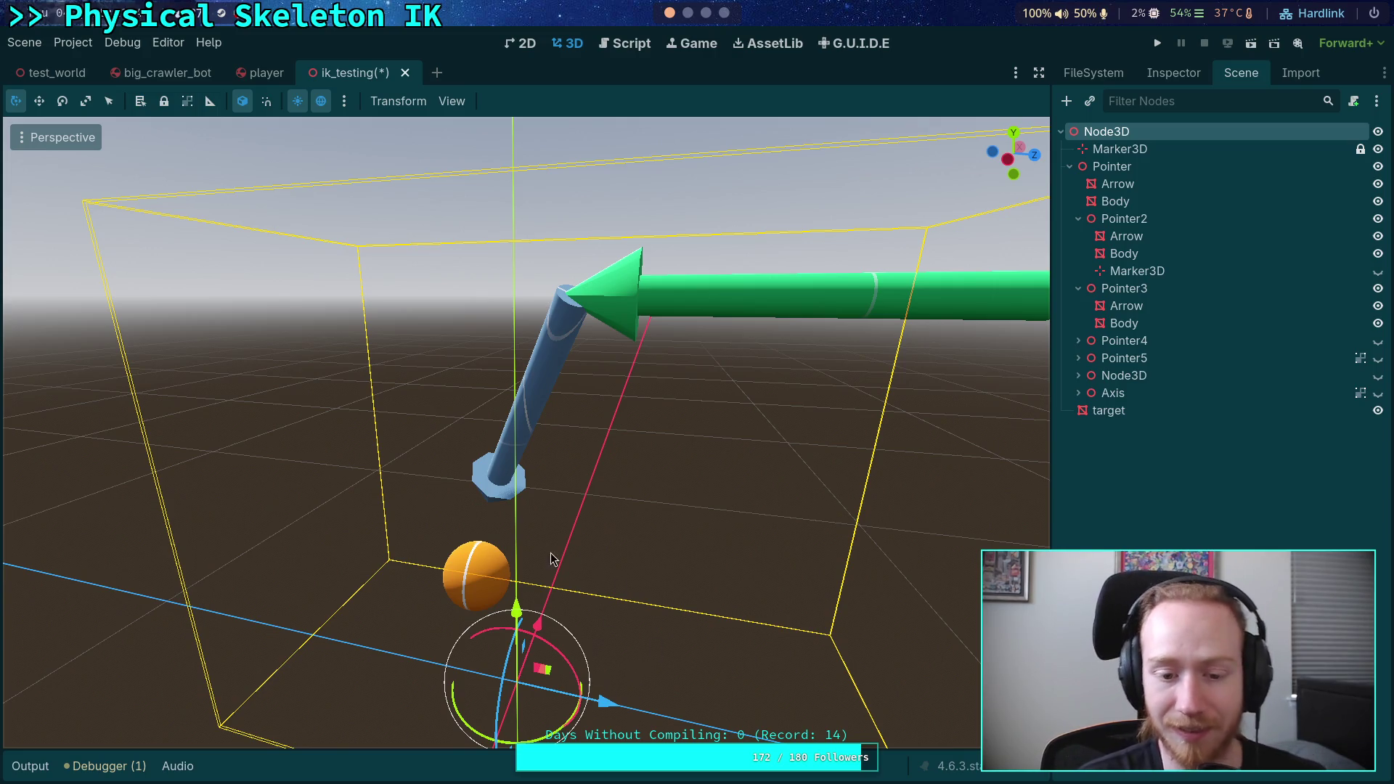
- Select Pointer3's Arrow cone mesh and show its properties in the Inspector
mouse_move(526, 552)
mouse_down()
mouse_move(707, 485)
mouse_move(809, 476)
mouse_up()
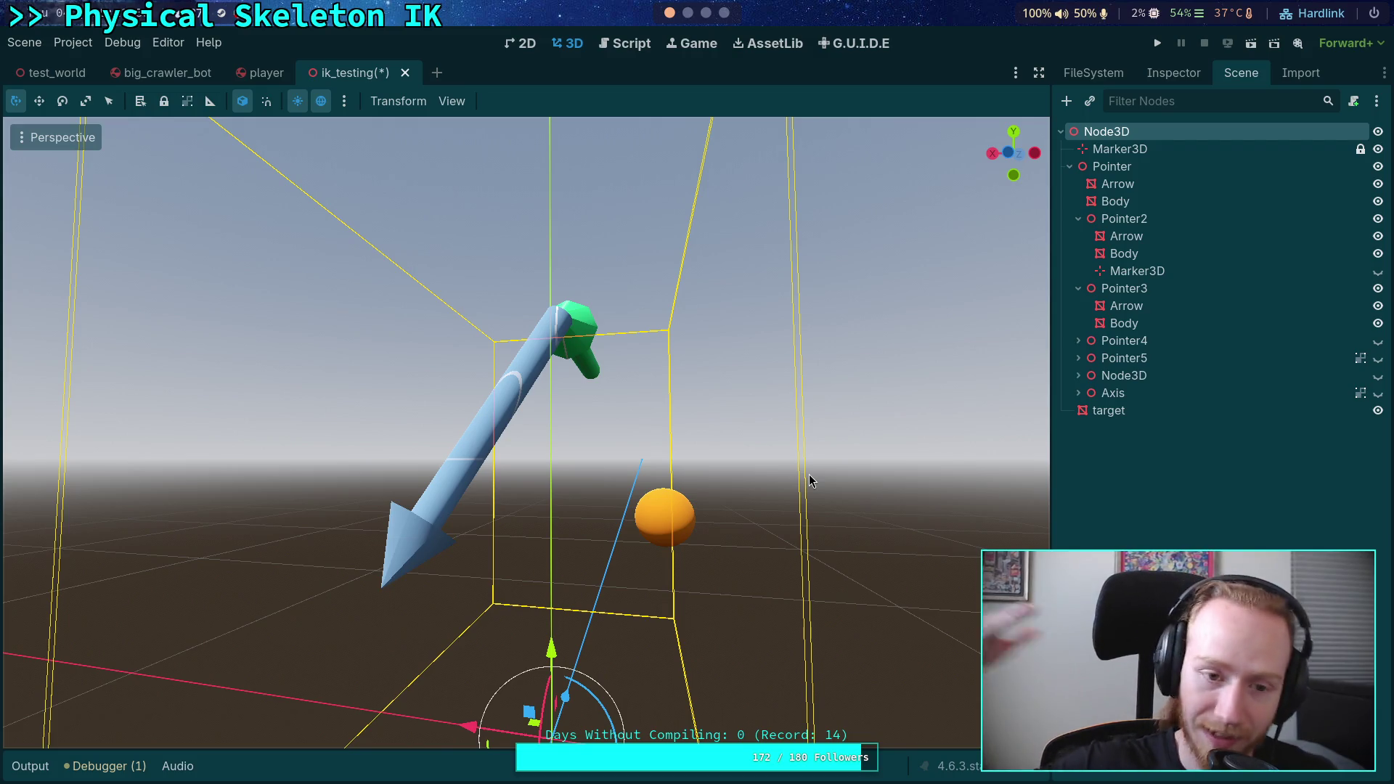
mouse_move(472, 485)
mouse_down()
mouse_move(646, 443)
mouse_move(704, 419)
mouse_move(729, 383)
mouse_up()
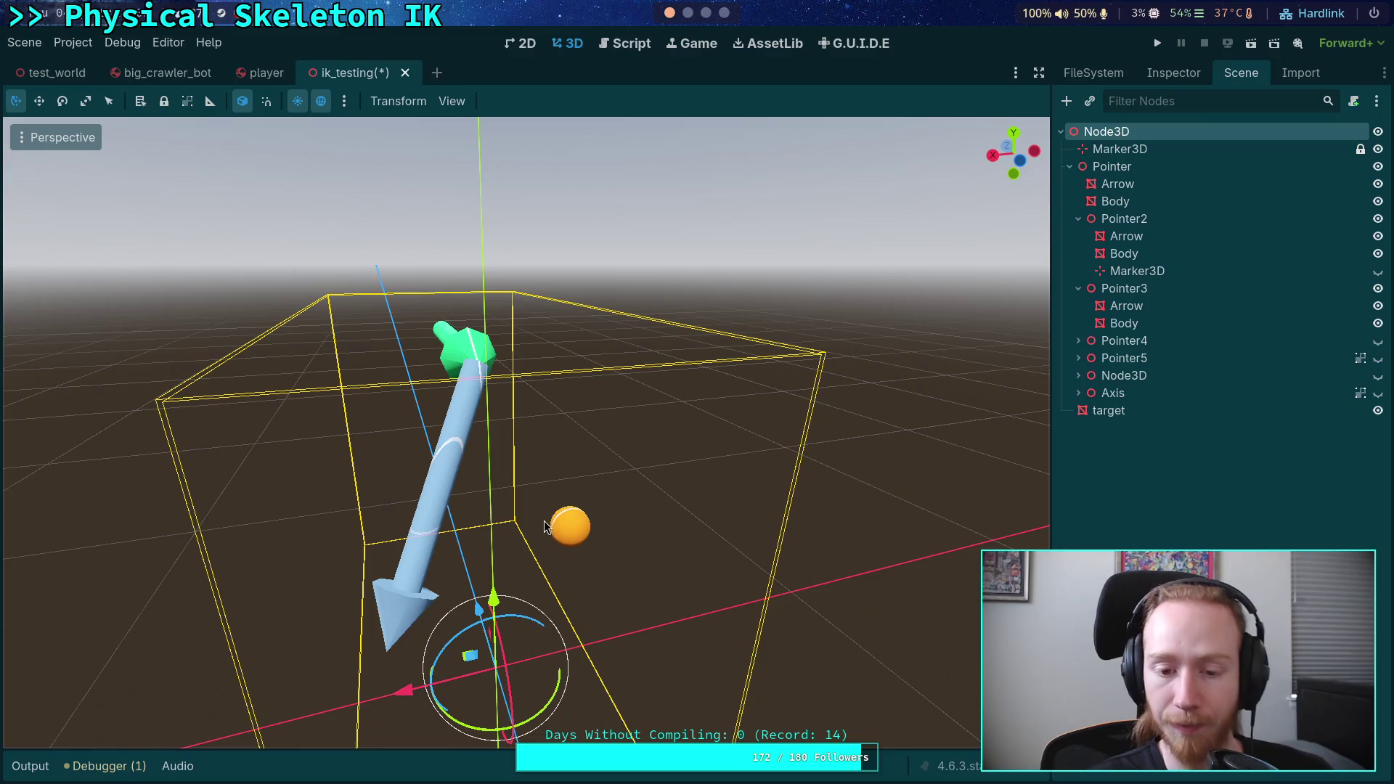
click(1124, 288)
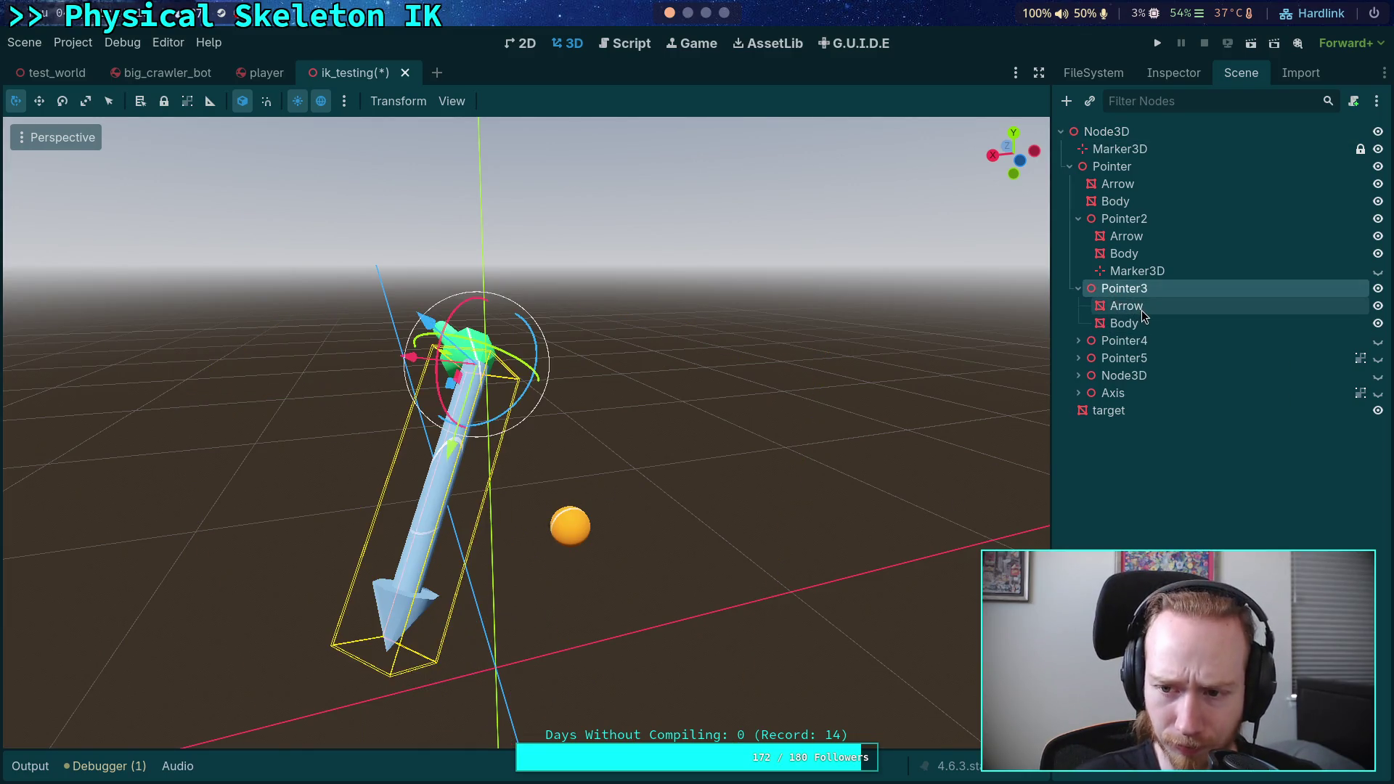
drag(653, 363, 719, 341)
scroll(527, 432, down, 5)
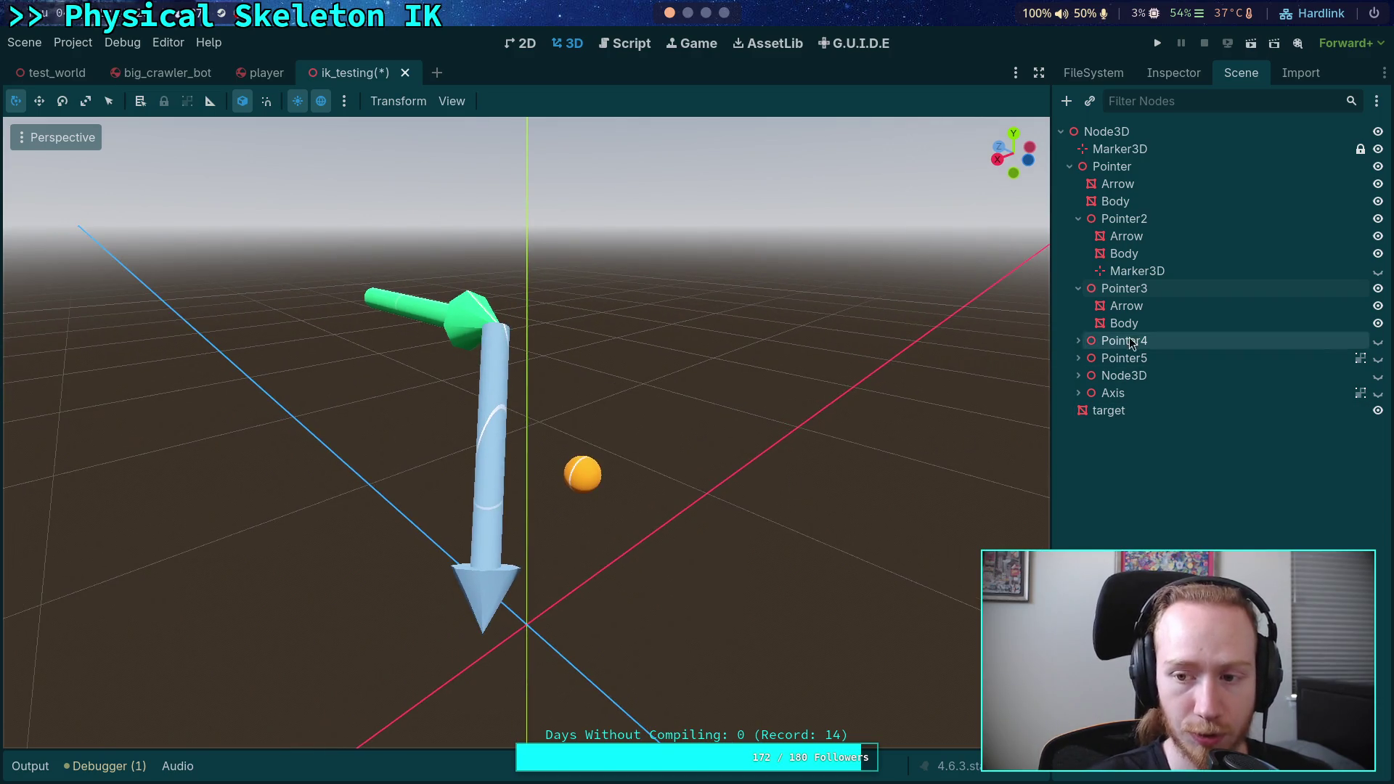
click(1132, 305)
click(1173, 73)
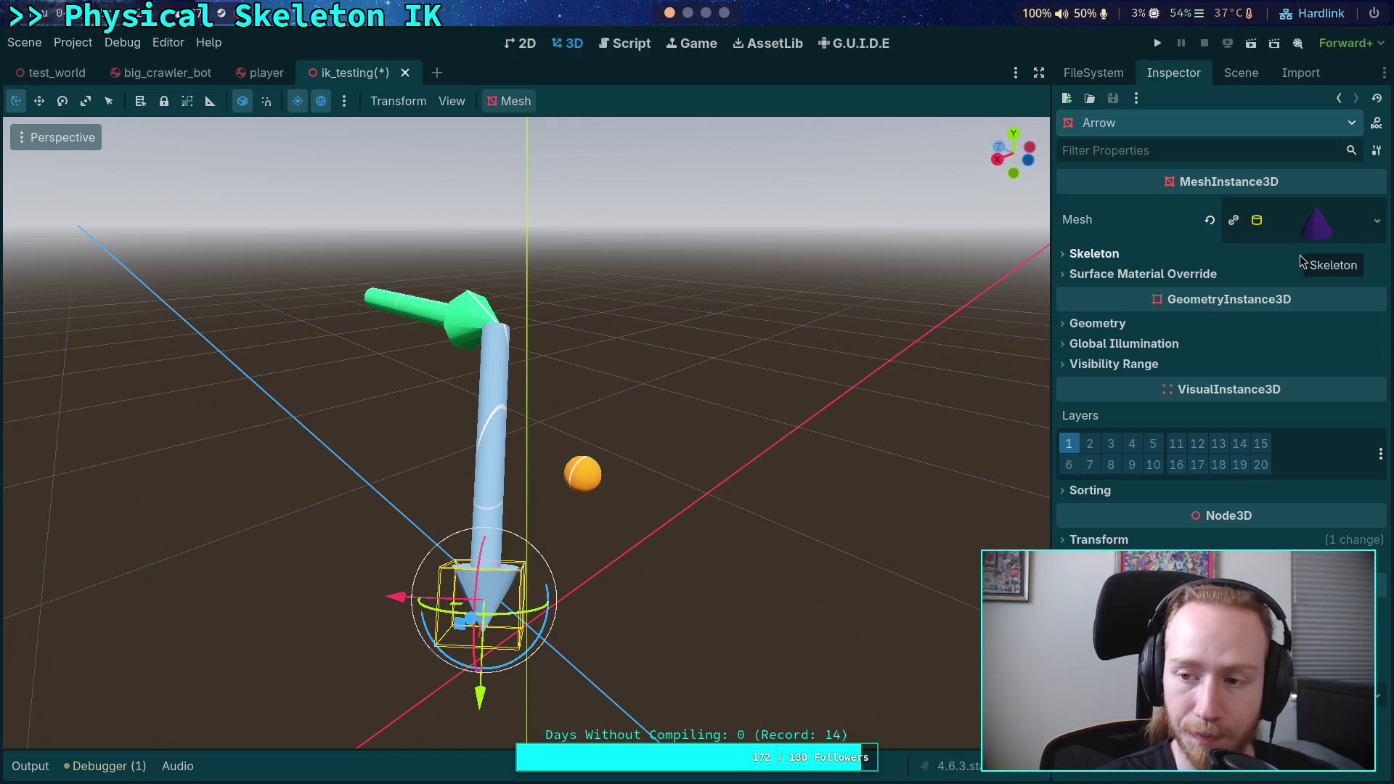
- Swap the Arrow's cone mesh for a new SphereMesh, trying radius 0.02 and height 0.05
click(1318, 231)
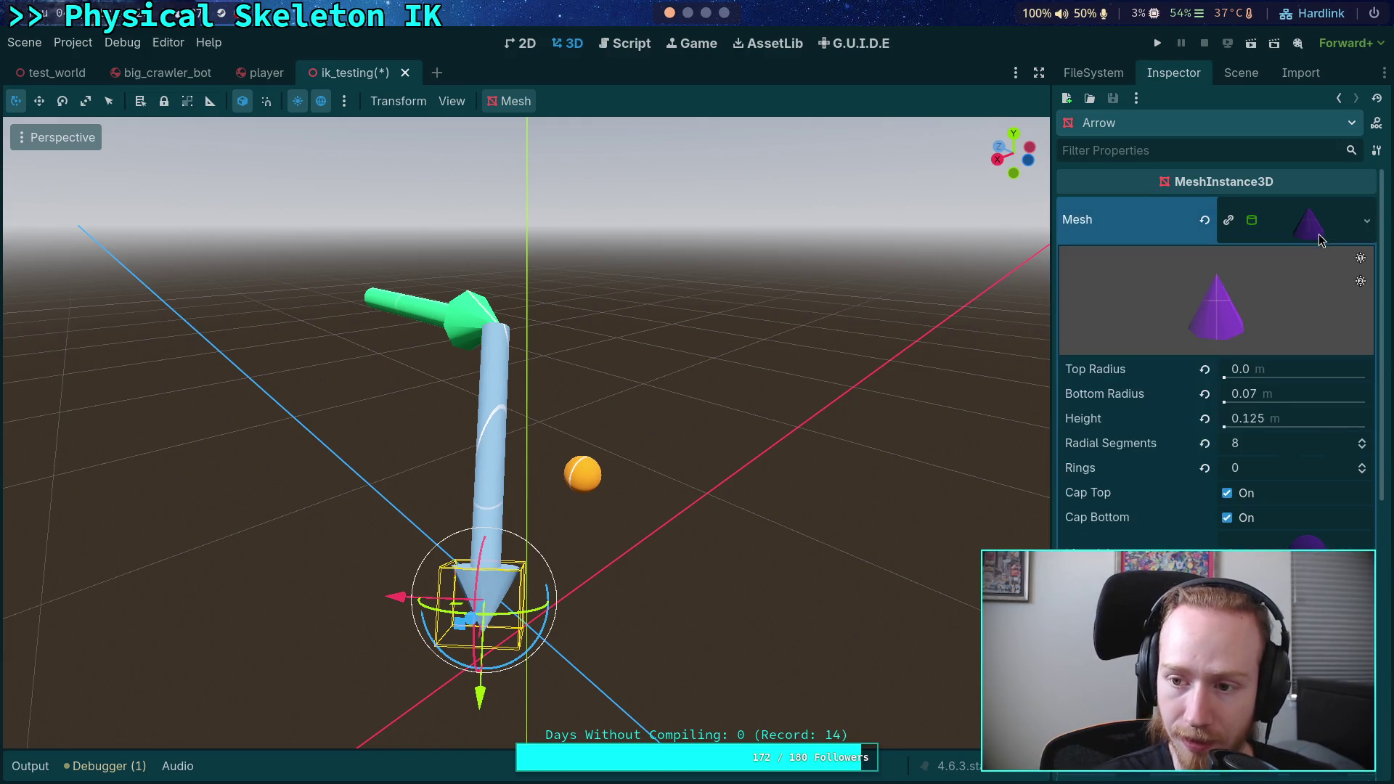
click(1367, 221)
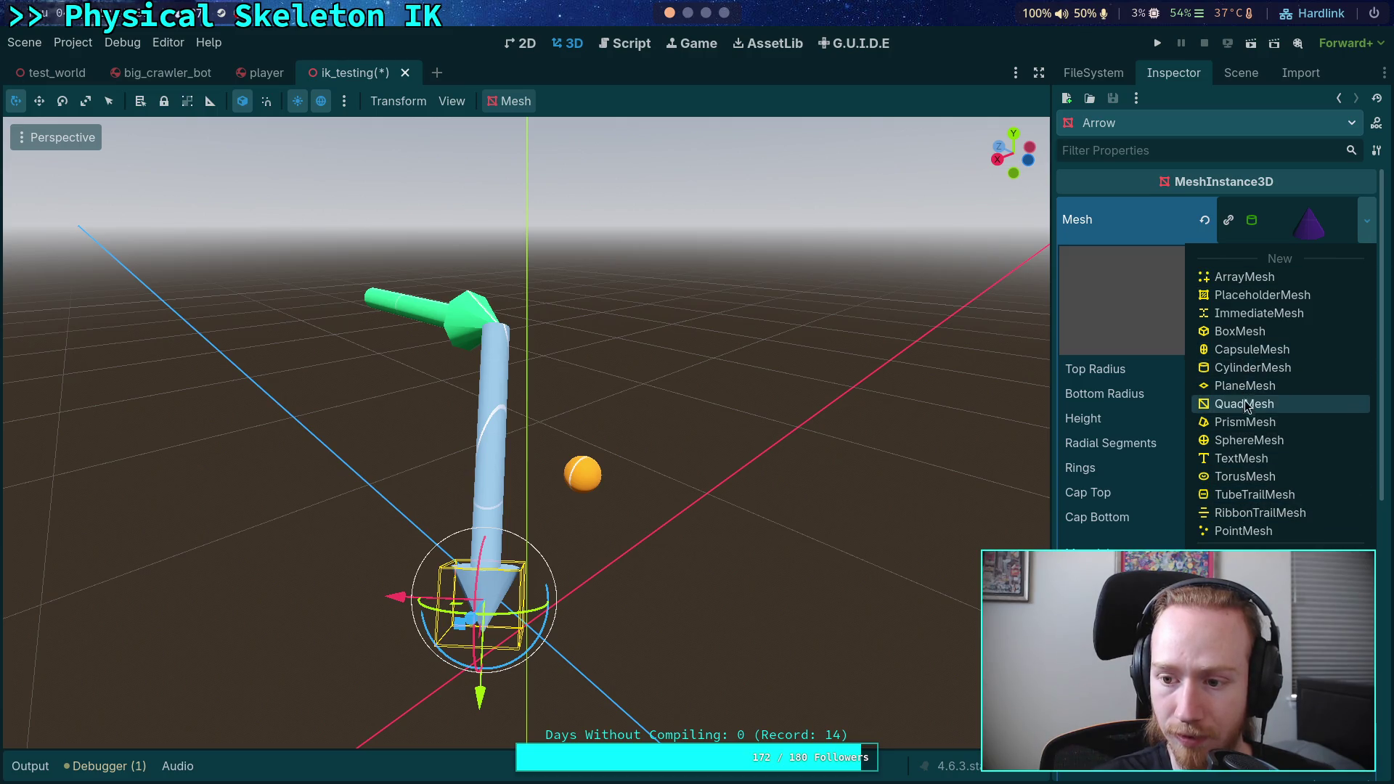
click(1244, 441)
click(1307, 371)
text(0.02)
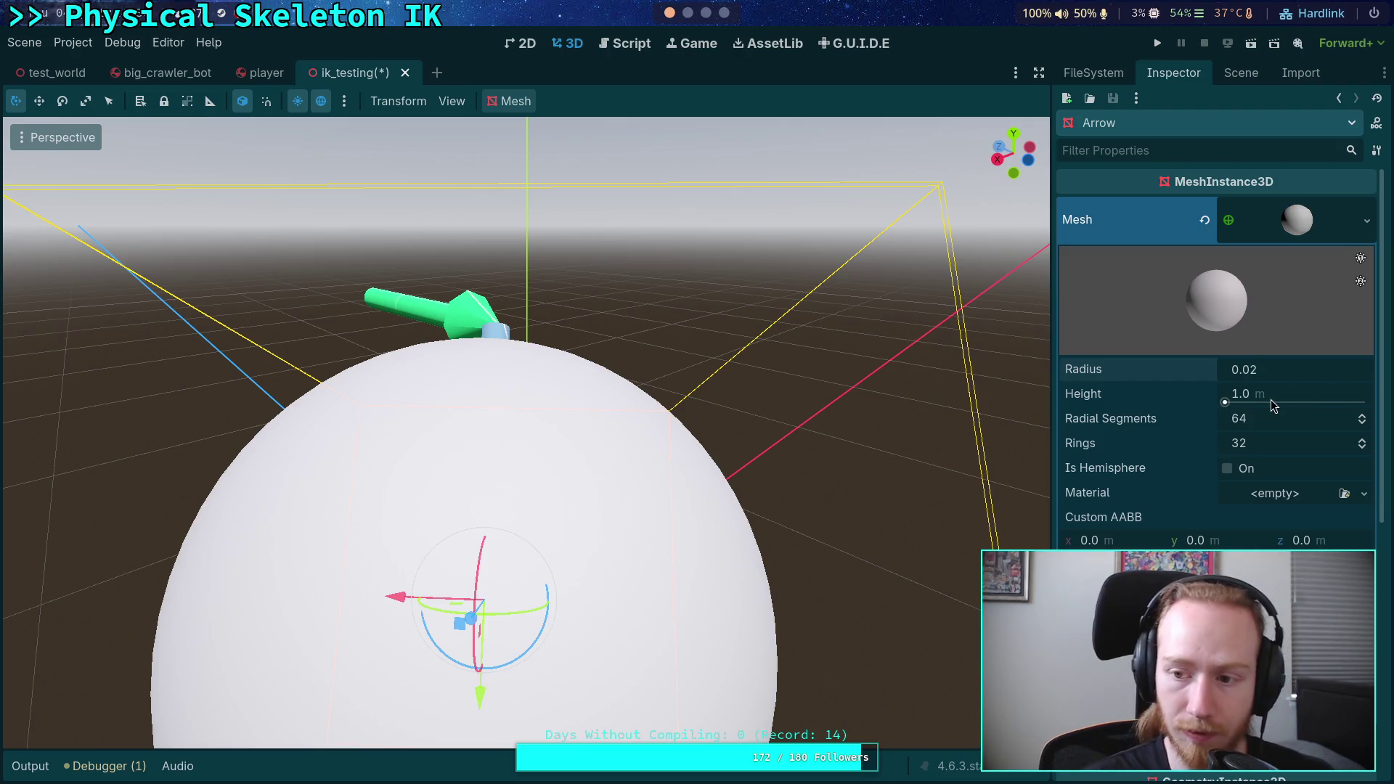
click(1272, 398)
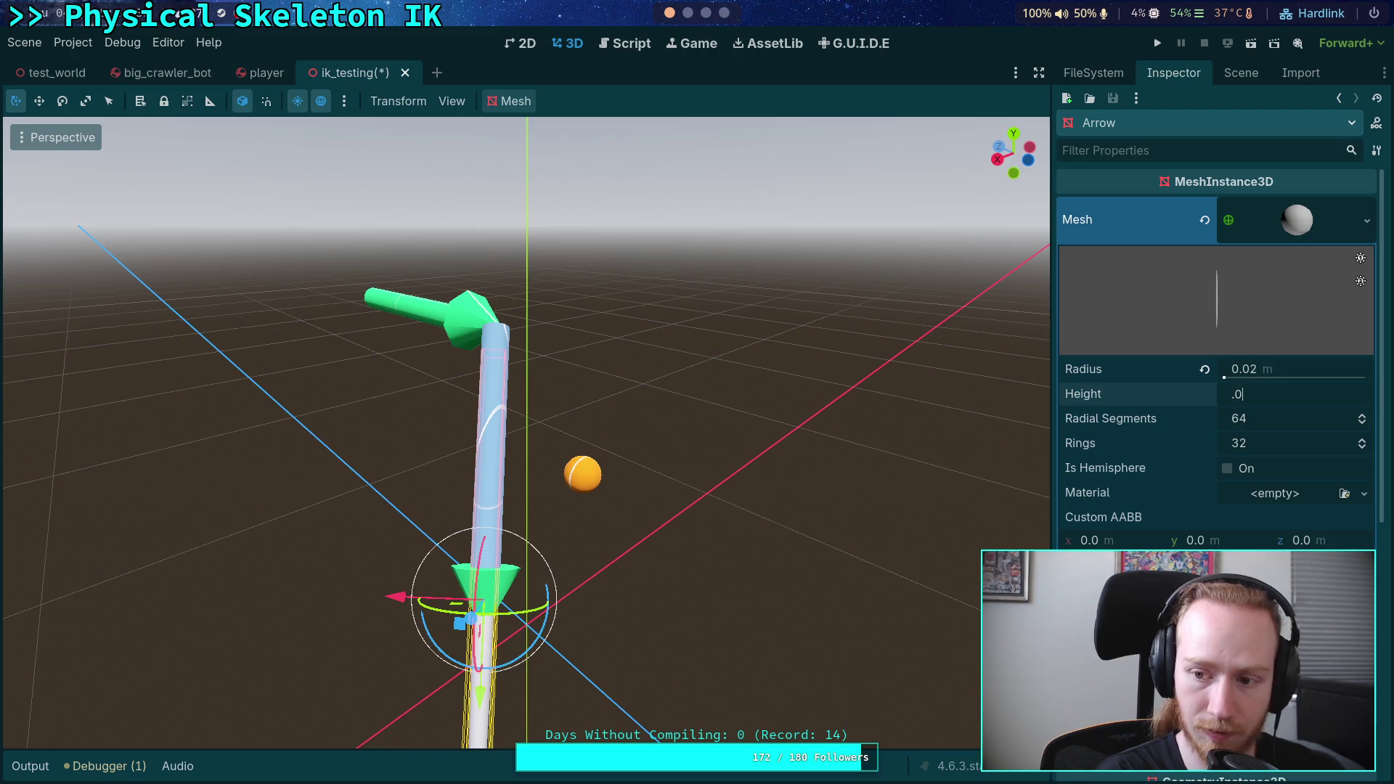
text(4)
text(0.04)
key(Return)
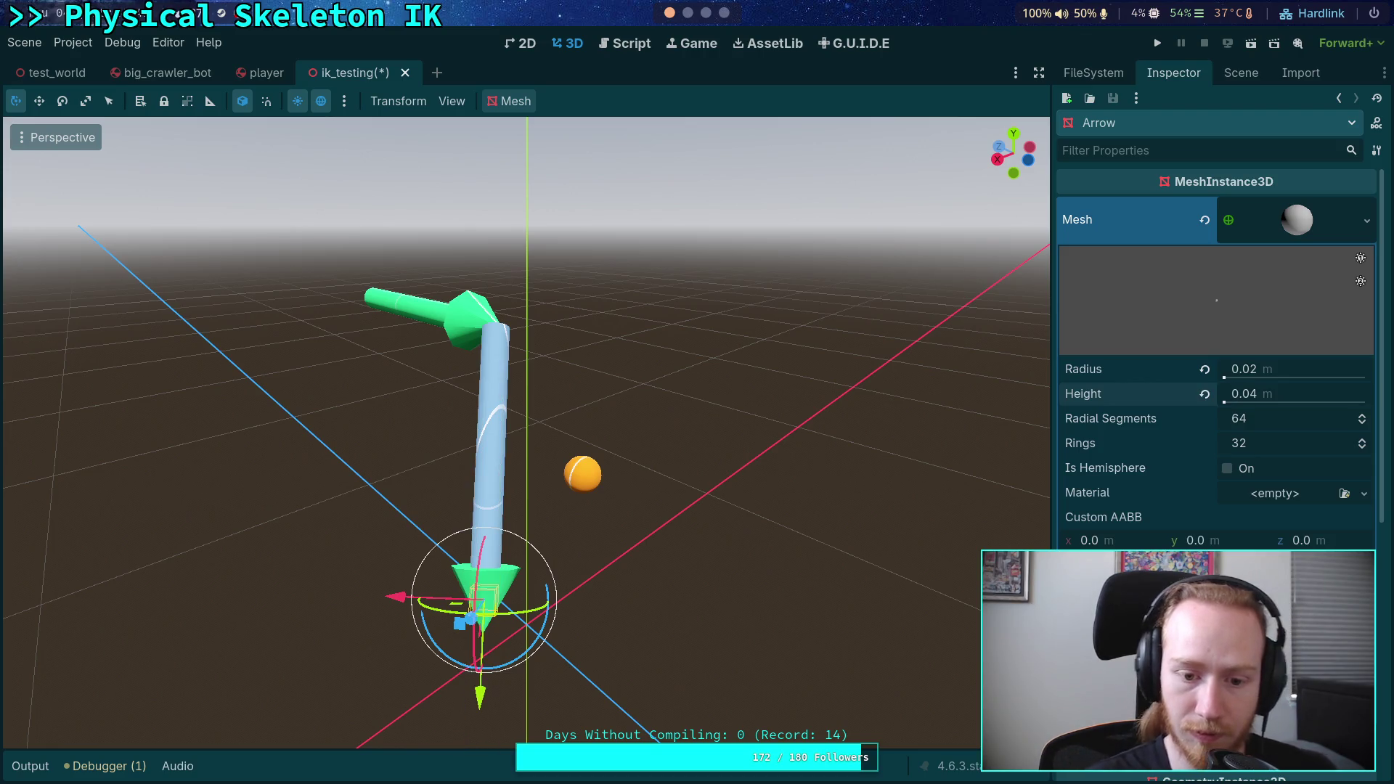
click(1285, 393)
text(0.05)
key(Return)
- Enlarge the sphere through radius 0.025 and 0.03 with height 0.06
click(1289, 370)
text(0.025)
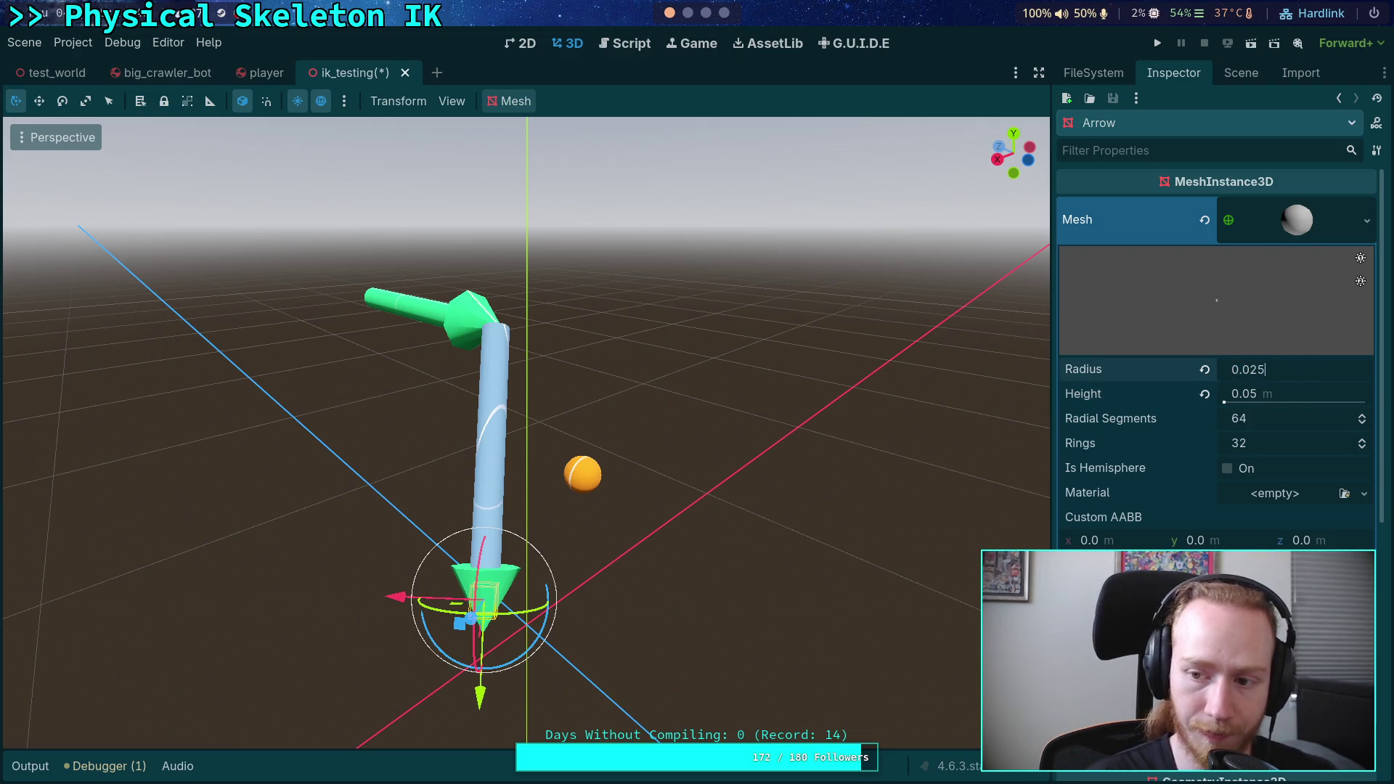
key(Return)
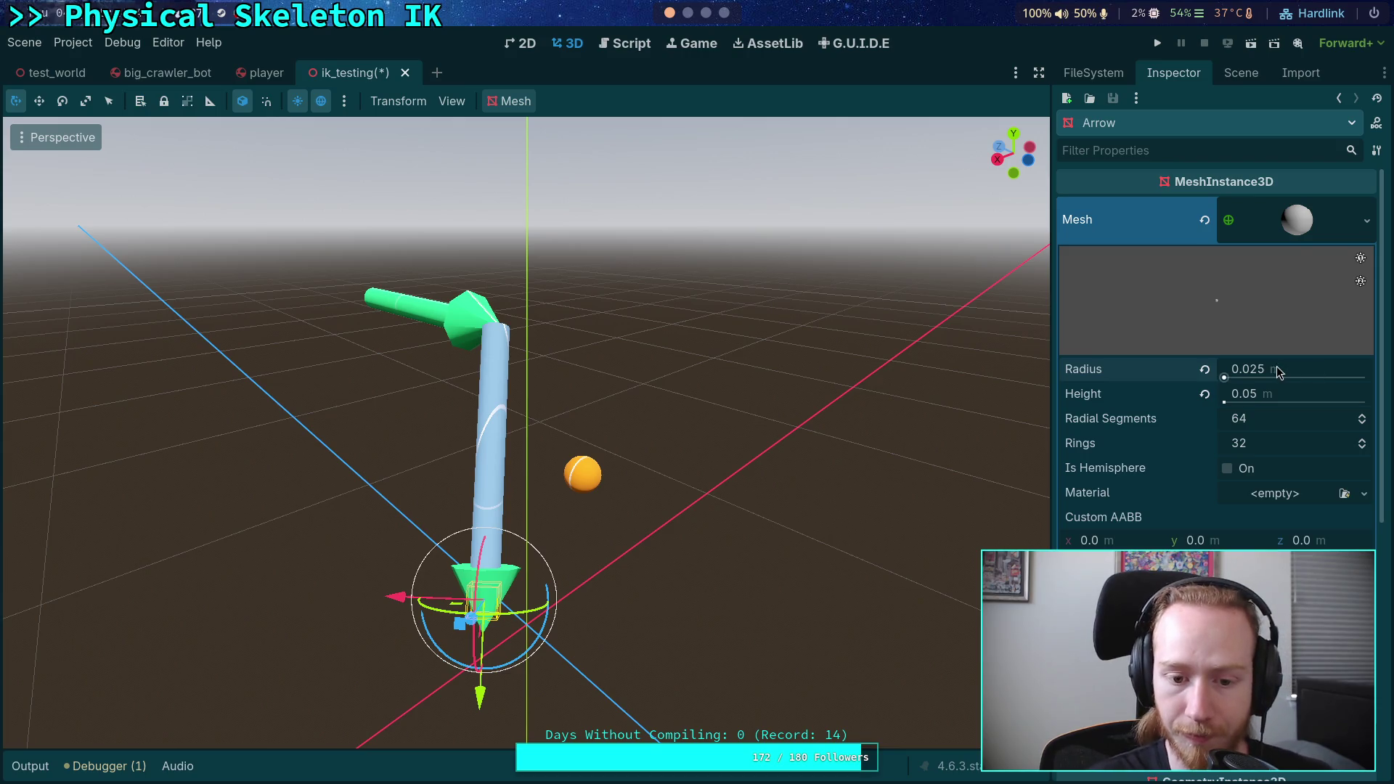
click(1305, 394)
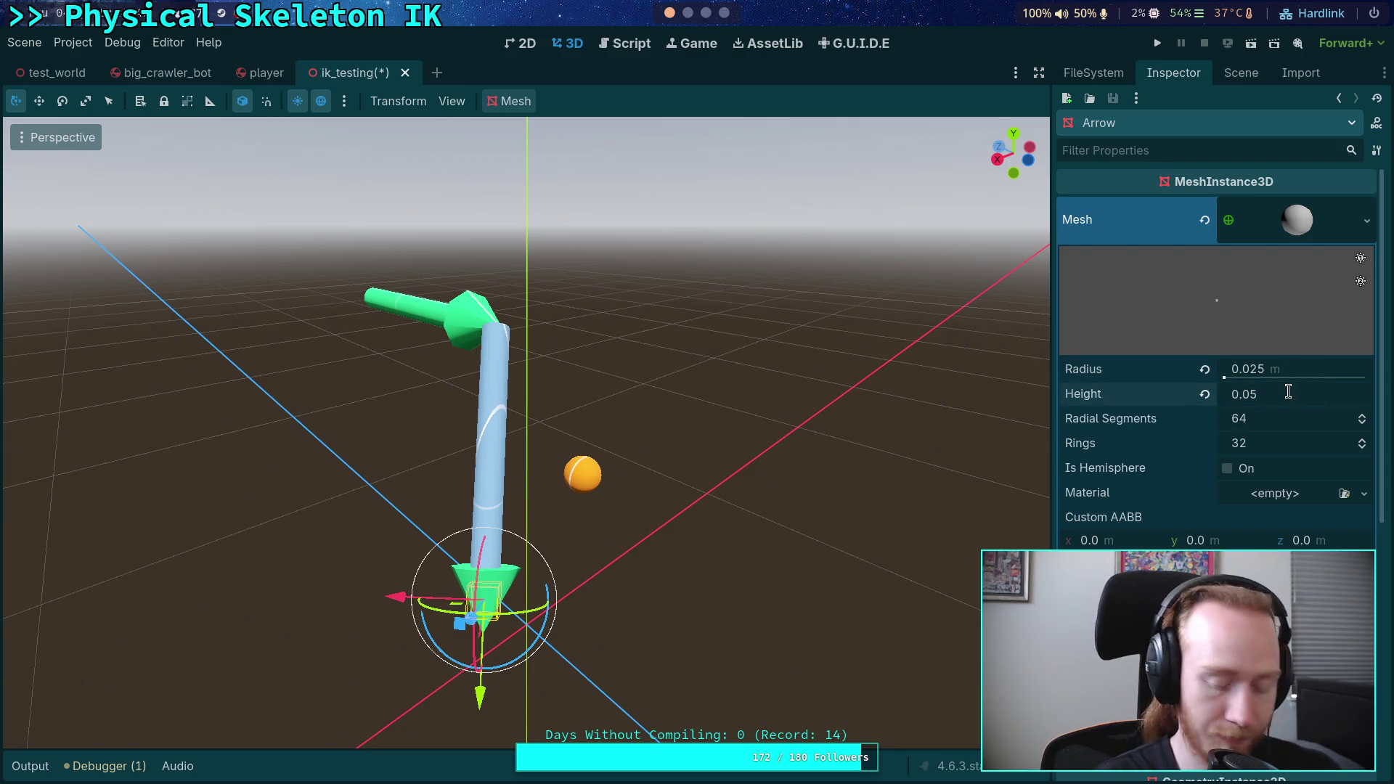
text(6)
key(Return)
click(1278, 368)
text(0.03)
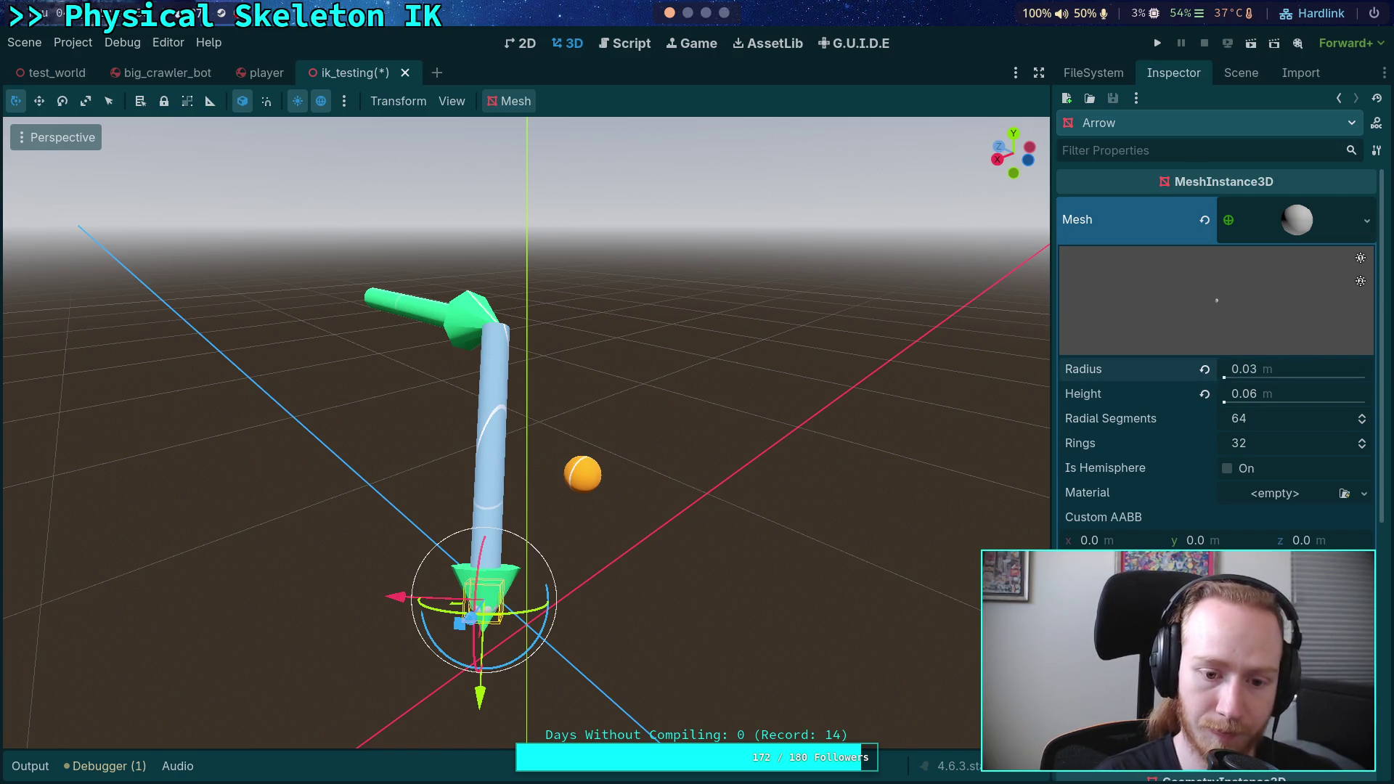
key(Return)
- Settle the sphere at radius 0.04 m and height 0.08 m
key(BackSpace)
text(4)
key(Return)
click(1288, 394)
key(BackSpace)
key(BackSpace)
text(8)
key(BackSpace)
text(08)
key(Return)
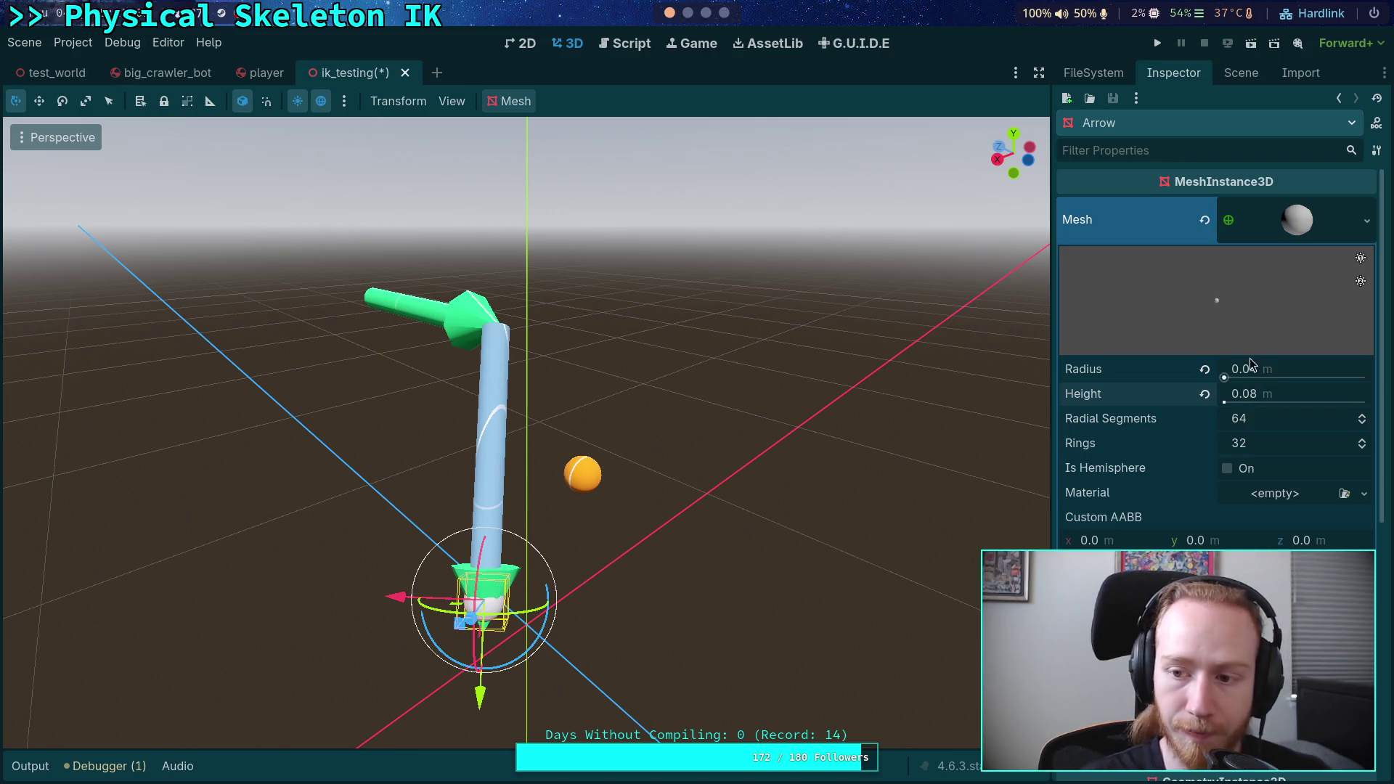
- Apply the orange grid material to the Arrow sphere, then remove it
click(1344, 494)
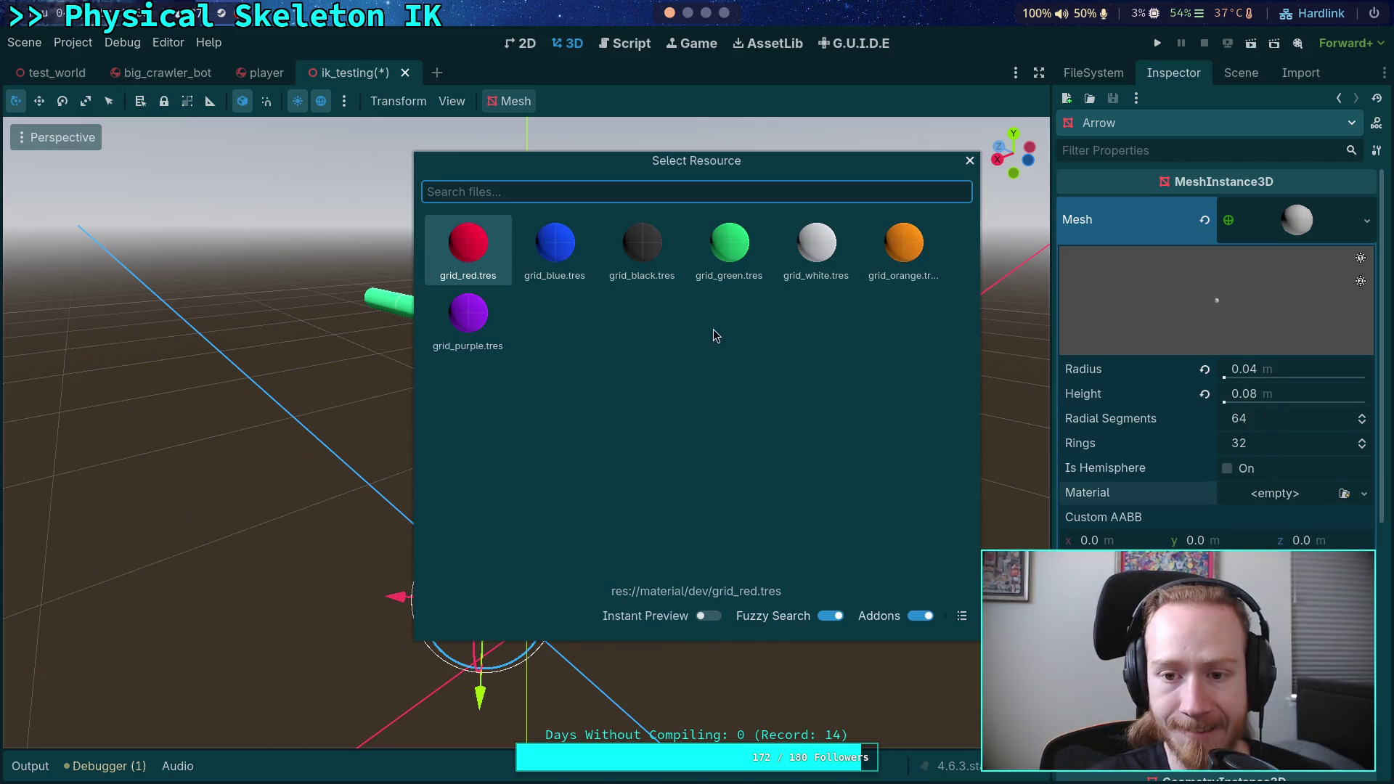
click(873, 263)
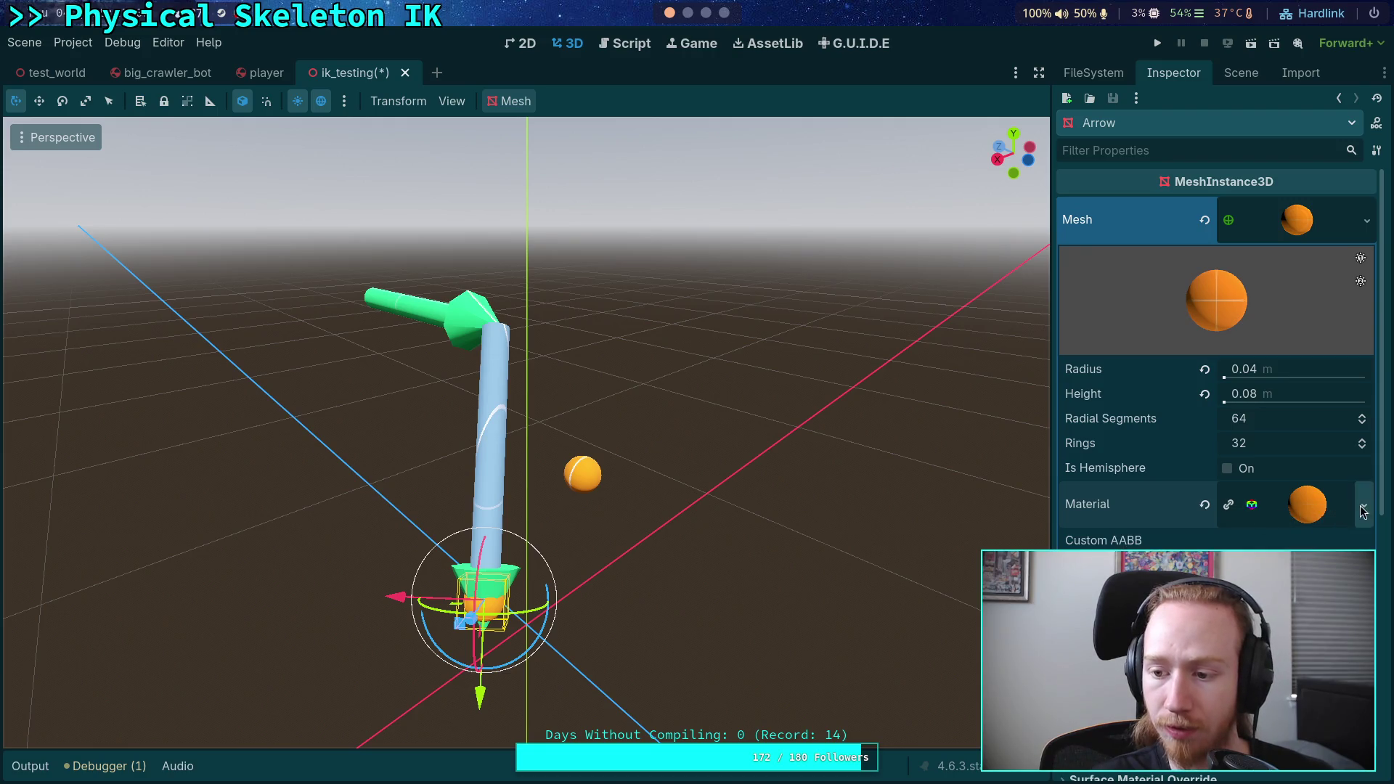
click(1204, 504)
- Try grid_green.tres on the sphere, clear it, and dismiss the material picker
click(1345, 495)
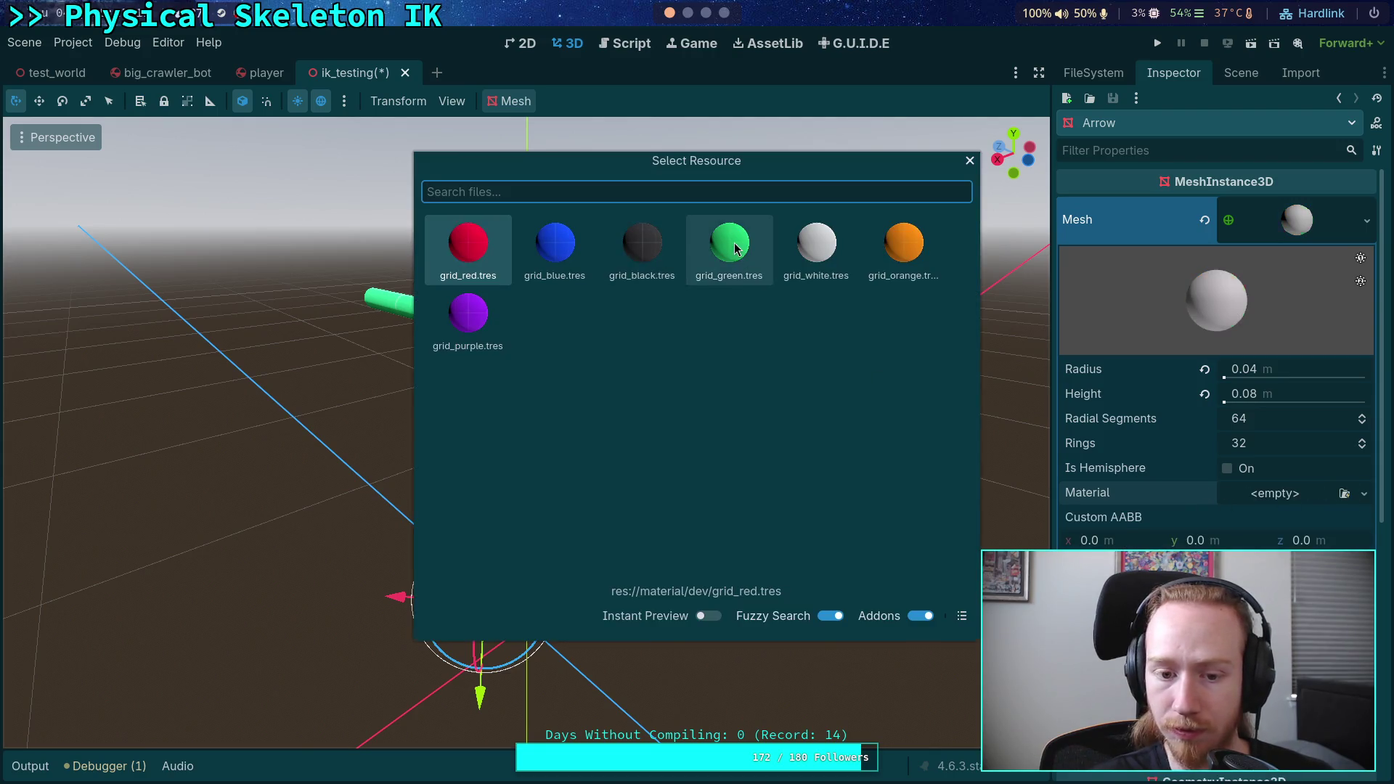
double_click(728, 243)
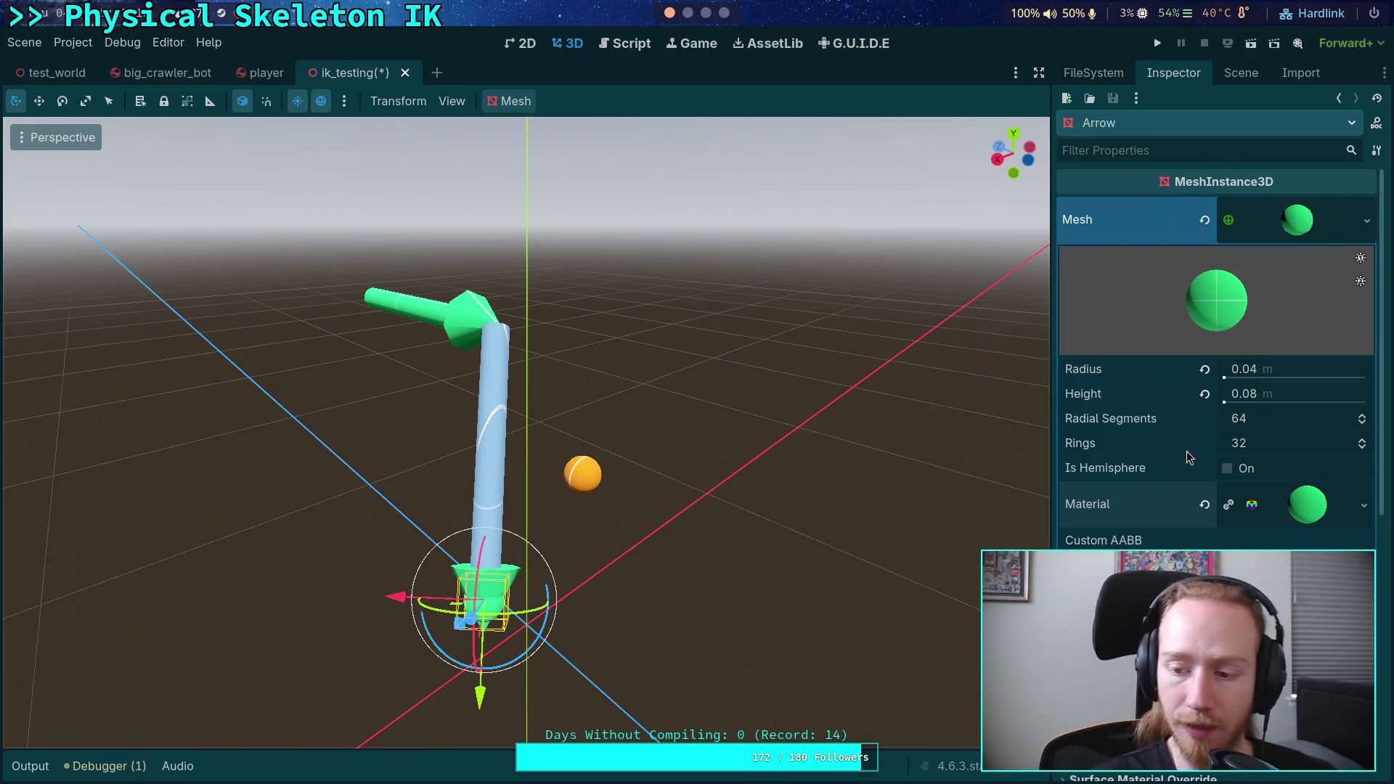
click(1354, 512)
click(1206, 505)
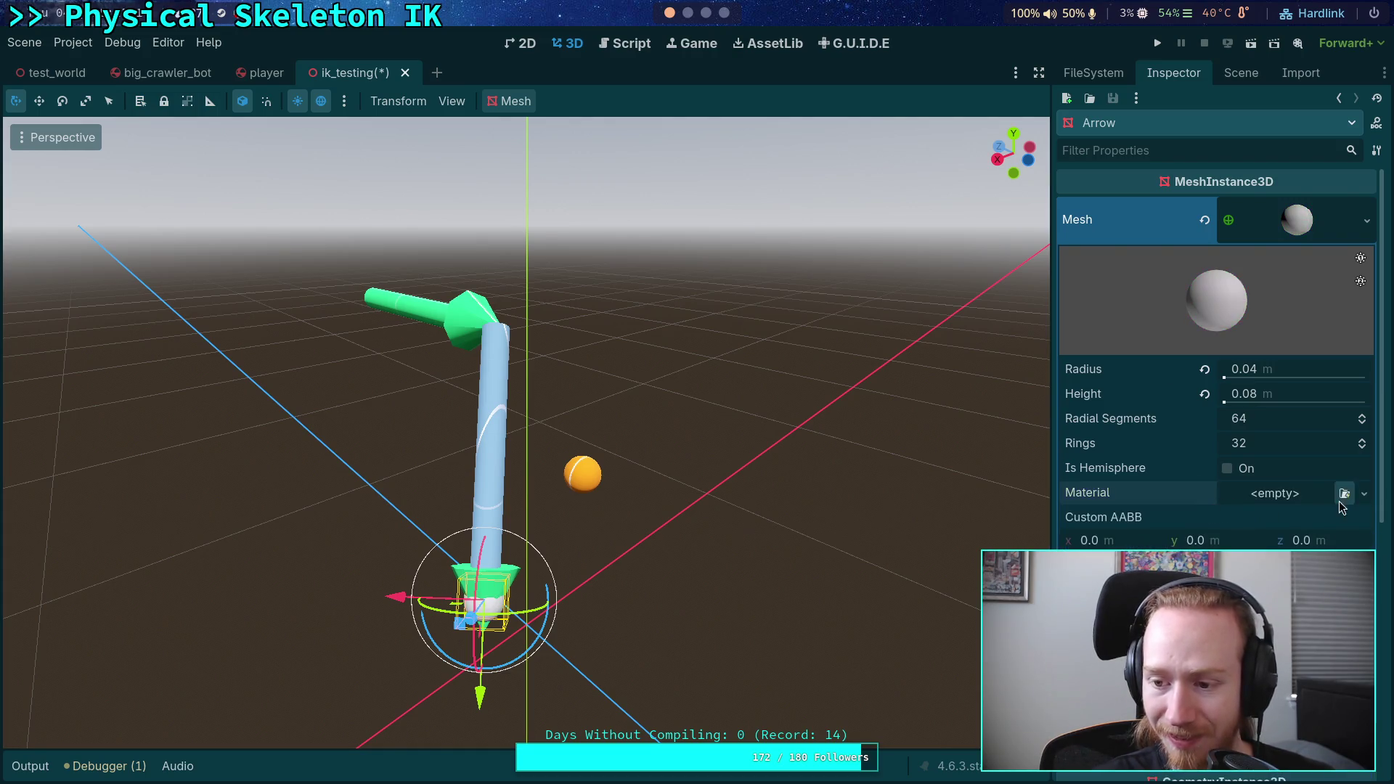
click(1342, 493)
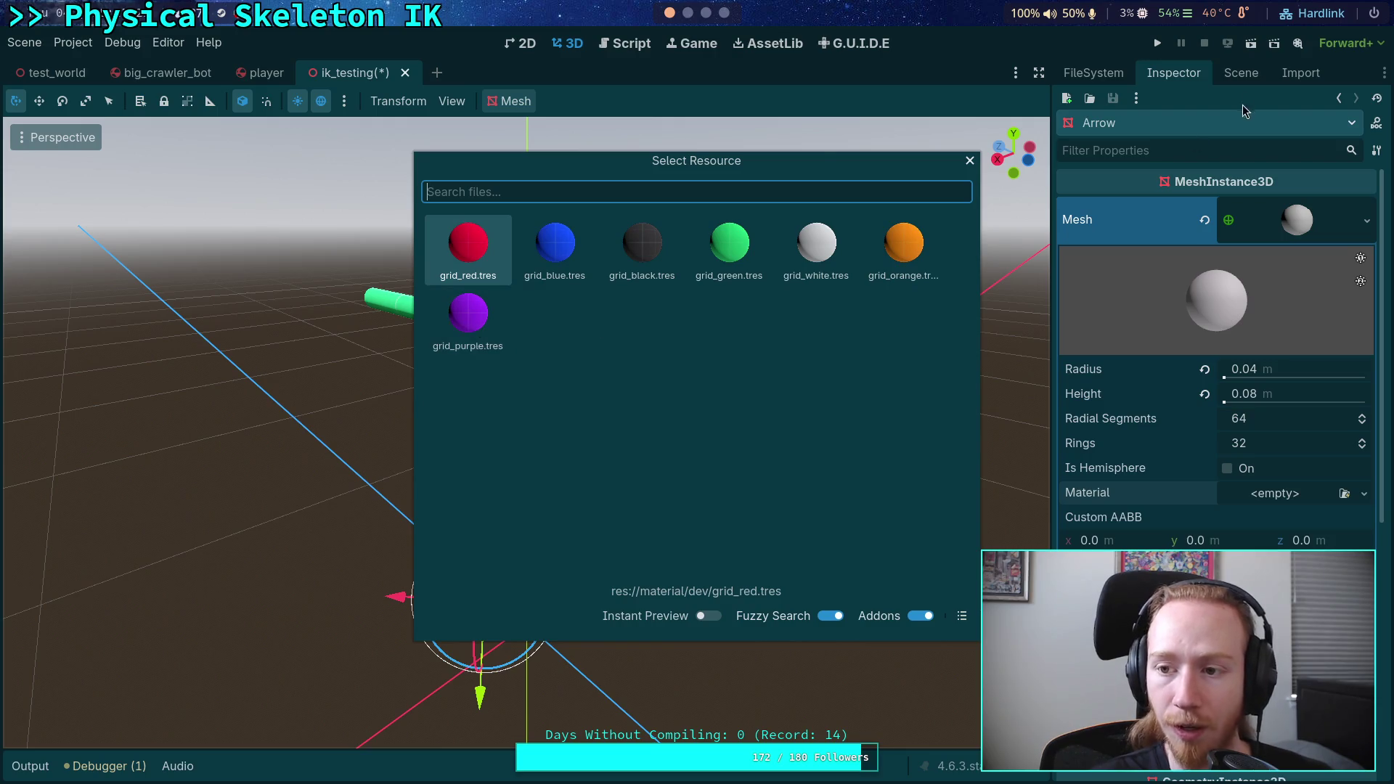
click(969, 162)
click(1240, 72)
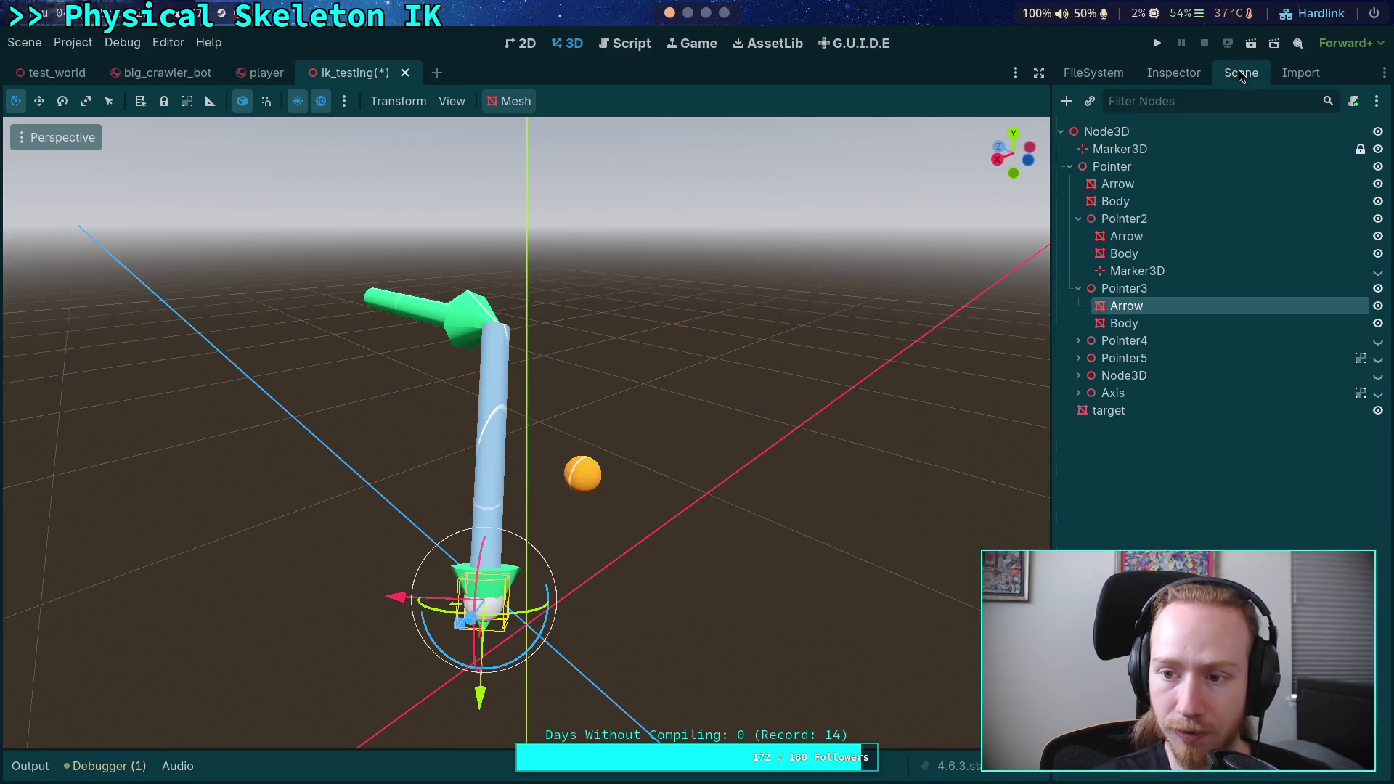
- Inspect Pointer3's Body mesh and its material options without changing anything
click(1124, 323)
click(1174, 73)
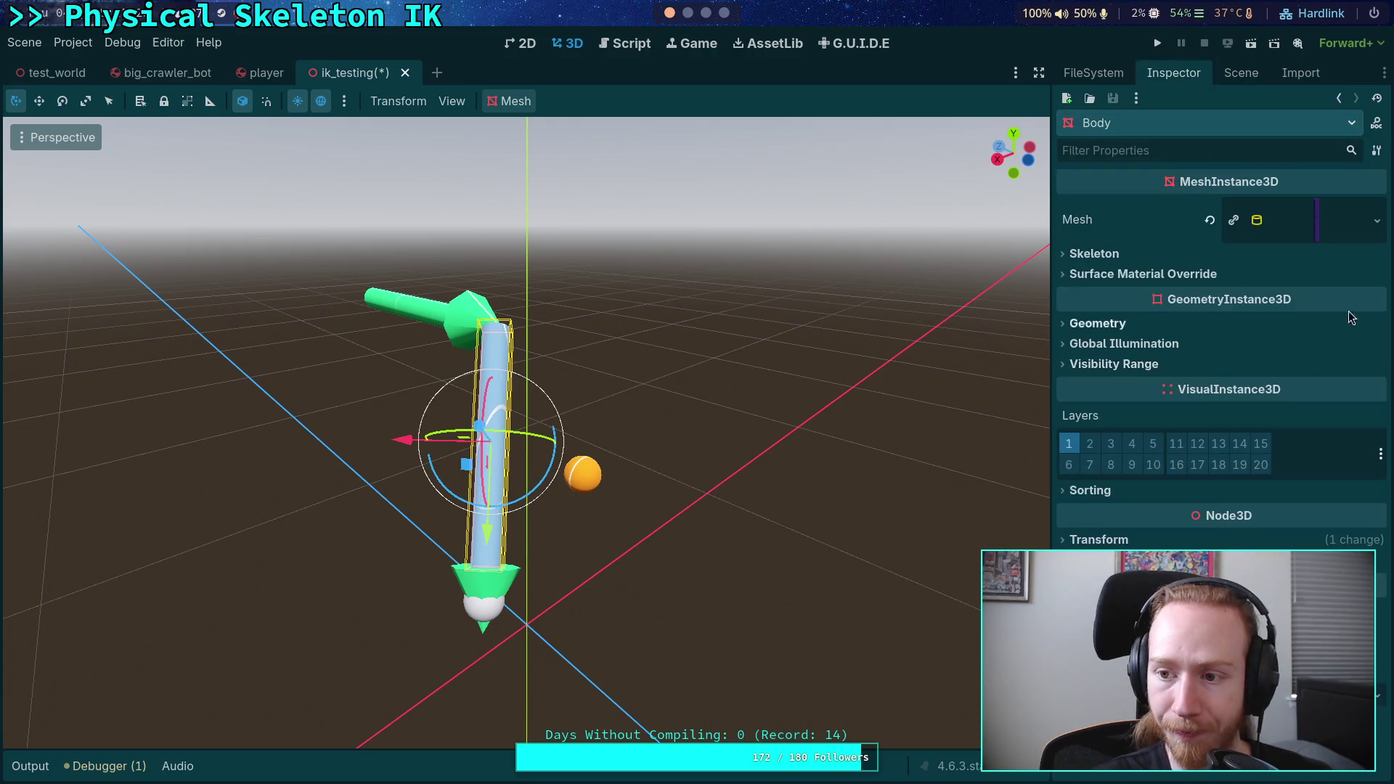
click(1300, 219)
click(1365, 541)
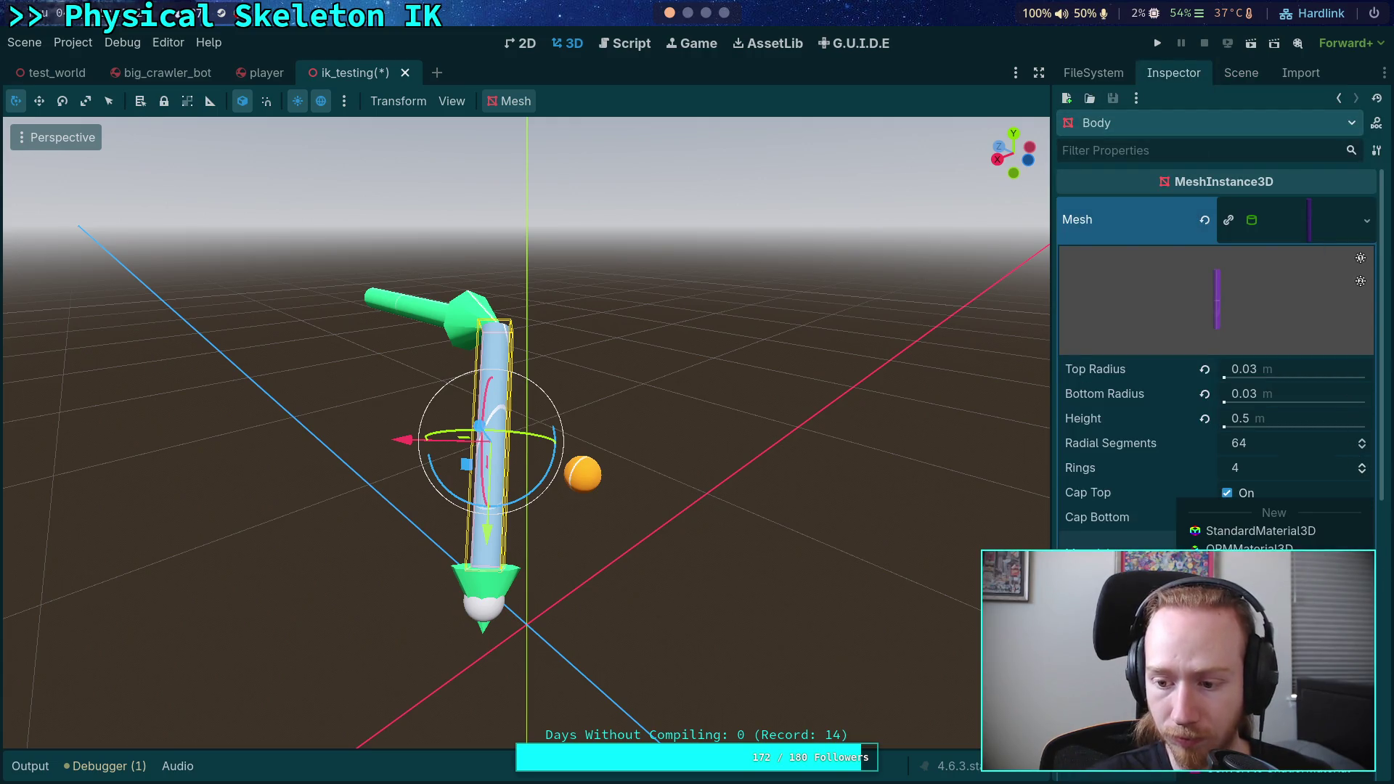
key(Escape)
click(1241, 72)
- Give Pointer3's Arrow sphere a new StandardMaterial3D
click(1126, 306)
click(1174, 72)
click(1365, 496)
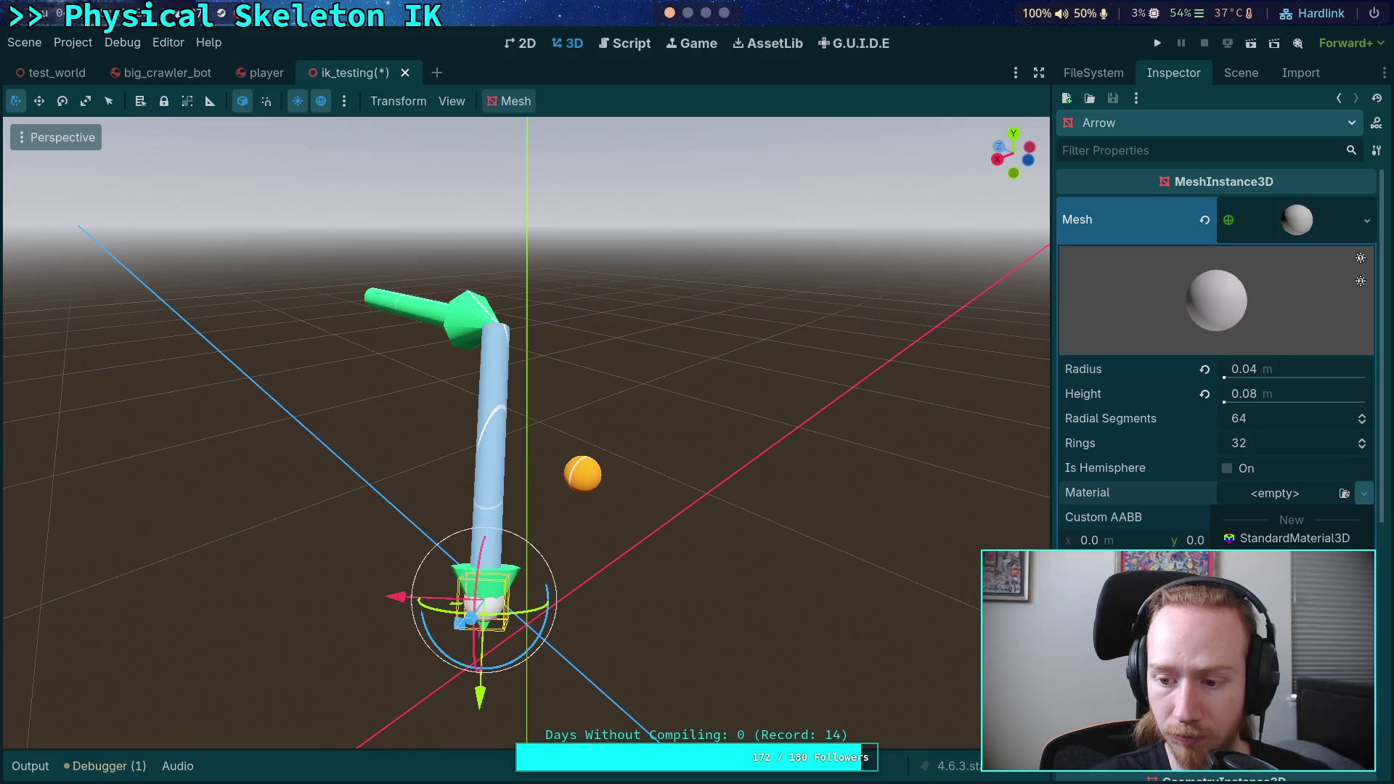
click(1294, 537)
- Rename Pointer3's Arrow to Ball and Body to Stick, then hide Pointer2
click(1238, 74)
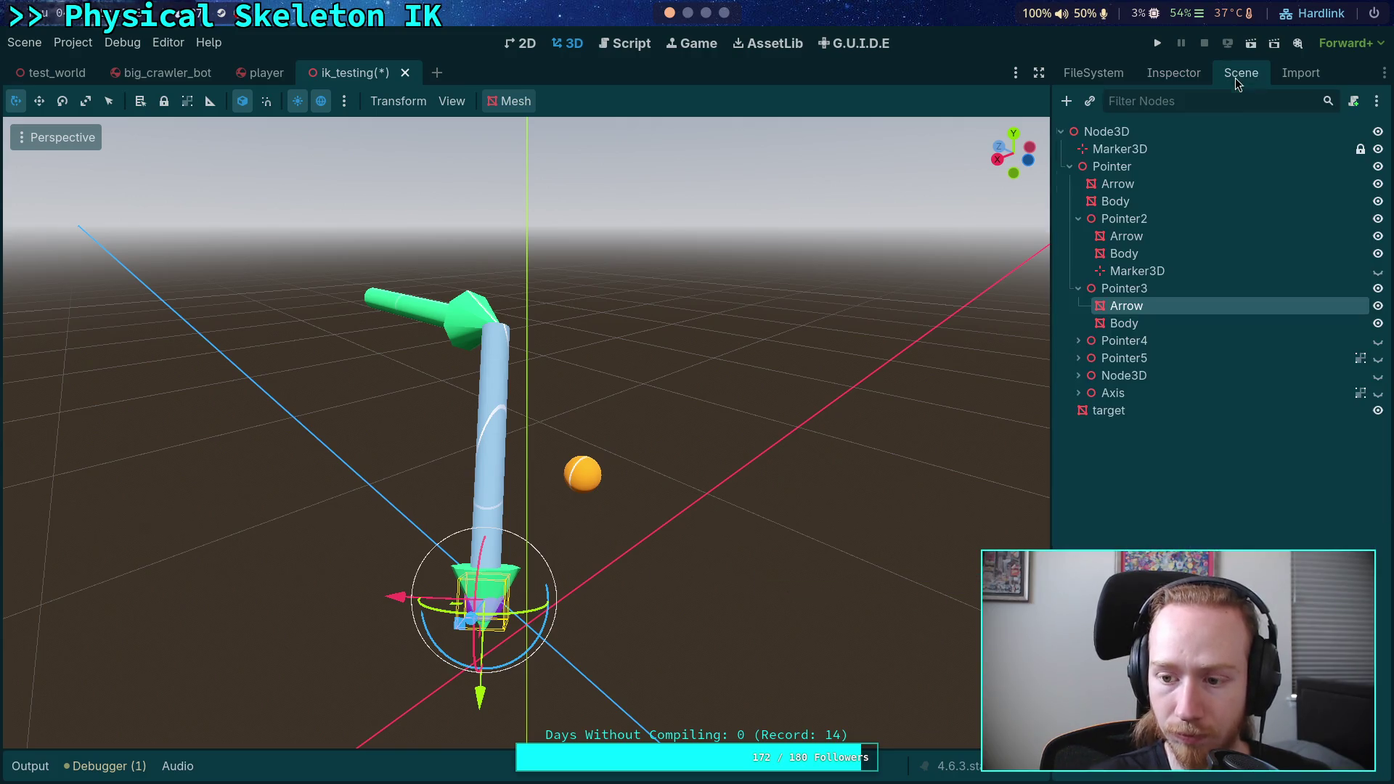
double_click(1126, 306)
text(Ball)
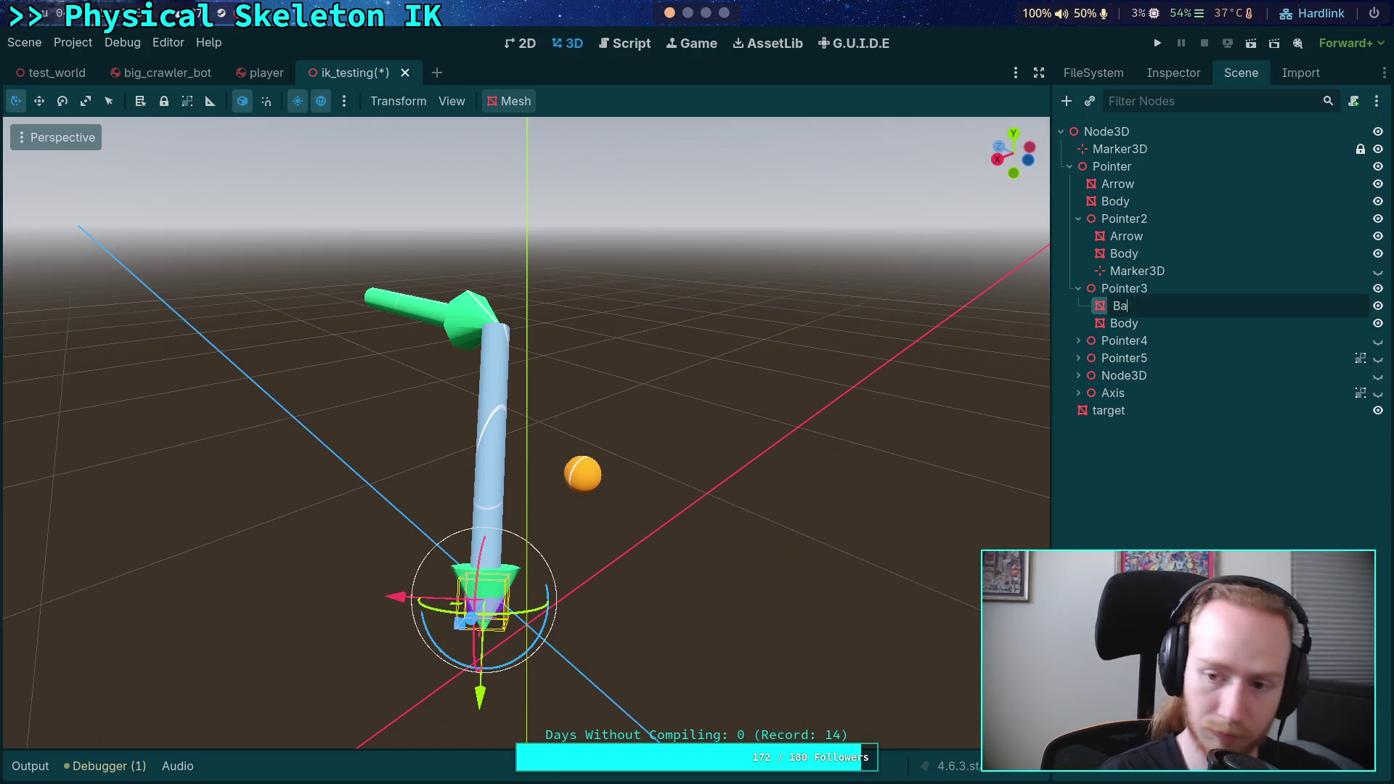
key(Return)
key(Down)
key(F2)
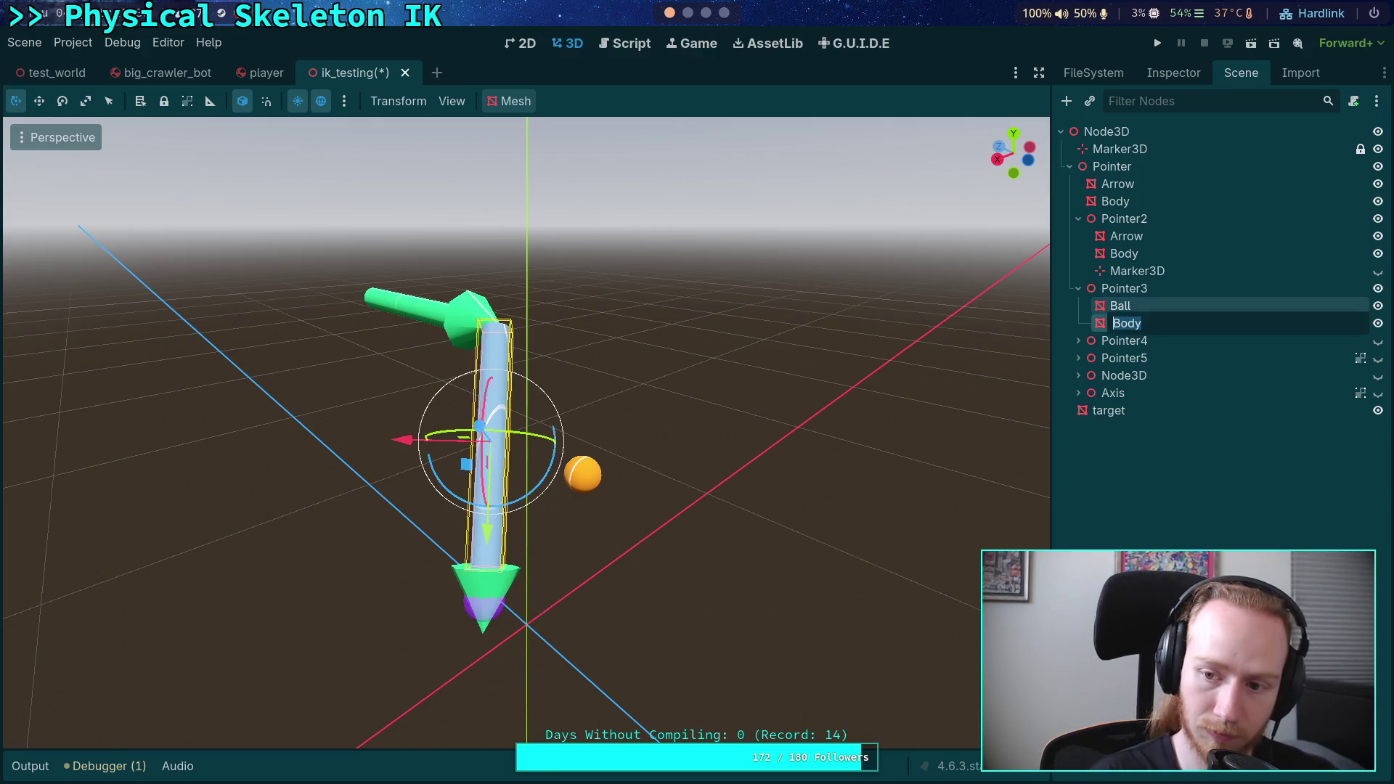
text(Stick)
key(Return)
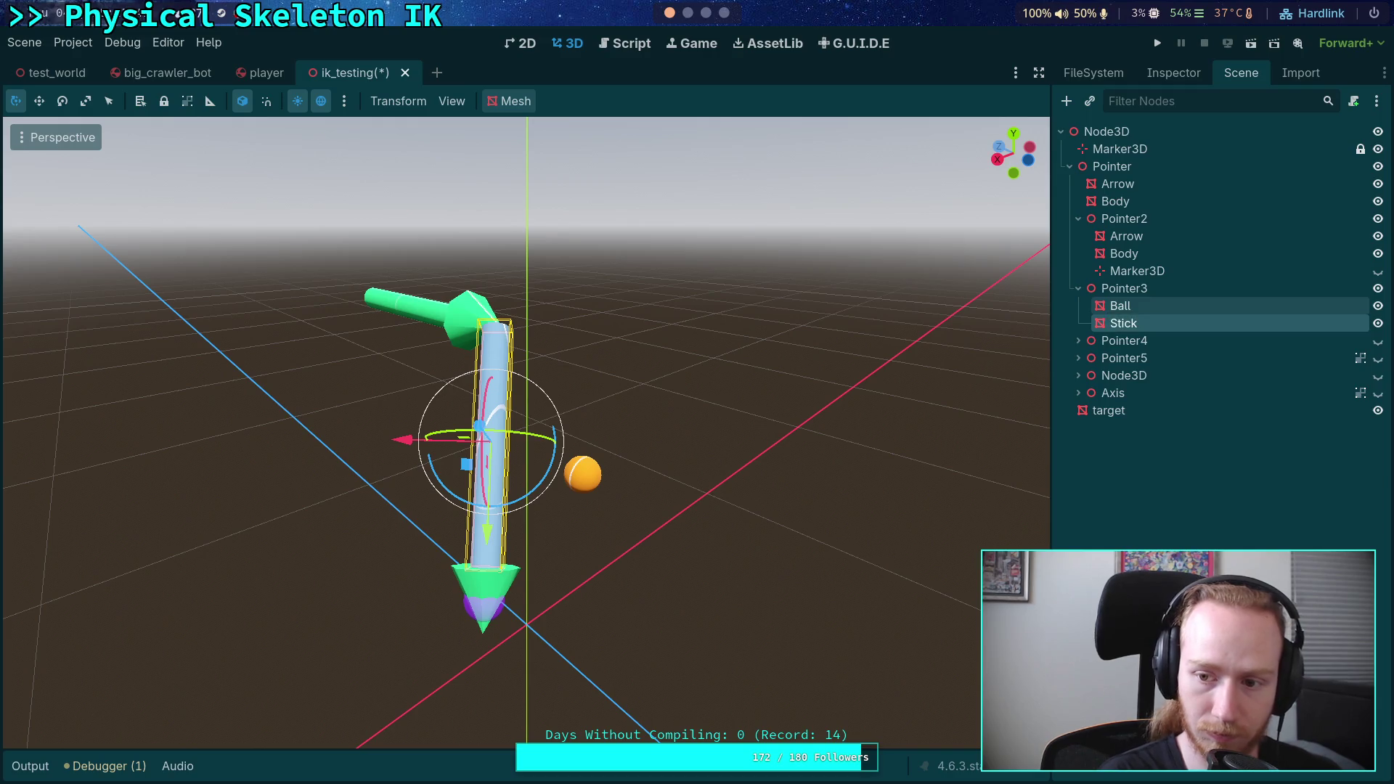
click(1377, 219)
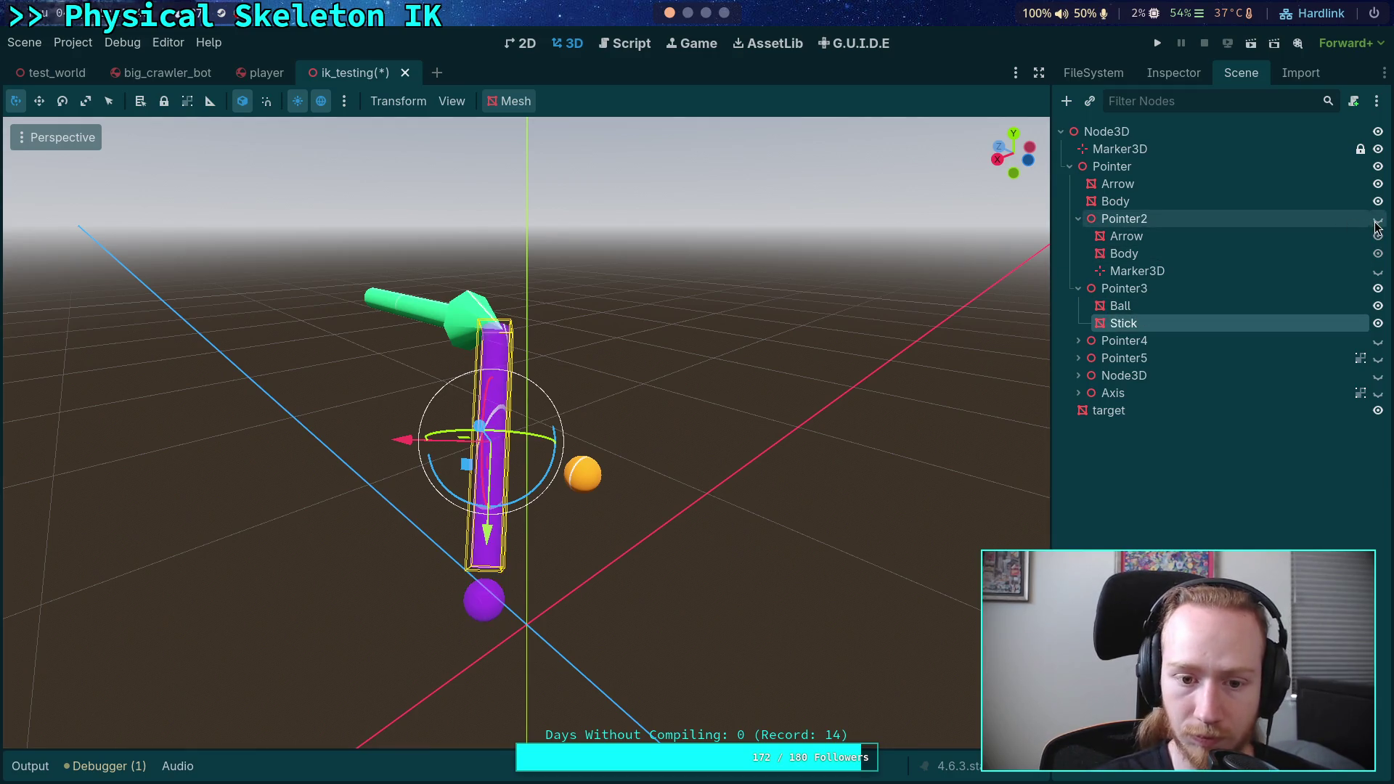
- Set Pointer3's Stick cylinder bottom and top radius to 0.01 m
click(1138, 308)
click(1138, 328)
click(1166, 73)
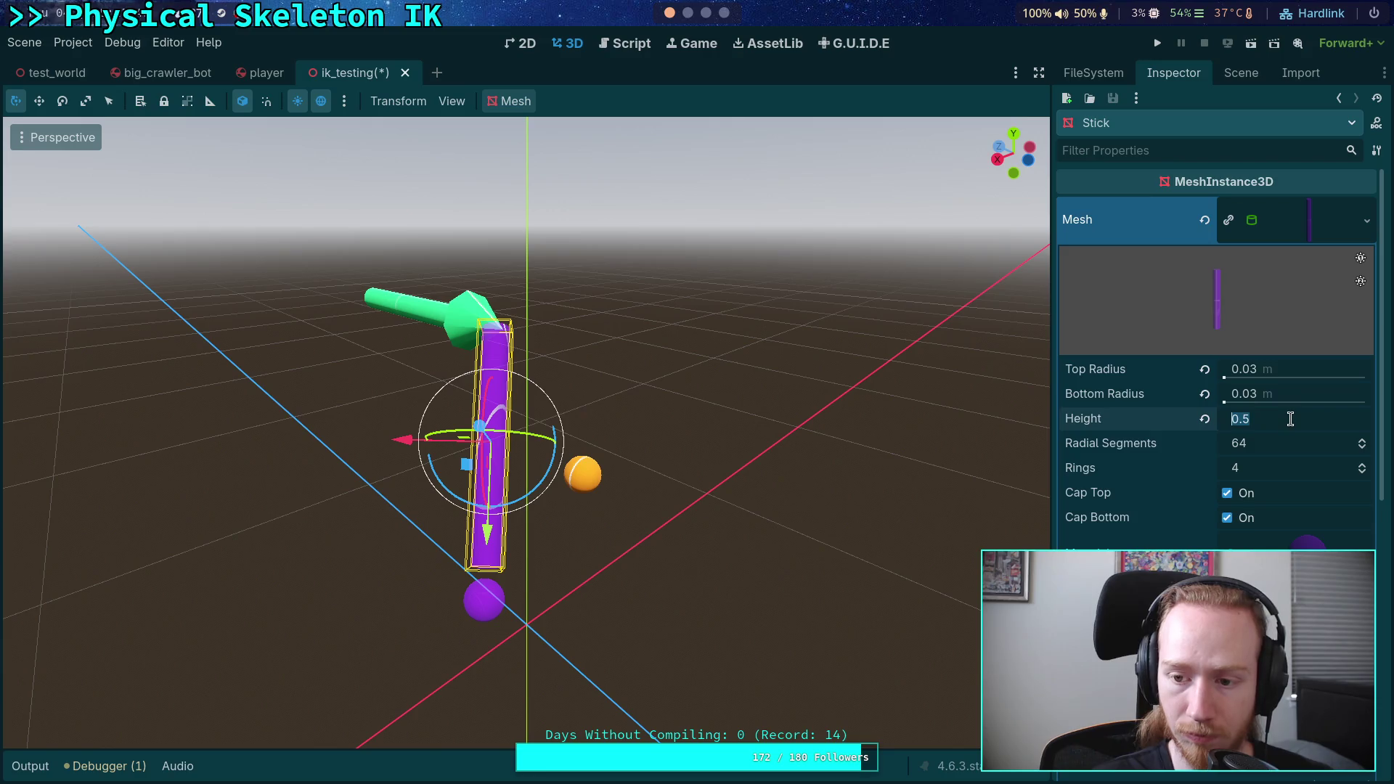
click(1281, 395)
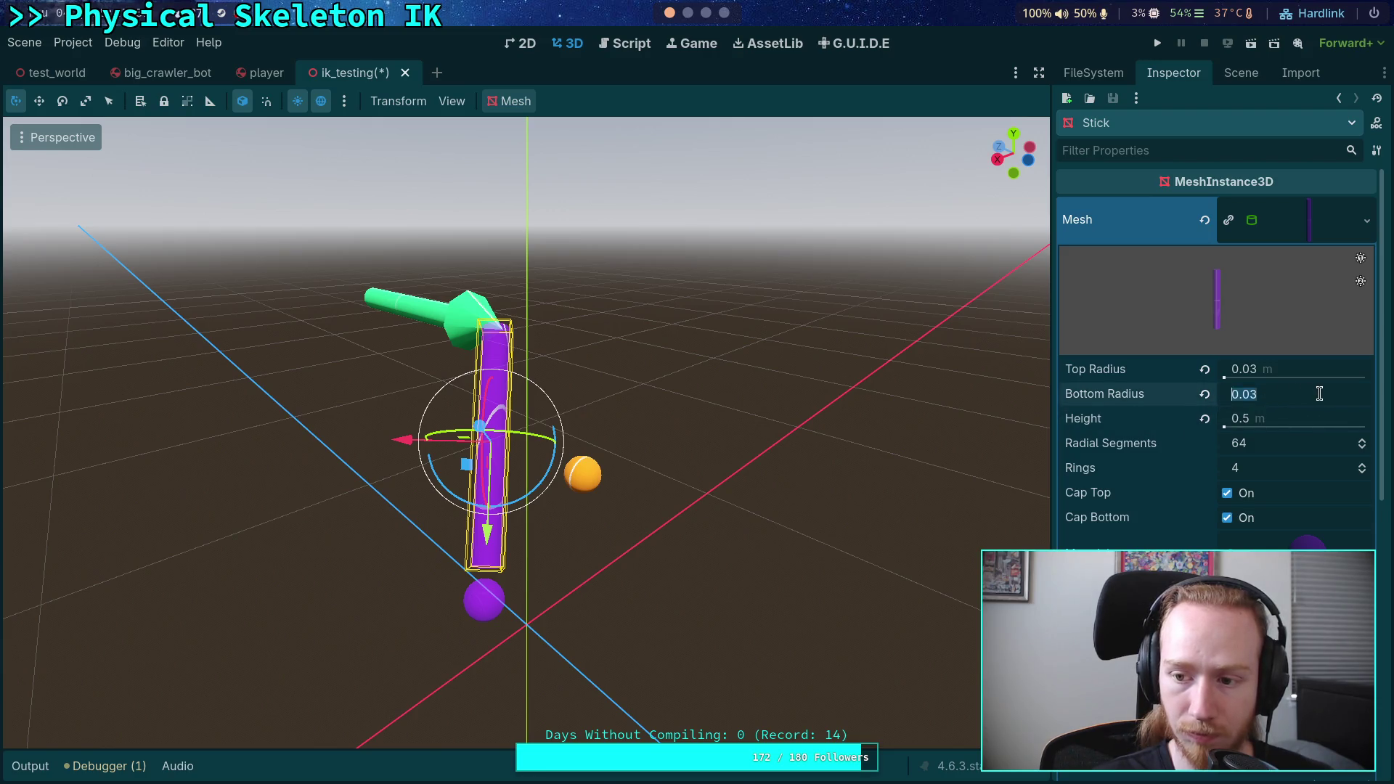
click(1322, 394)
text(0.01)
key(Return)
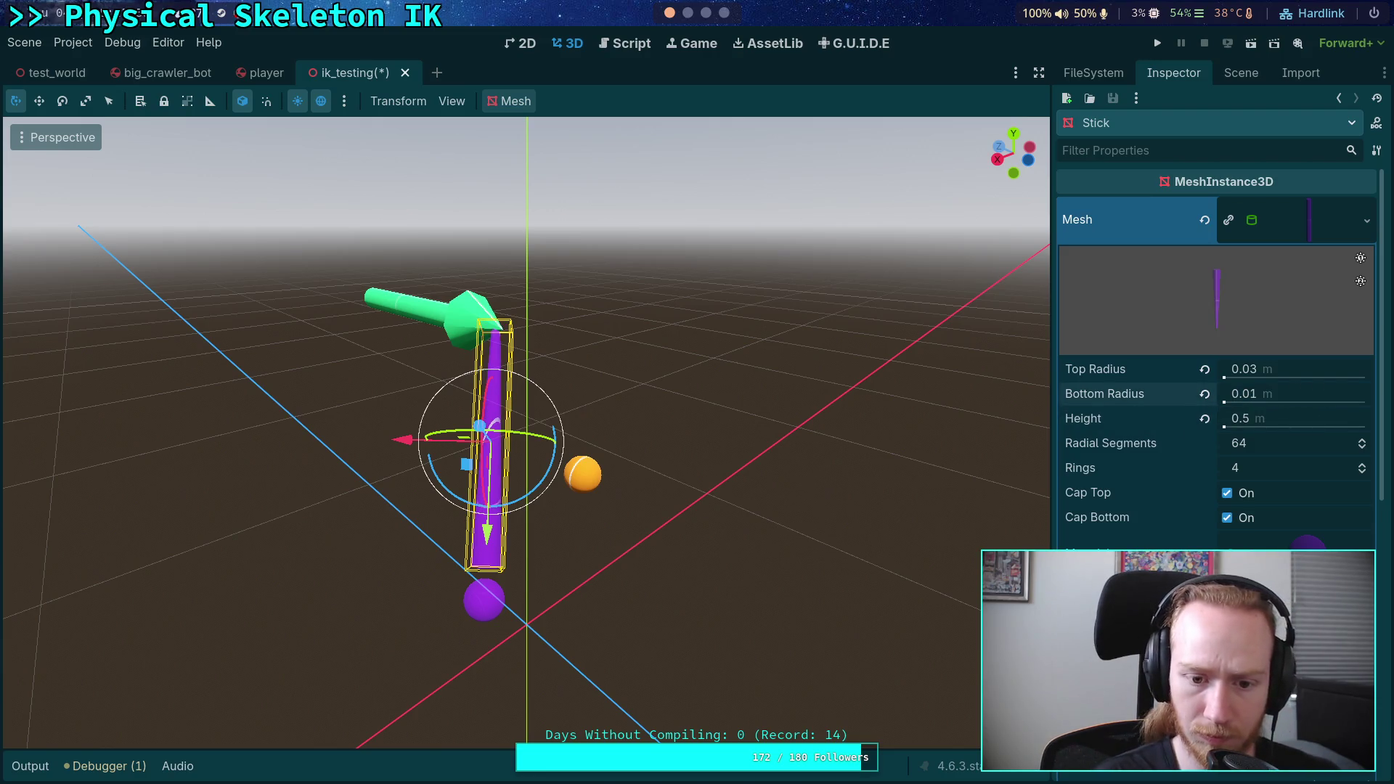
click(1341, 368)
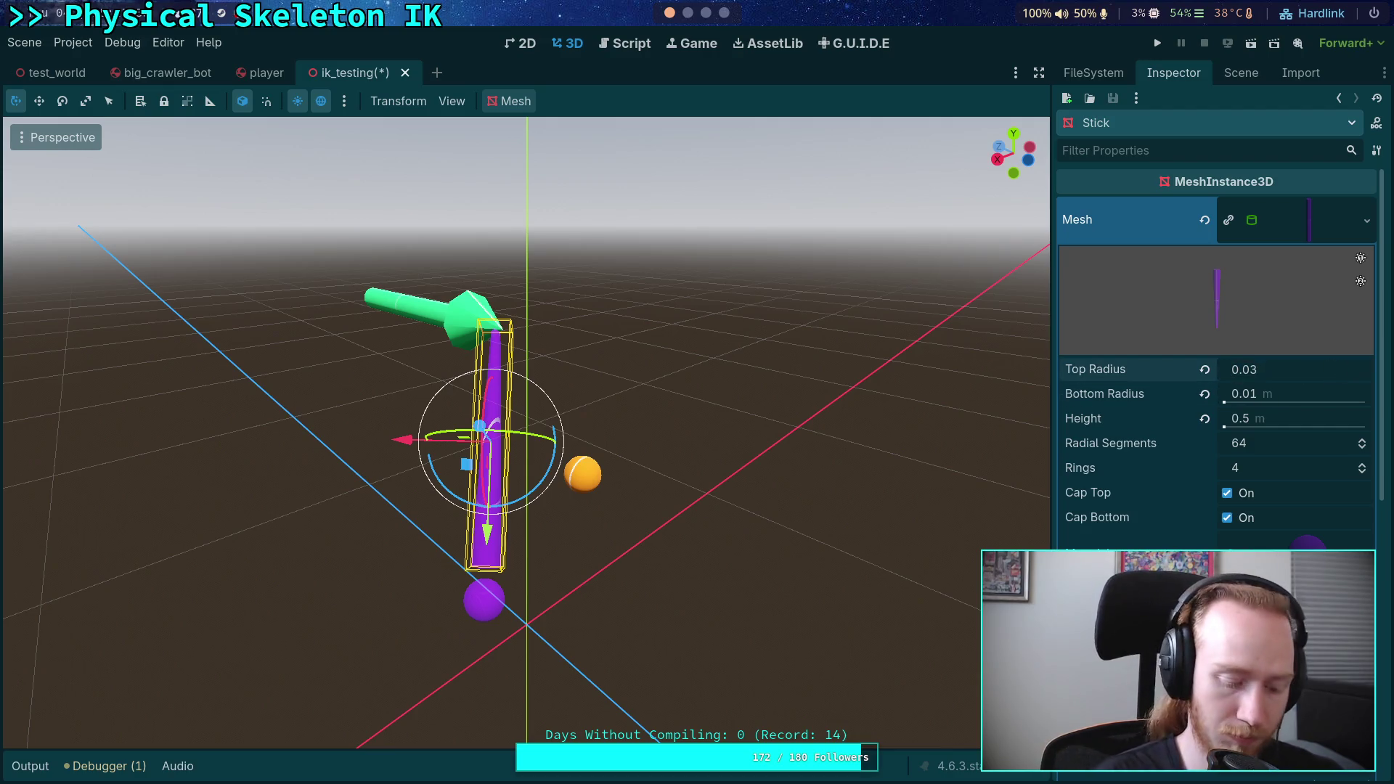
key(BackSpace)
text(1)
key(Return)
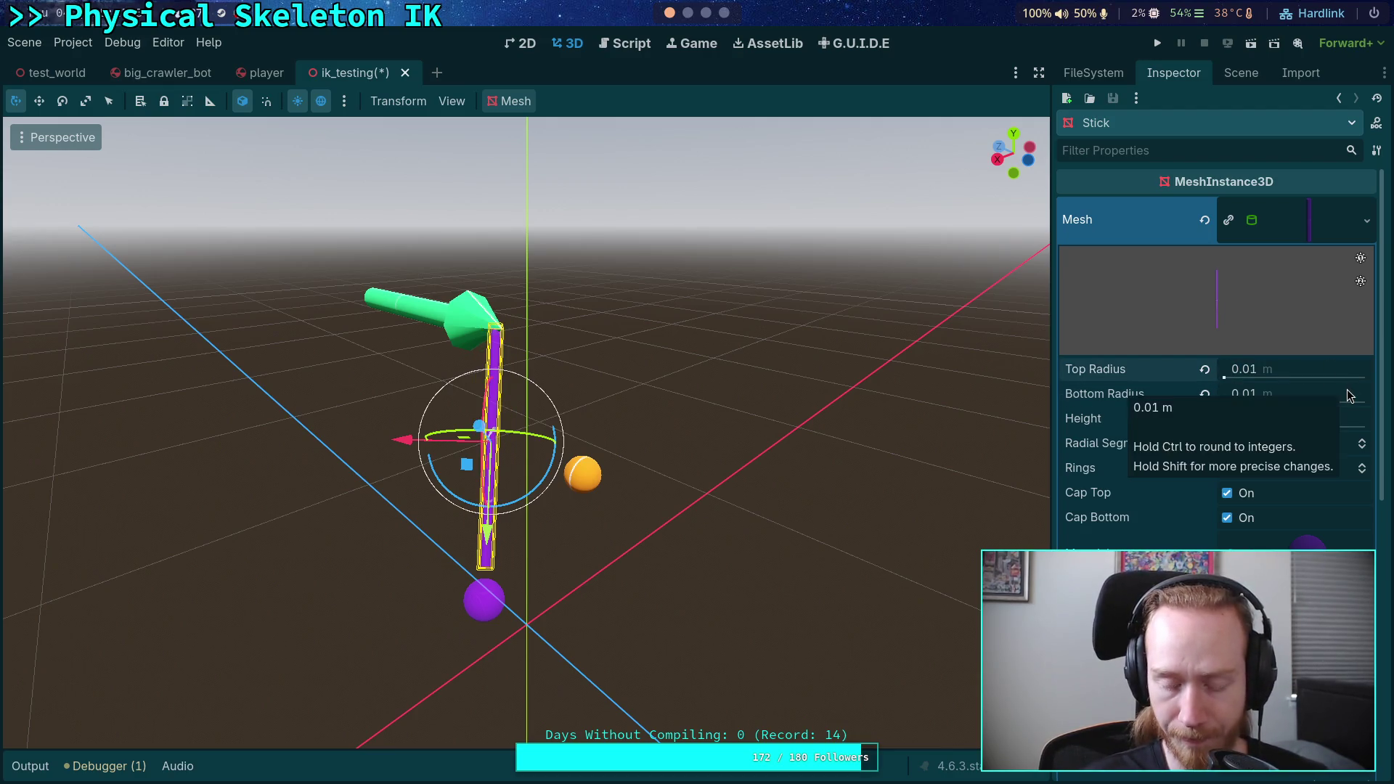
click(1235, 80)
click(1146, 307)
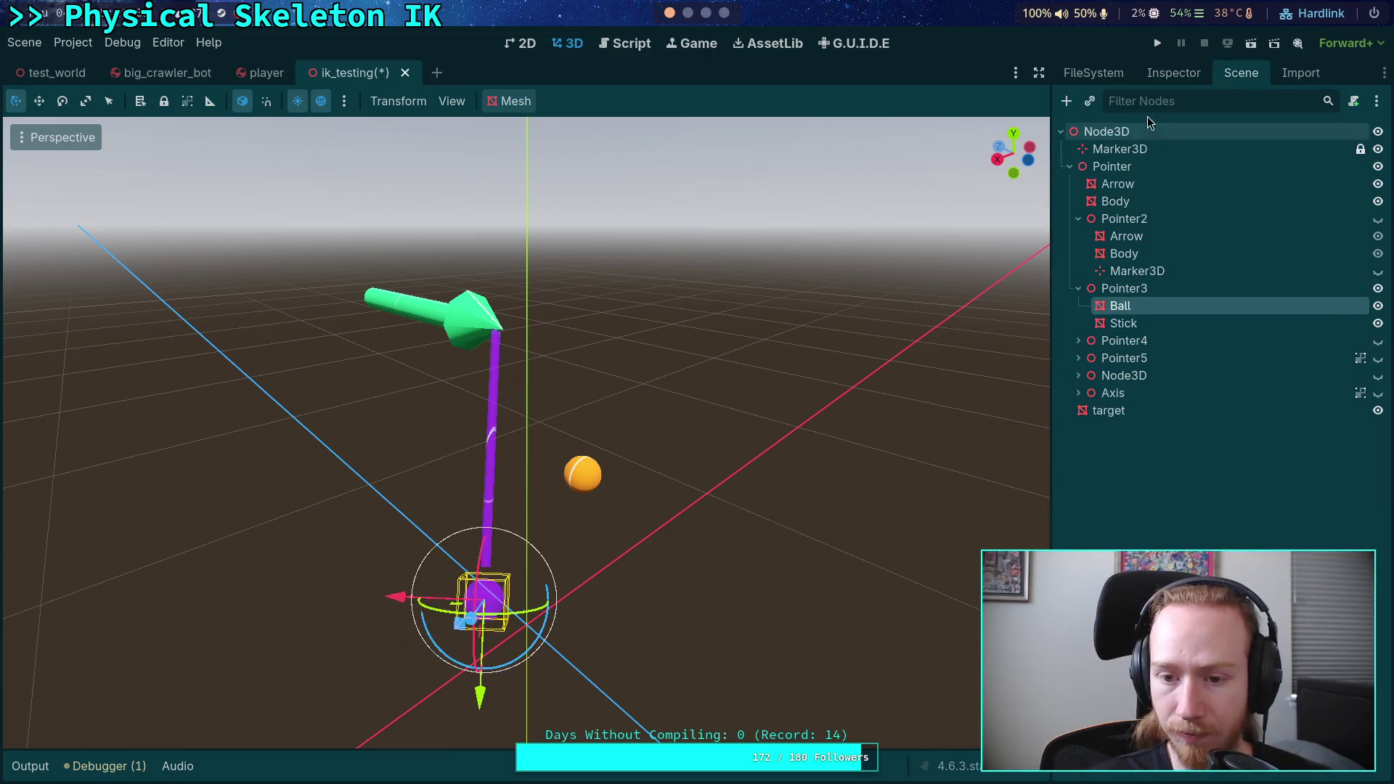
click(1174, 73)
click(1228, 220)
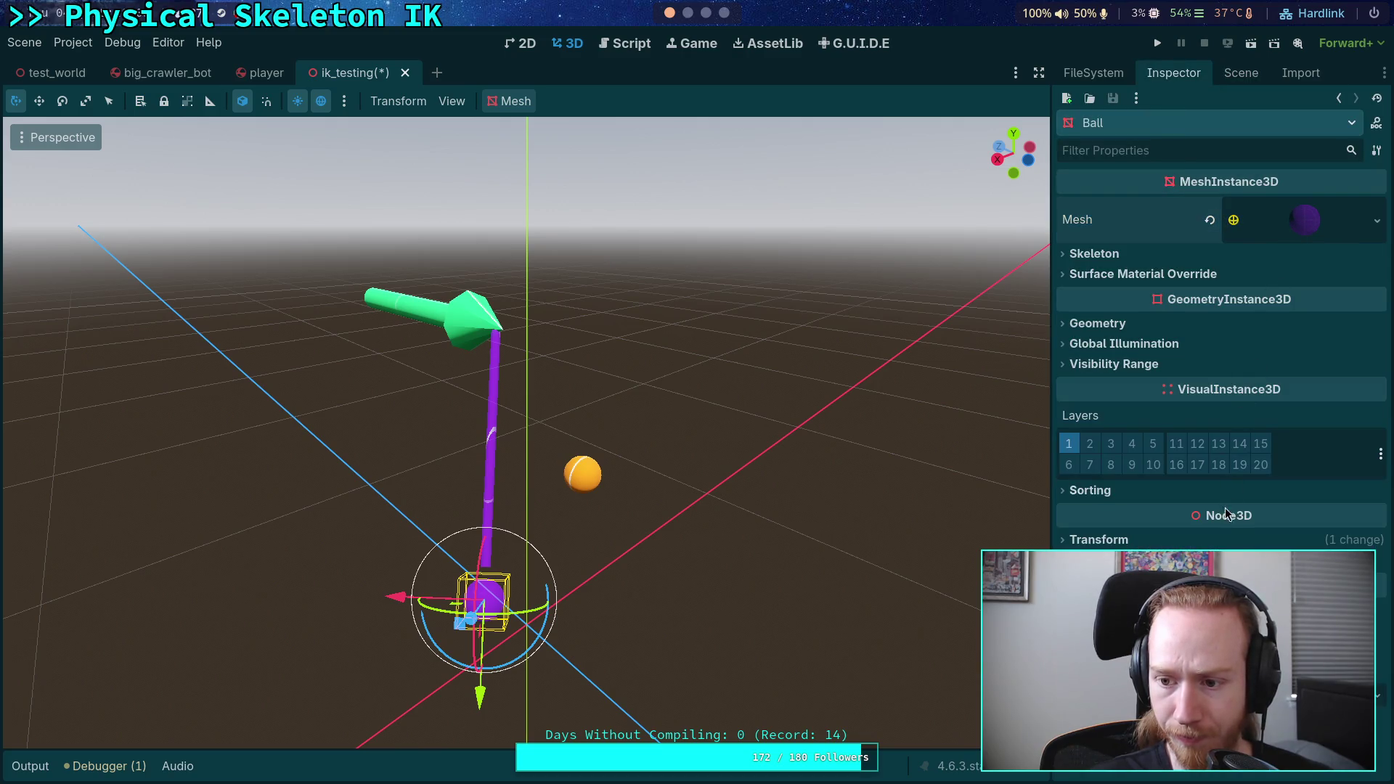
click(1225, 540)
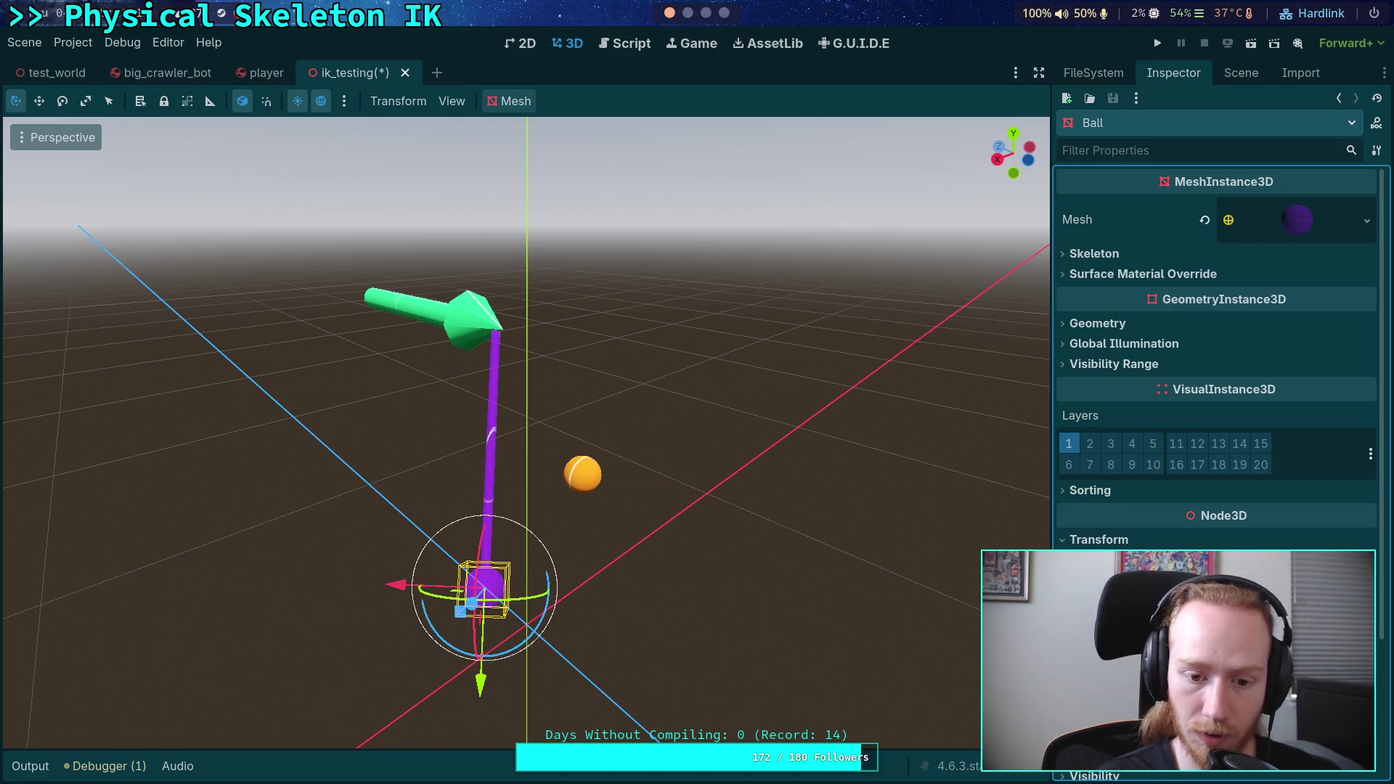
drag(729, 496, 634, 433)
click(649, 455)
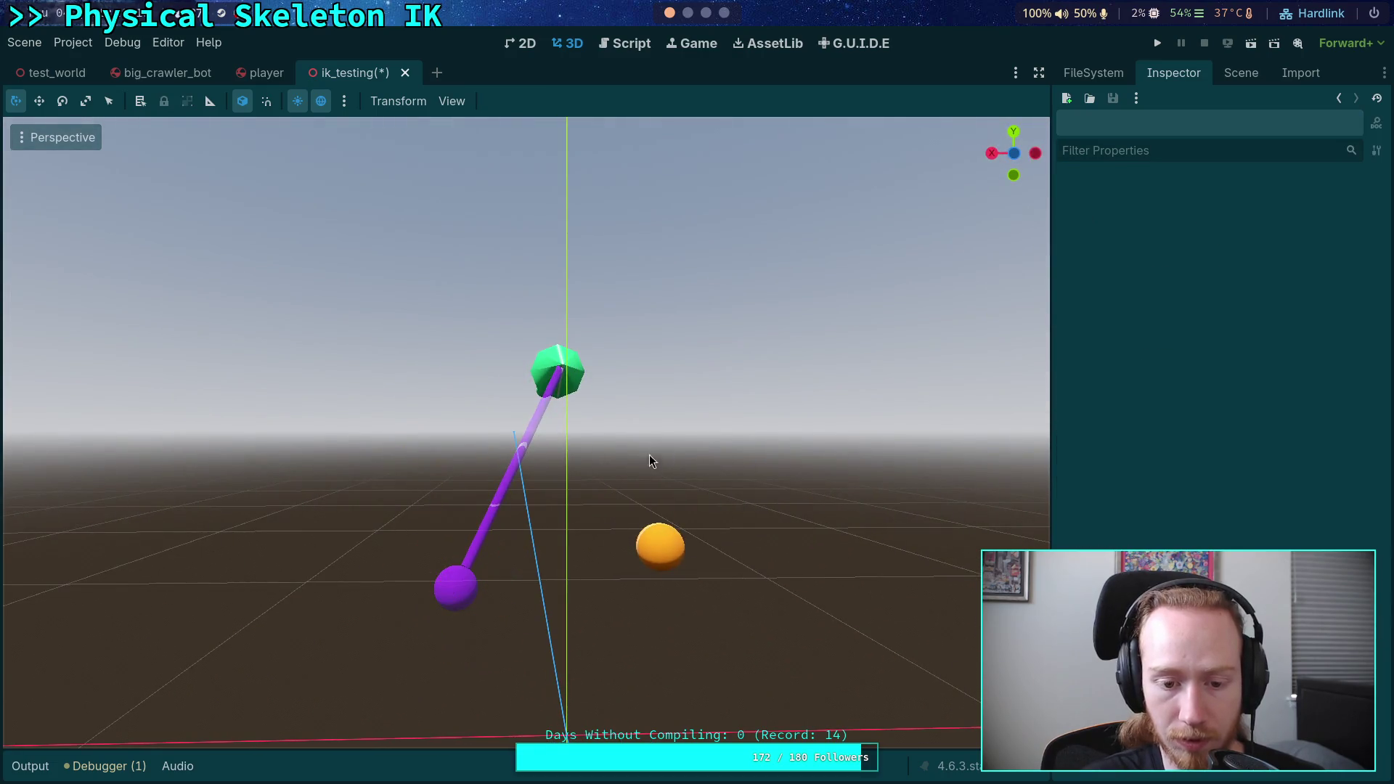
click(468, 593)
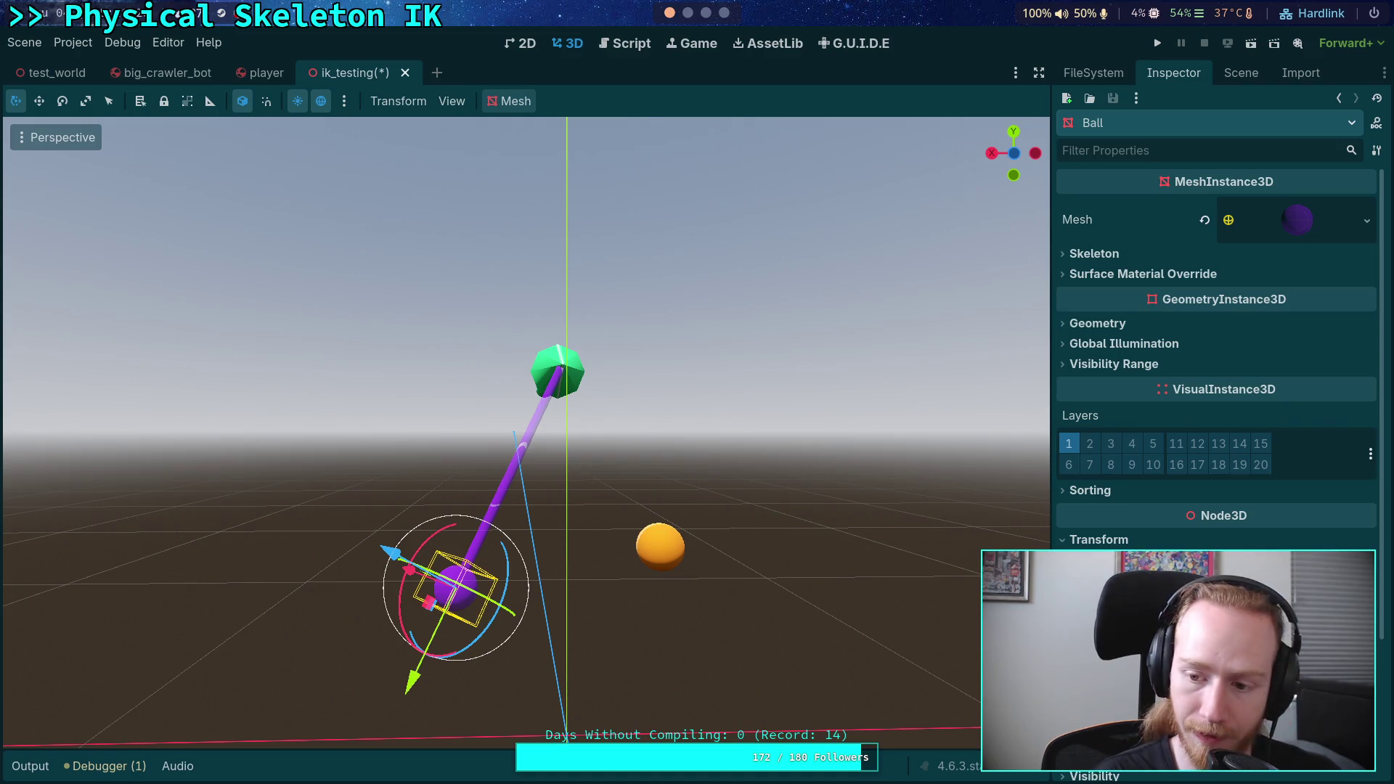
click(835, 485)
mouse_move(835, 485)
mouse_down()
mouse_move(697, 526)
mouse_move(800, 590)
mouse_move(920, 403)
mouse_up()
click(1241, 73)
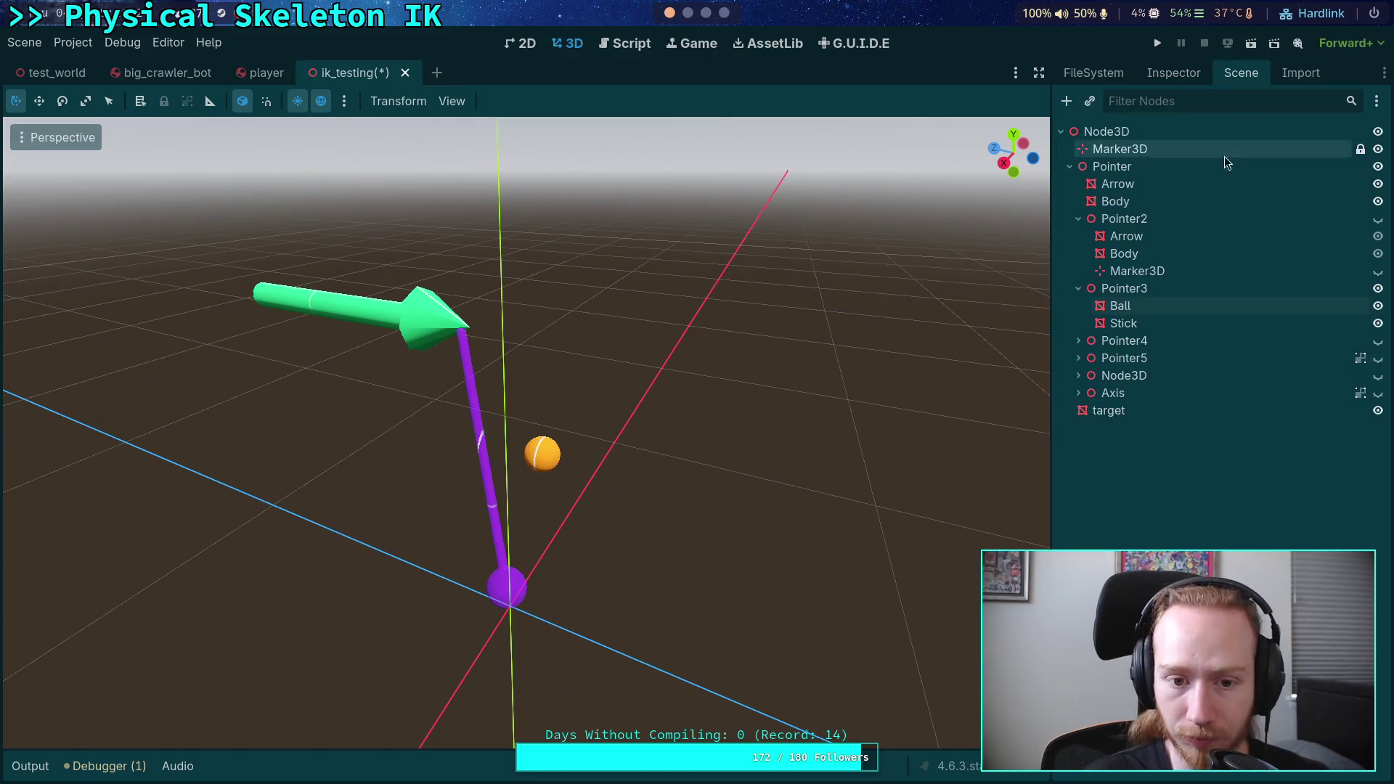
- Rename Pointer2's Arrow to Ball and Body to Stick
click(1141, 308)
click(1145, 323)
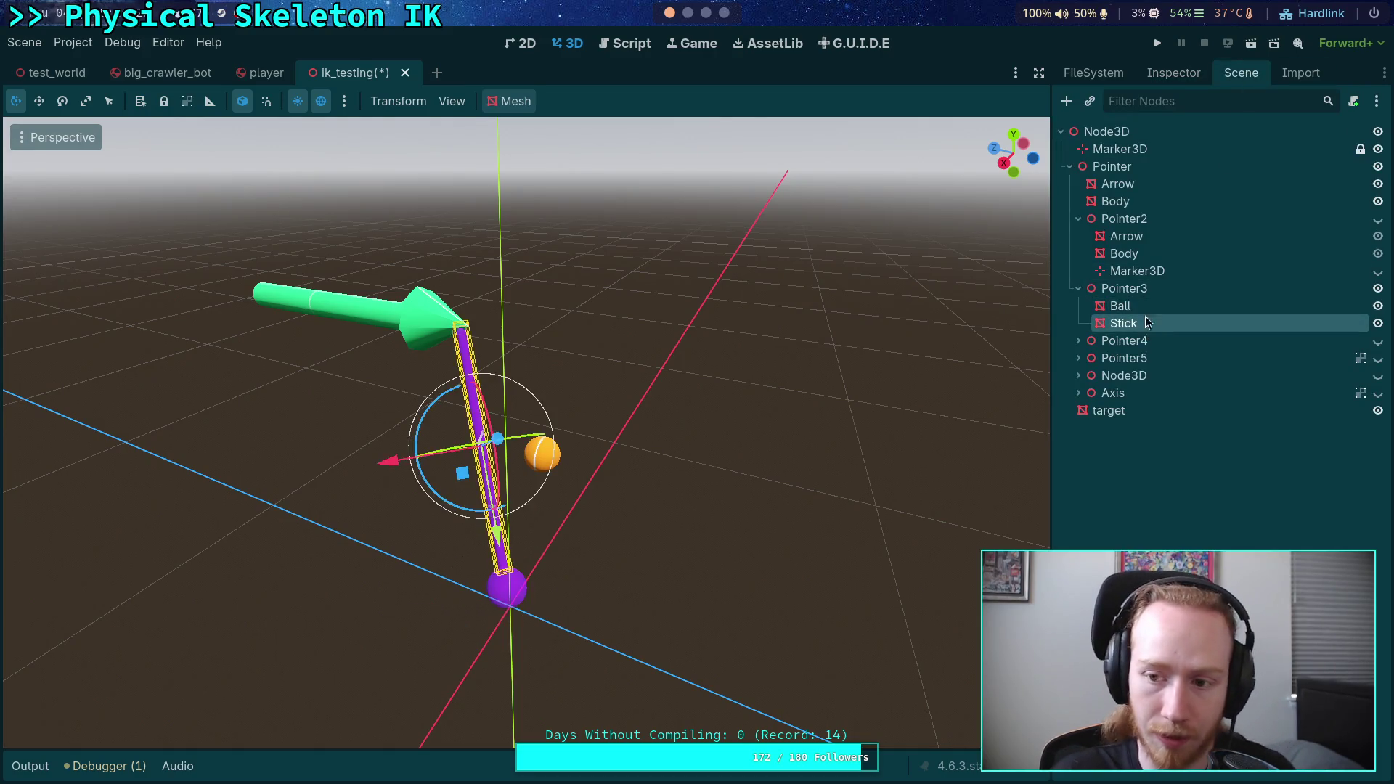
click(1141, 241)
click(1140, 238)
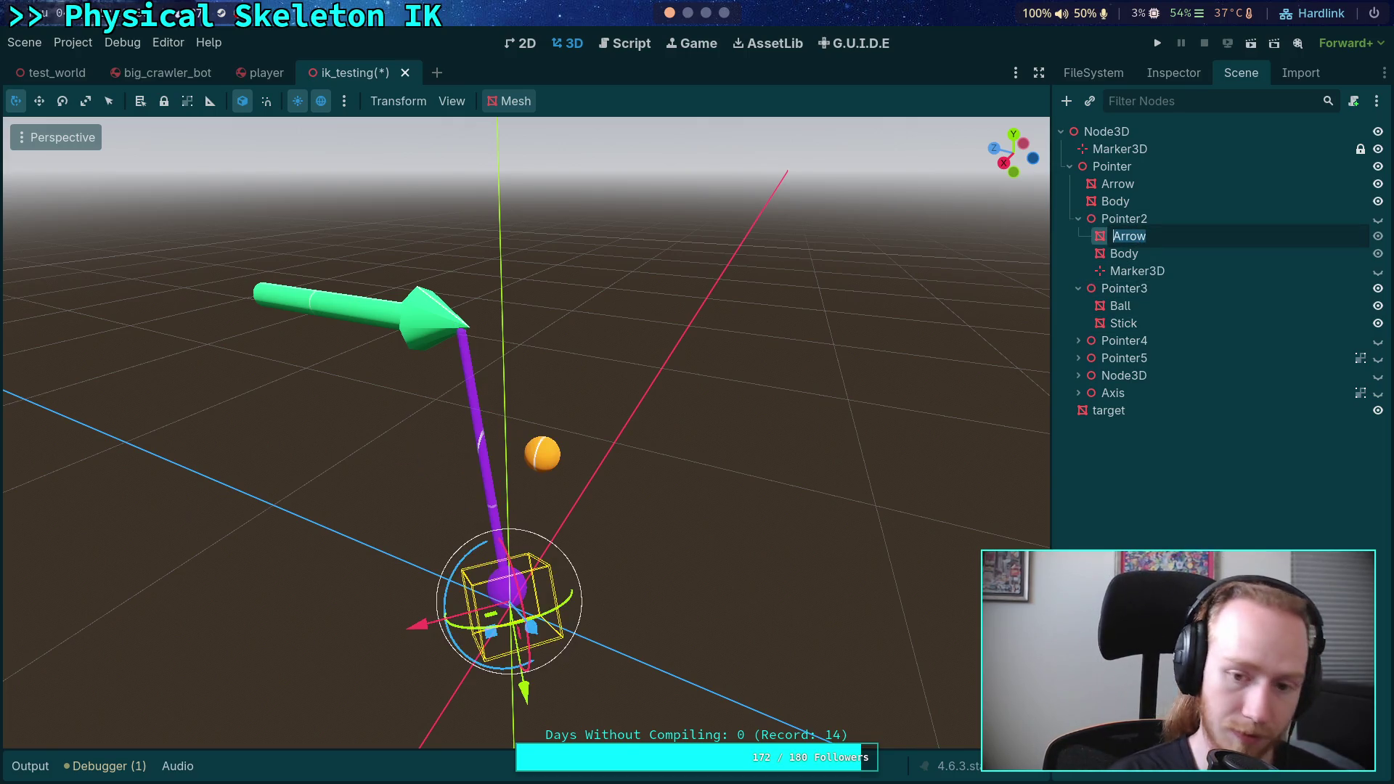
text(B)
key(Return)
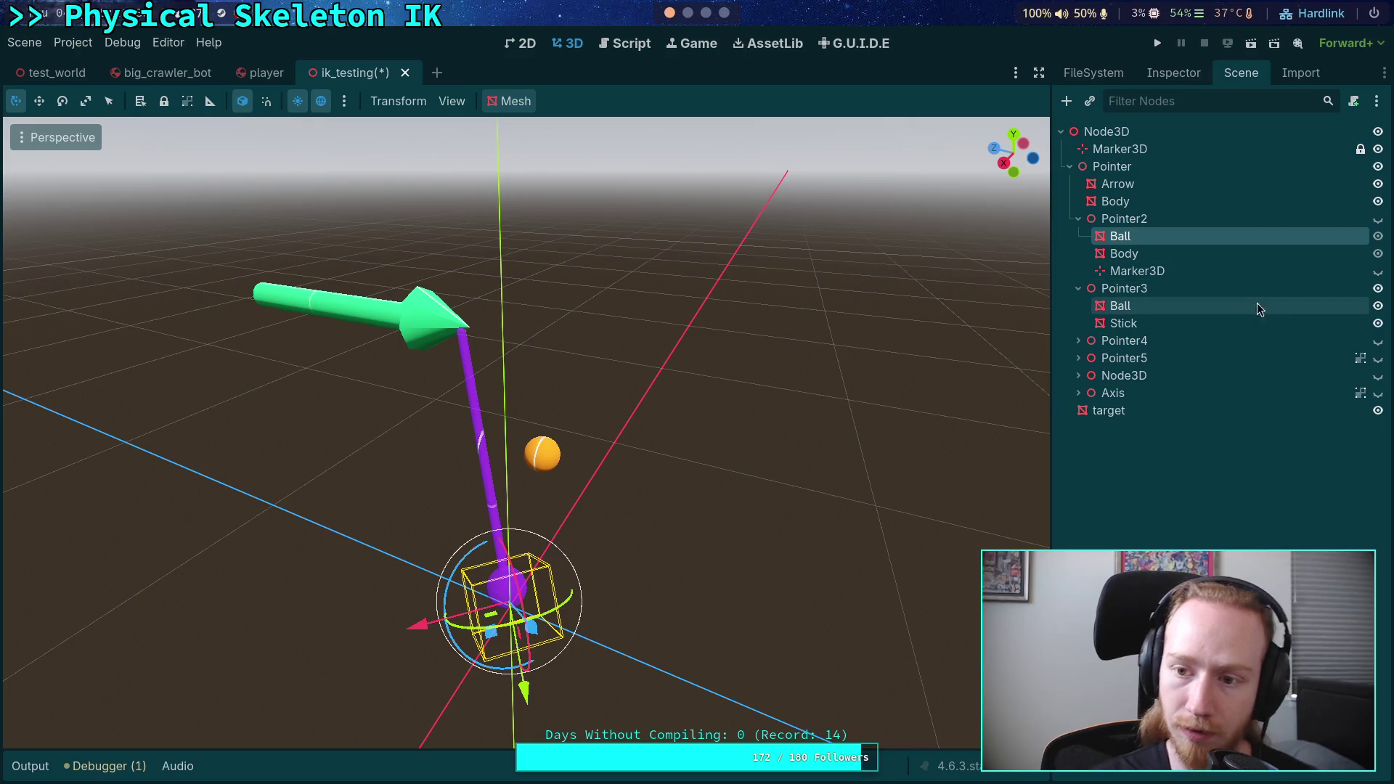
double_click(1160, 255)
text(Stick)
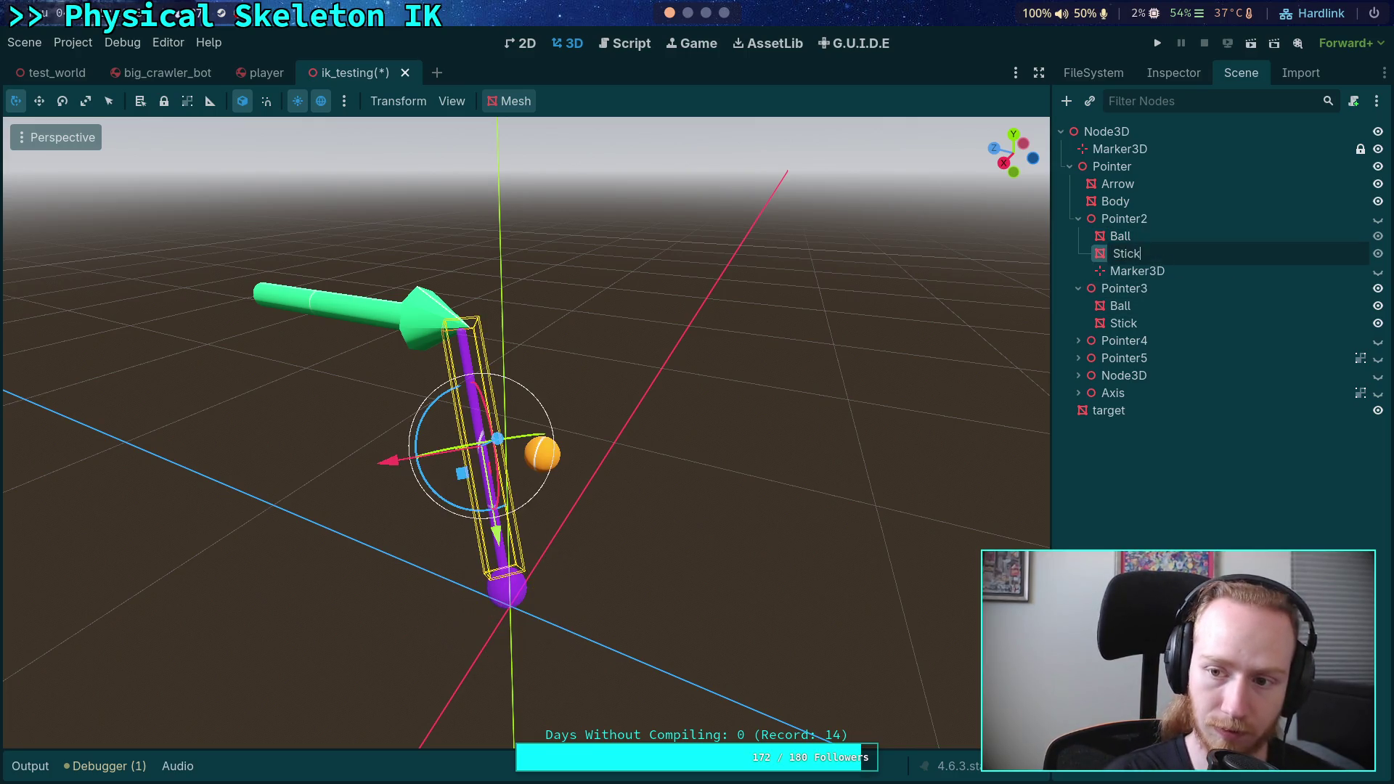
key(Return)
- Unhide Pointer2 and check the size of Pointer3's ball mesh
click(1178, 234)
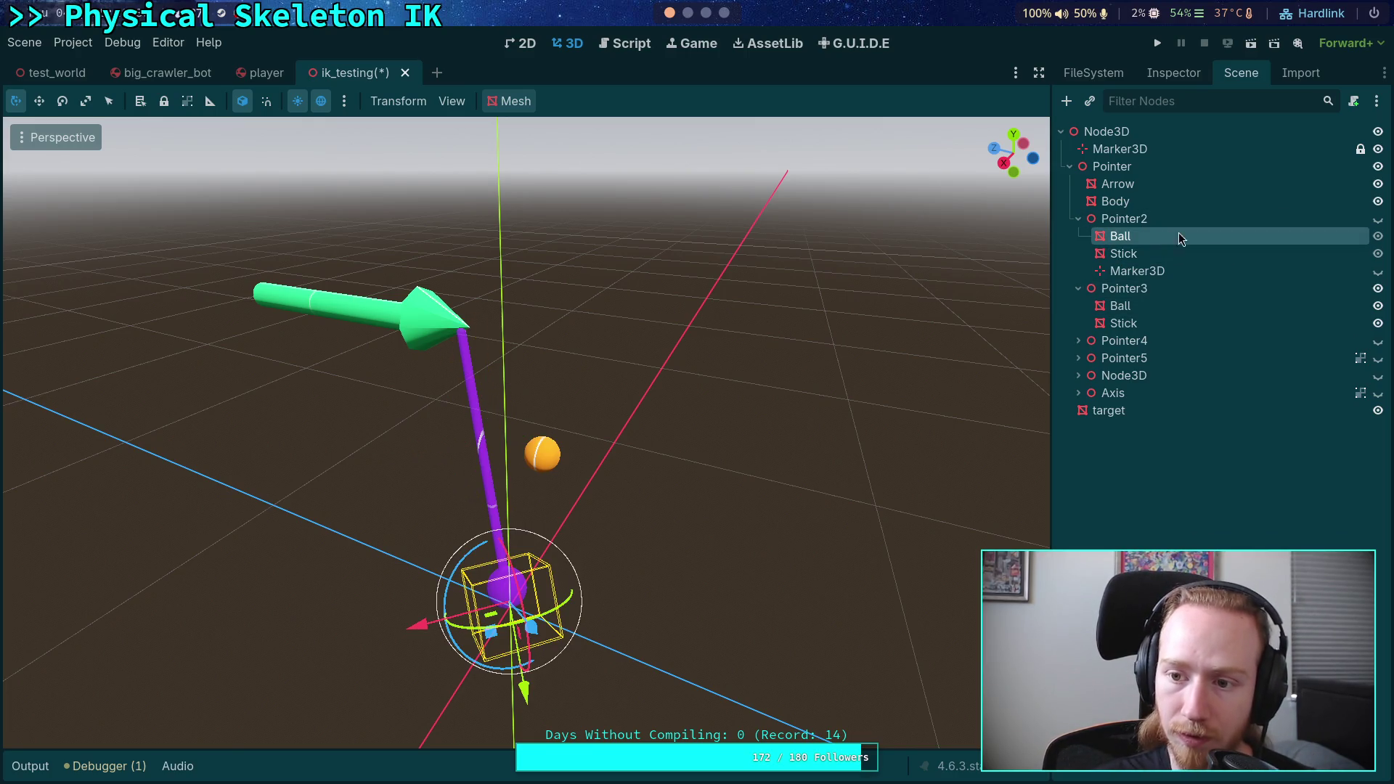
click(1378, 219)
click(1143, 306)
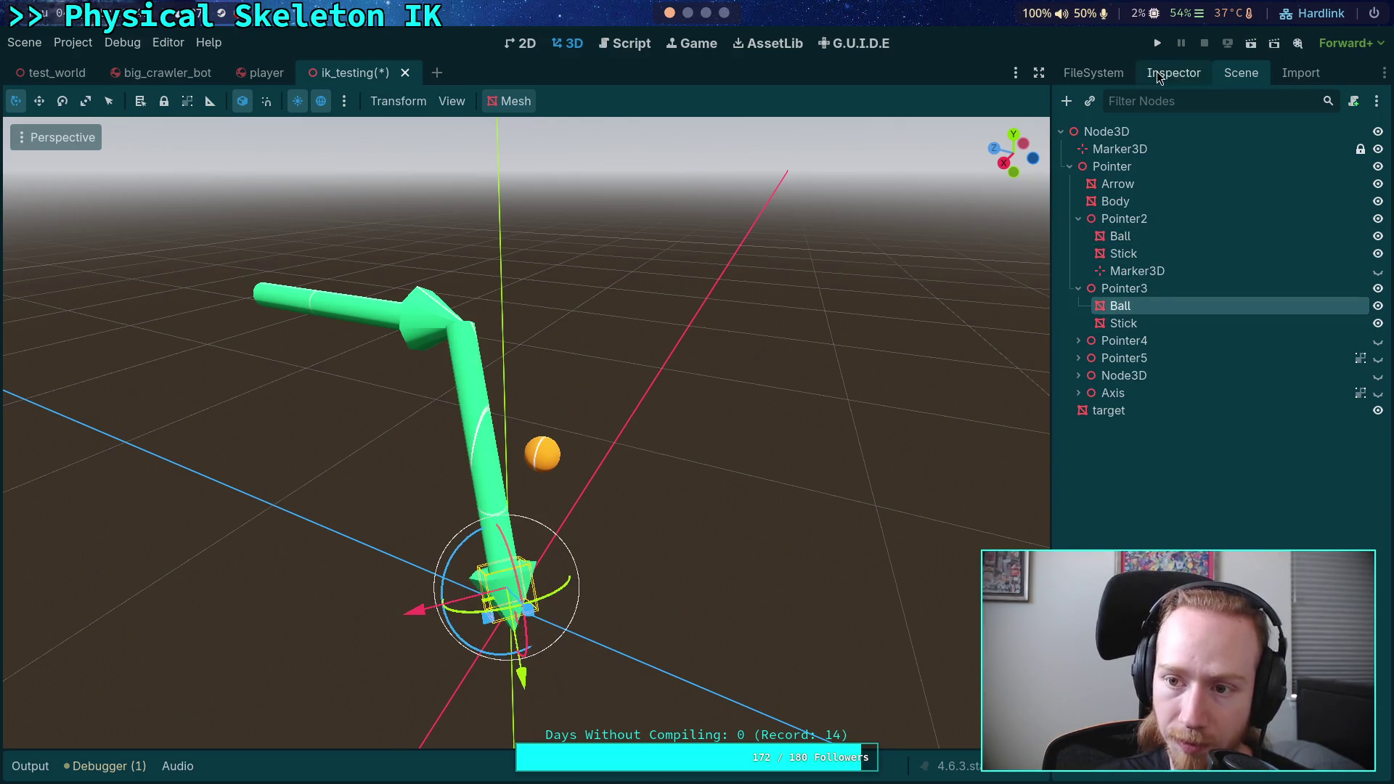
click(1160, 75)
click(1281, 223)
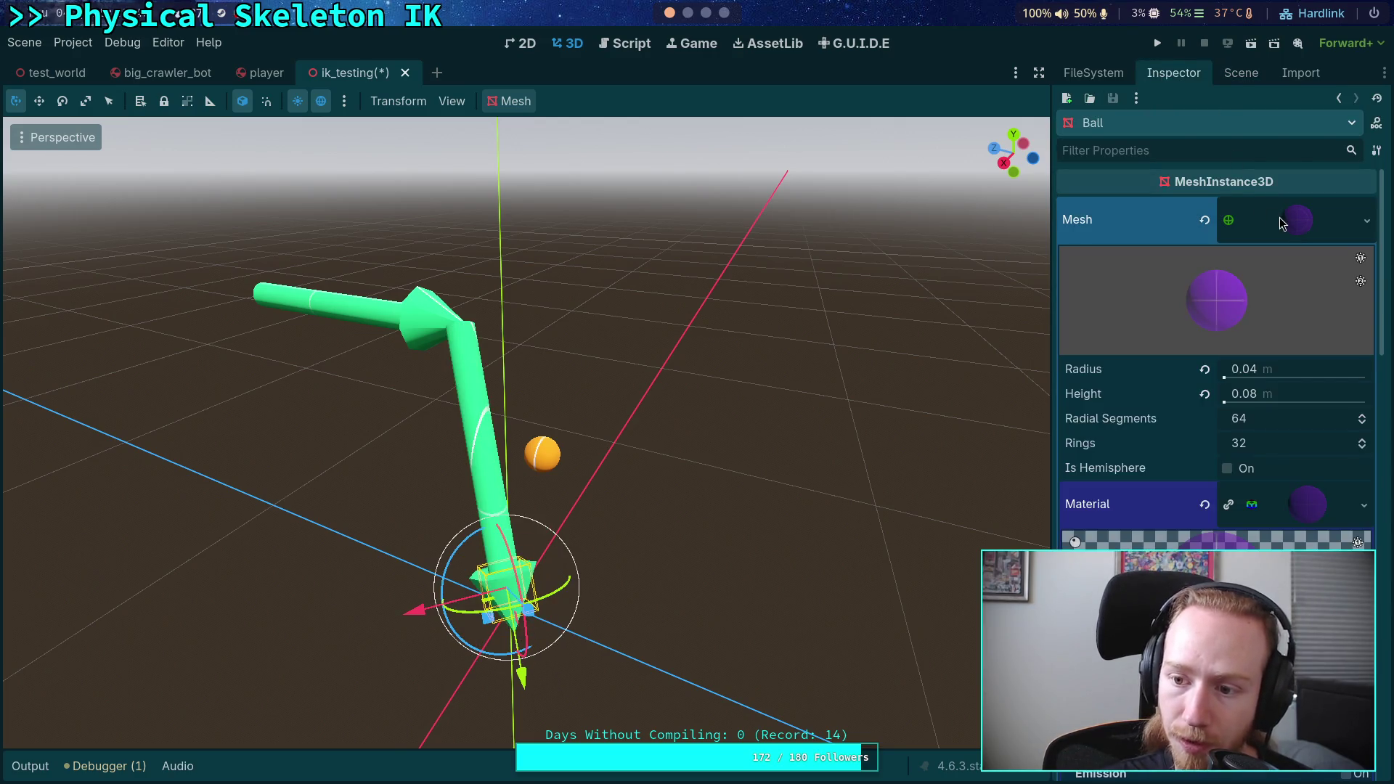
click(1280, 219)
click(1241, 73)
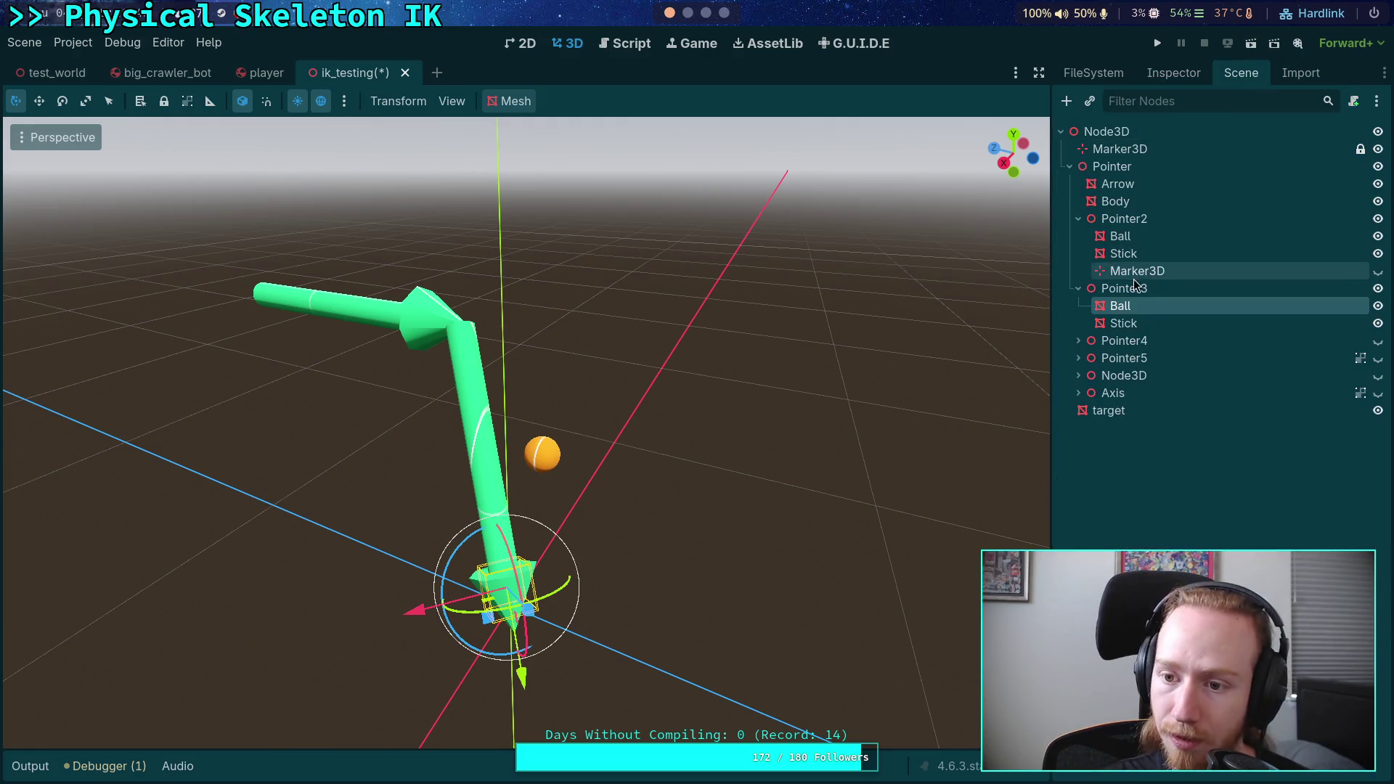
- Replace Pointer2's Ball cone with a new SphereMesh of radius 0.04 m and height 0.08 m
click(1121, 236)
click(1173, 73)
click(1309, 223)
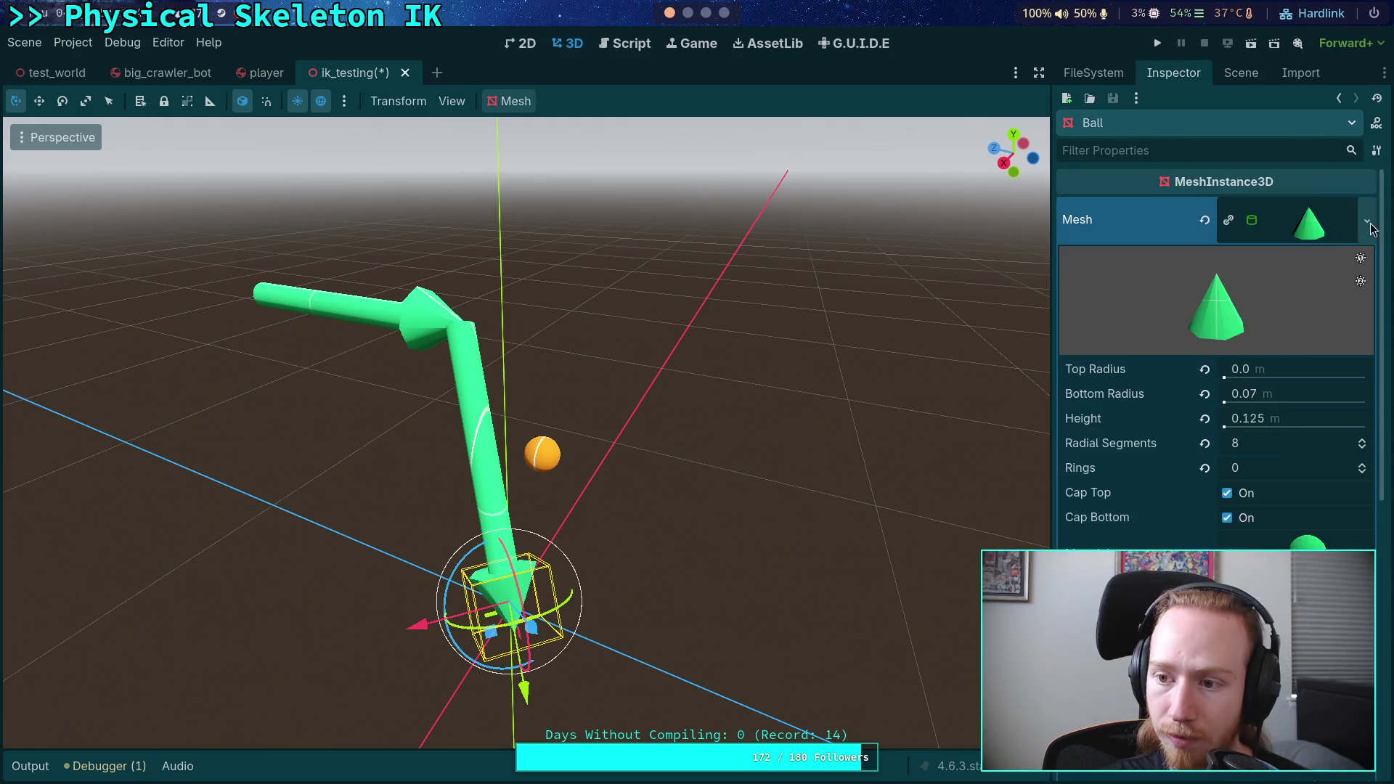
click(1370, 227)
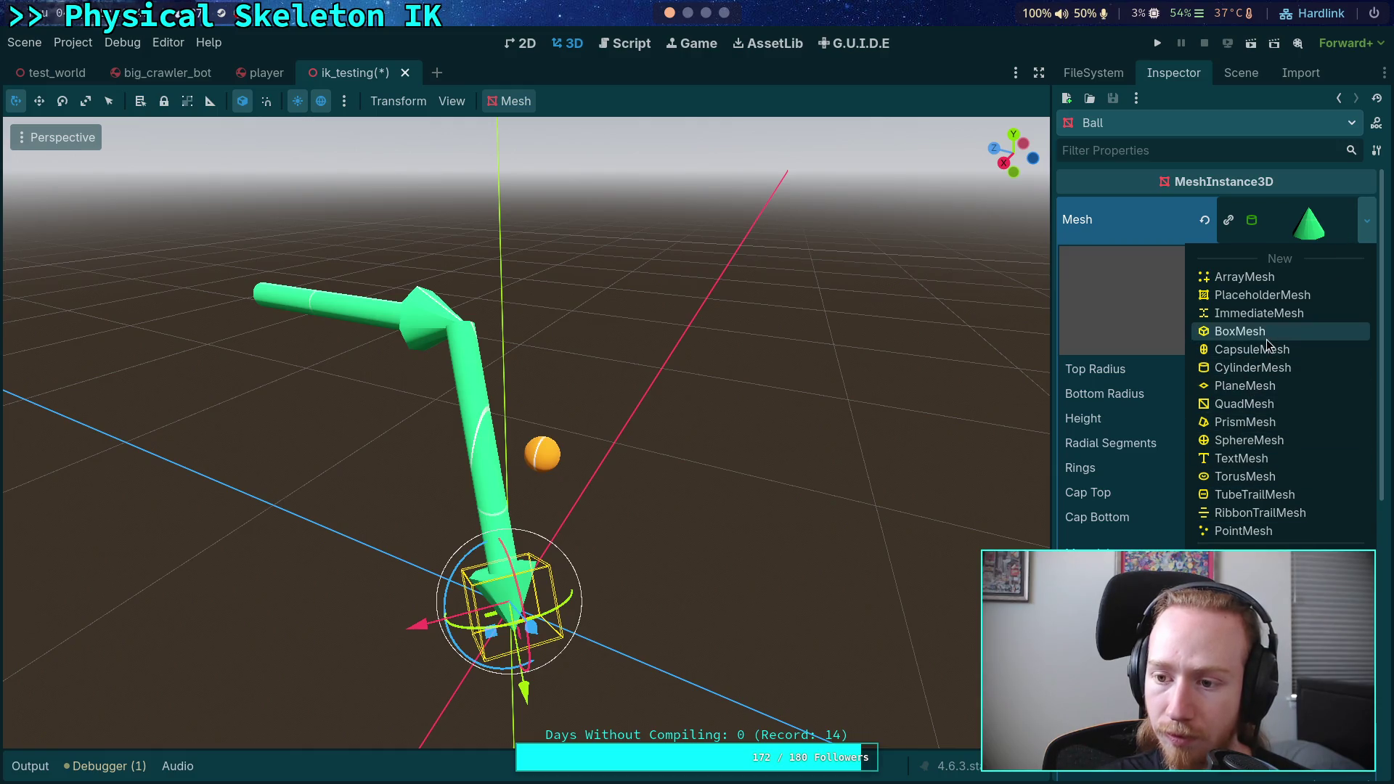
click(1238, 439)
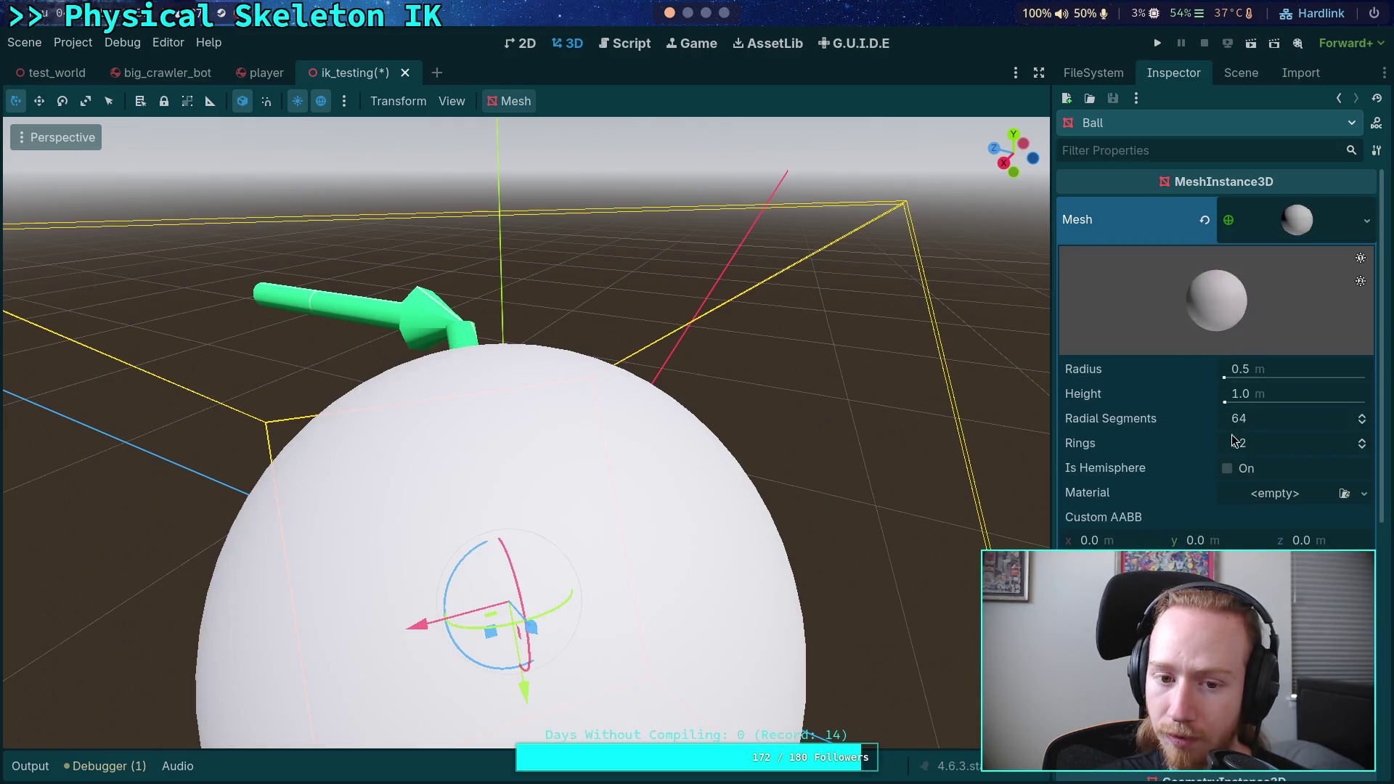
click(1297, 368)
text(0.04)
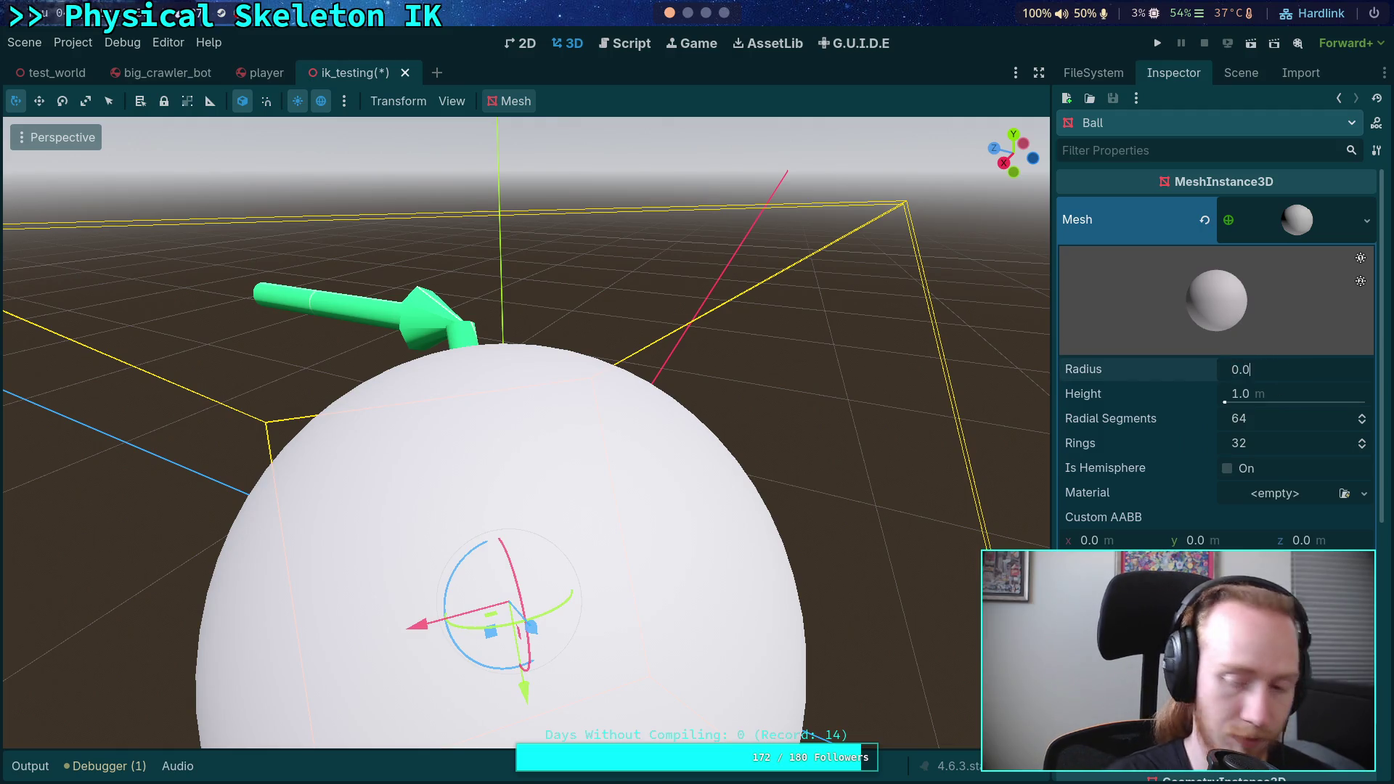
key(Return)
click(1318, 393)
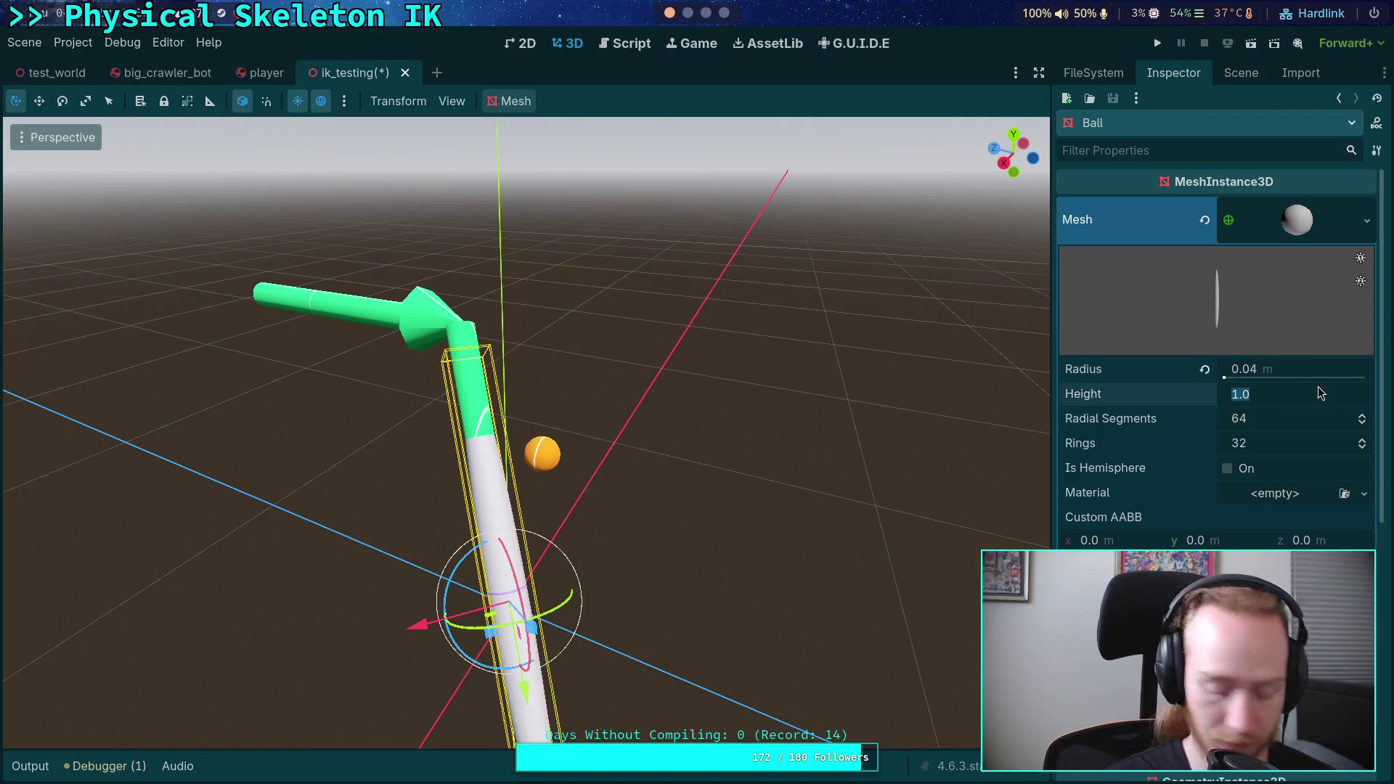
text(.9)
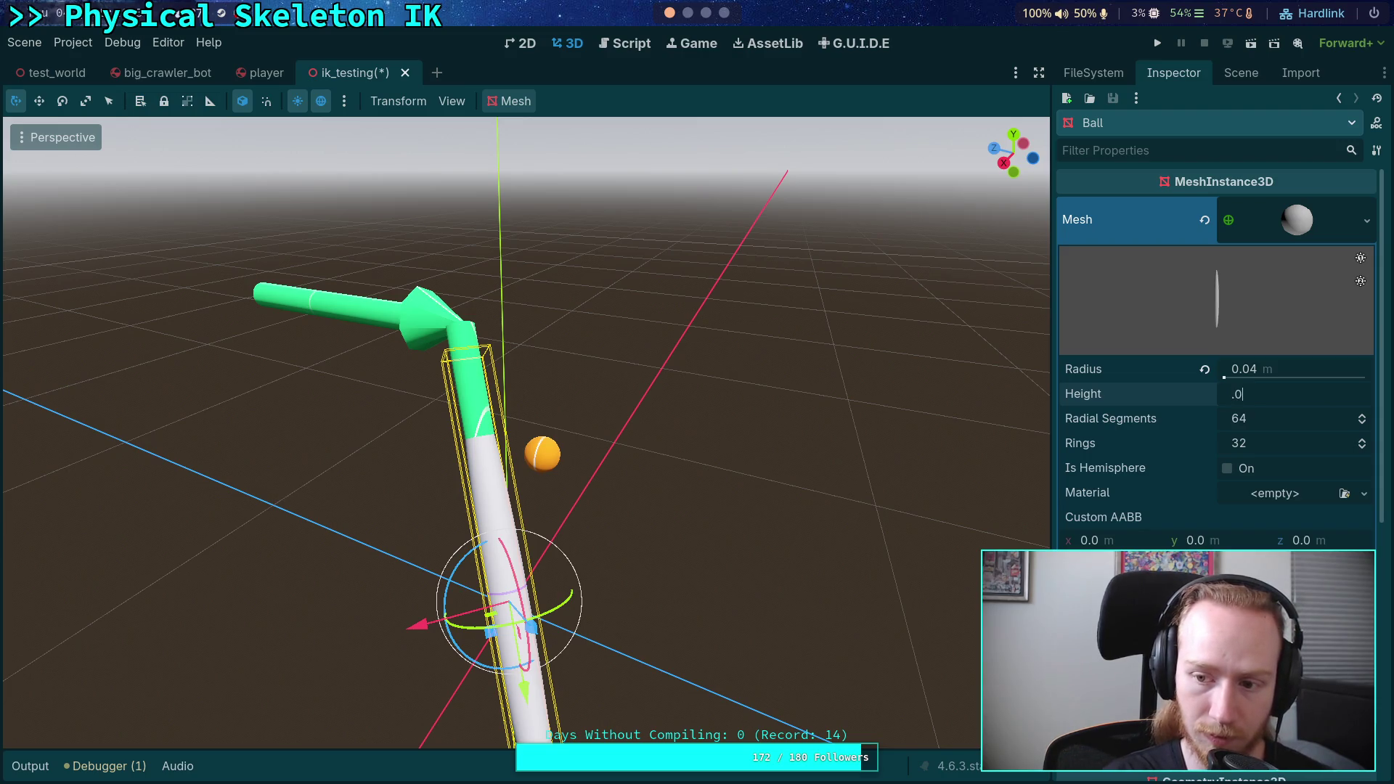
key(Return)
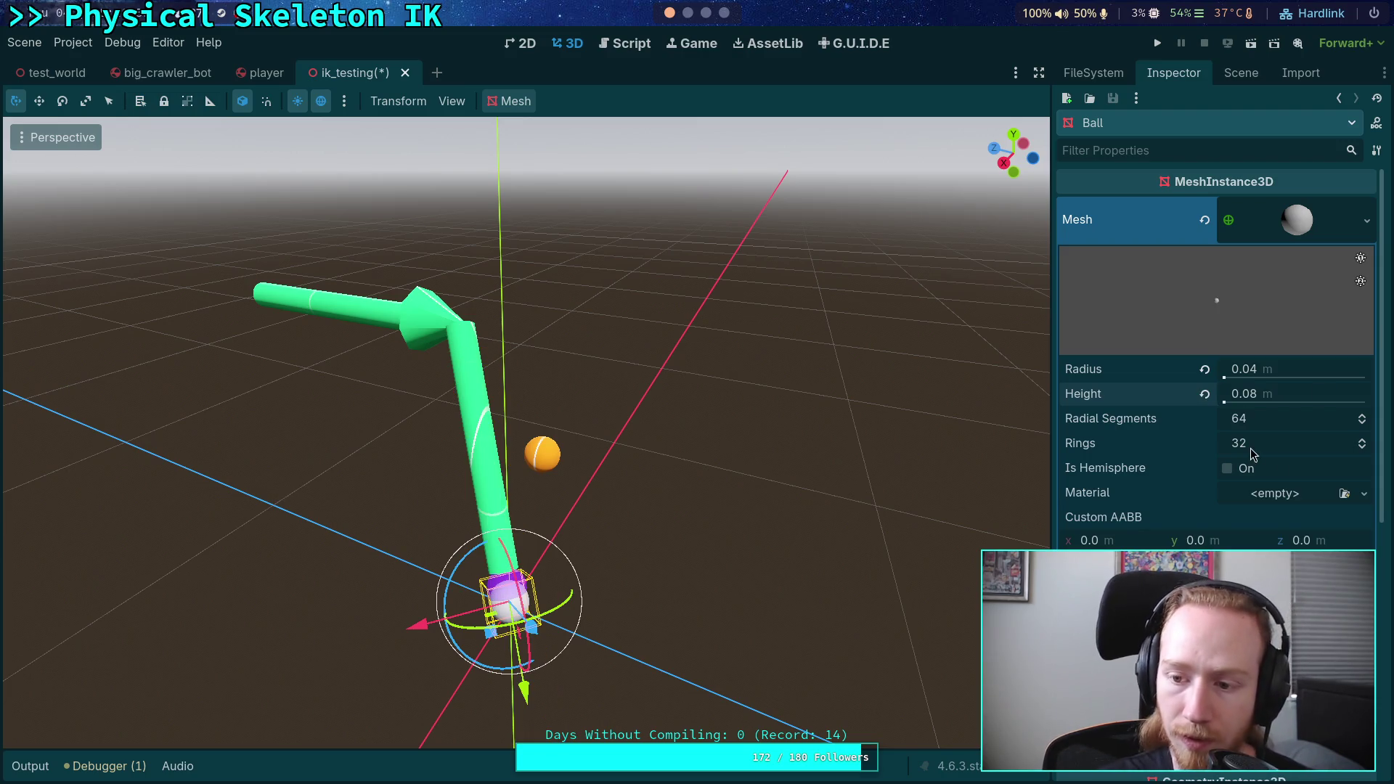
- Glance at the Ball's material options, then select Pointer2's Stick
click(1301, 500)
key(Escape)
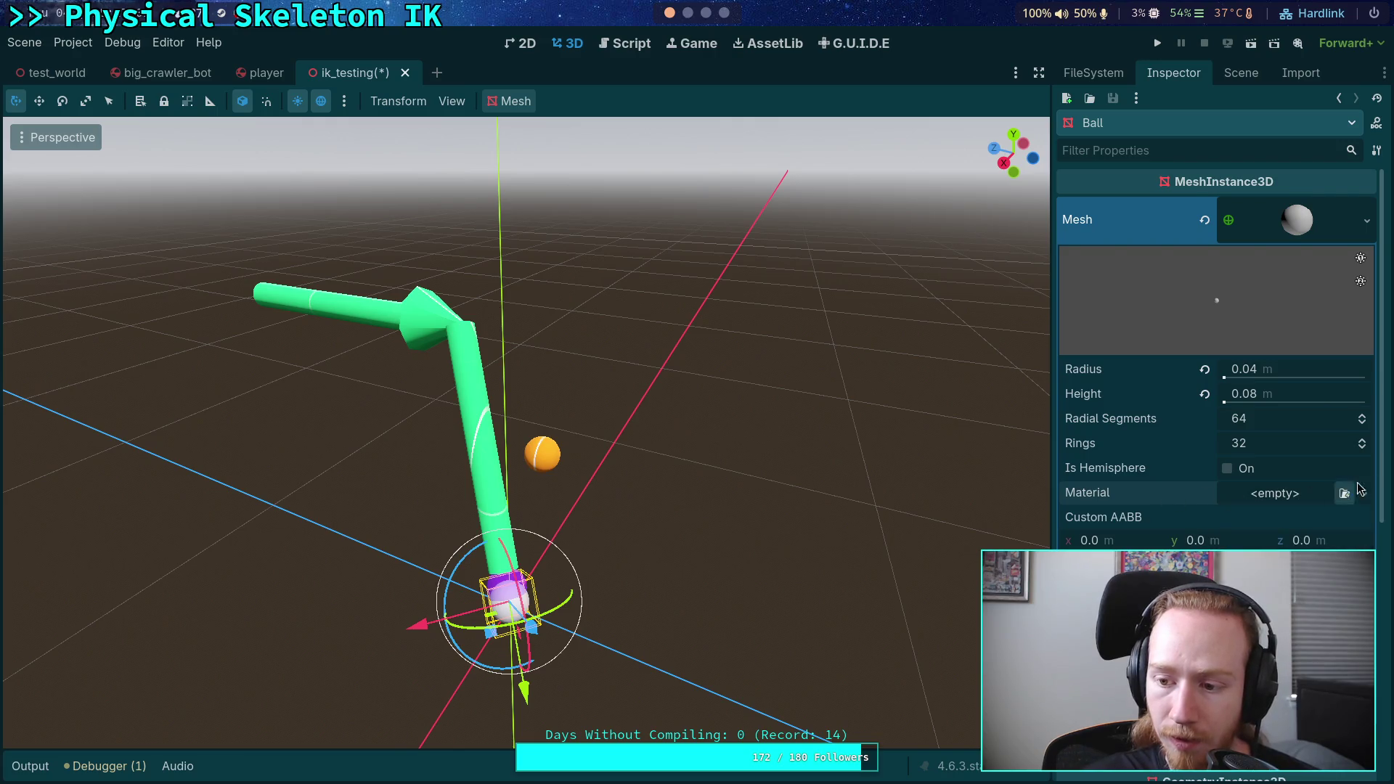
click(1241, 73)
click(1134, 256)
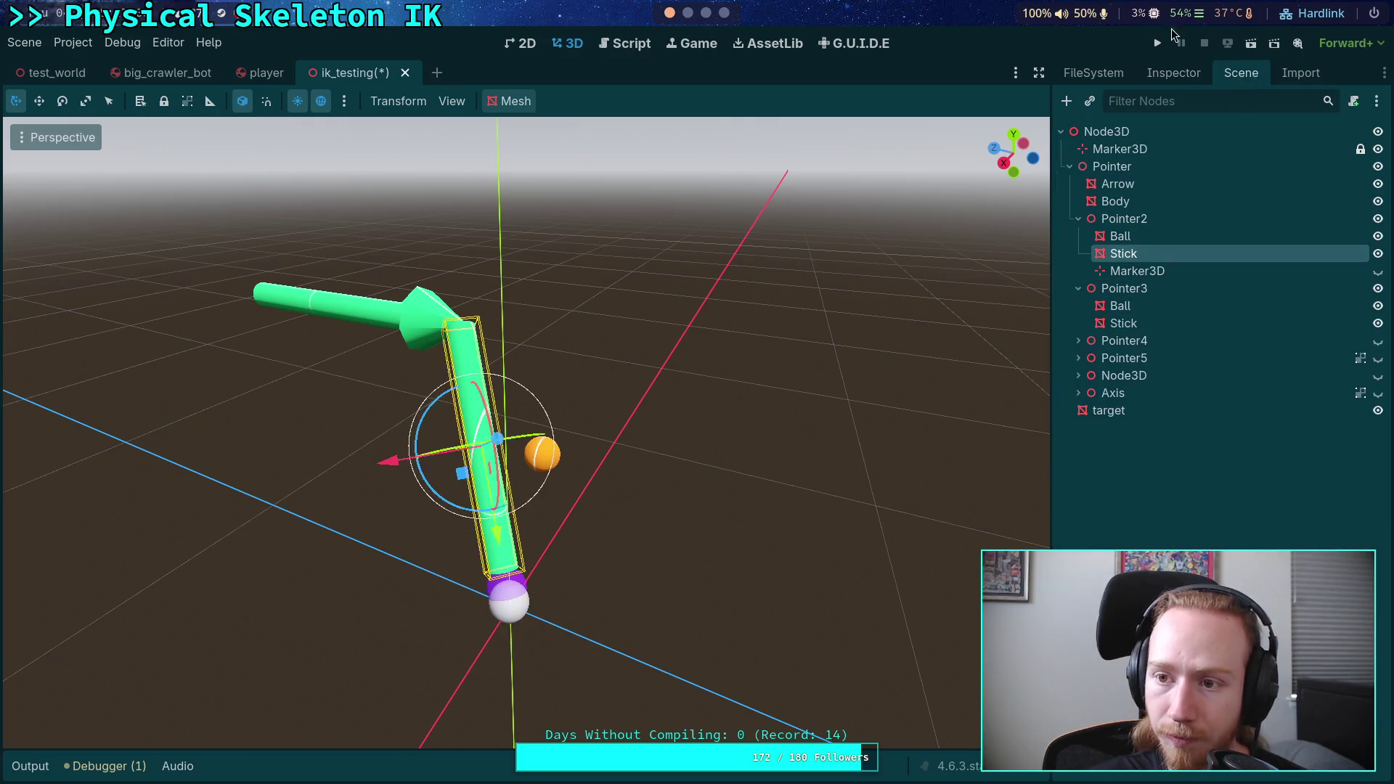
- Set Pointer2's Stick cylinder top and bottom radius to 0.01 m
click(1174, 73)
click(1362, 239)
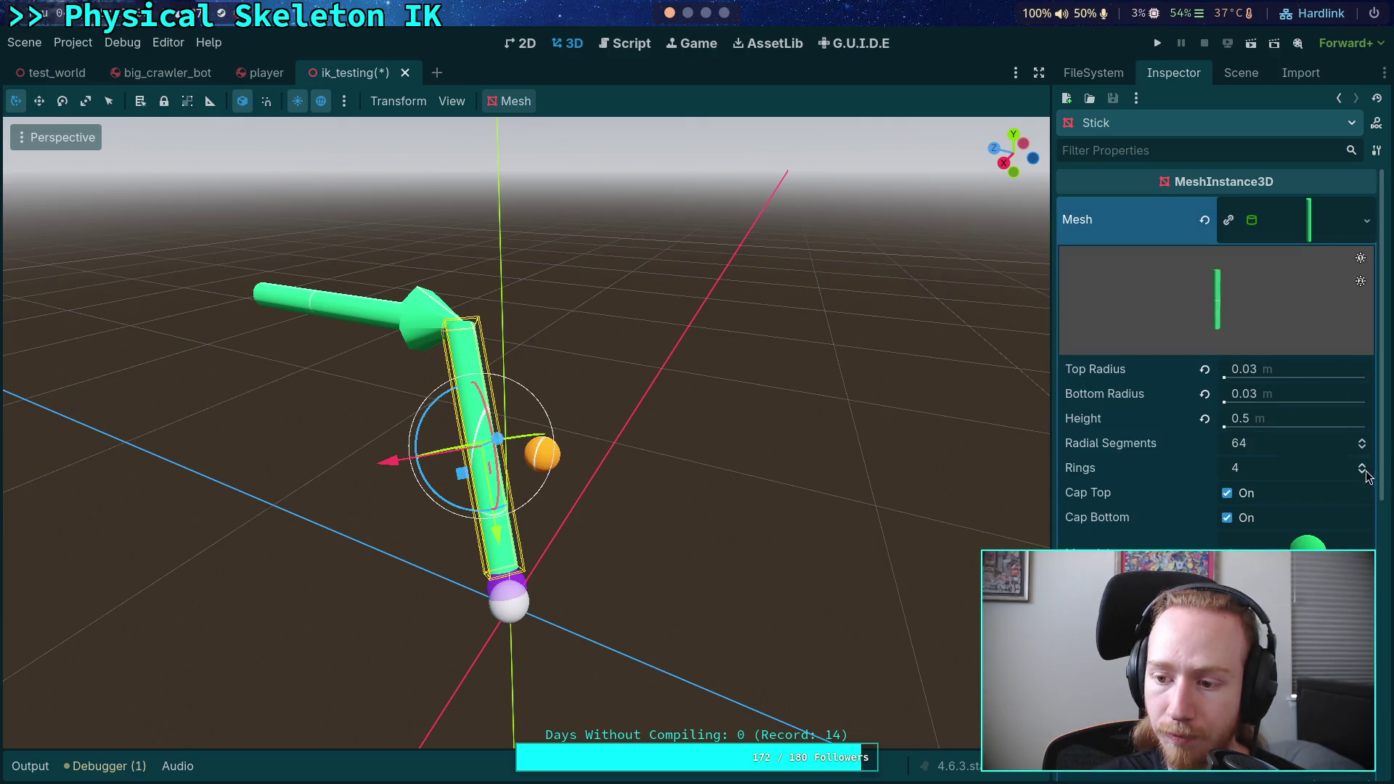
click(1289, 370)
text(0.01)
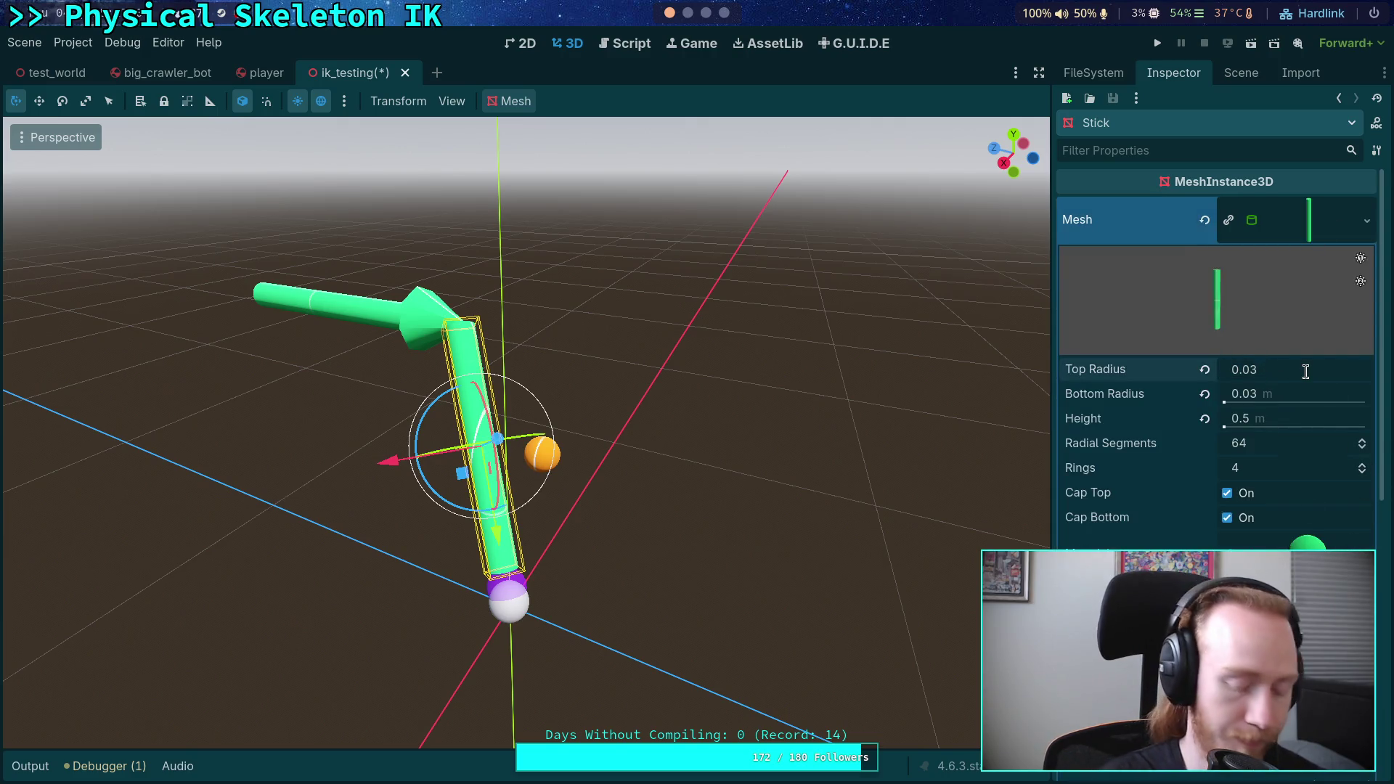
key(Return)
click(1292, 395)
text(0.01)
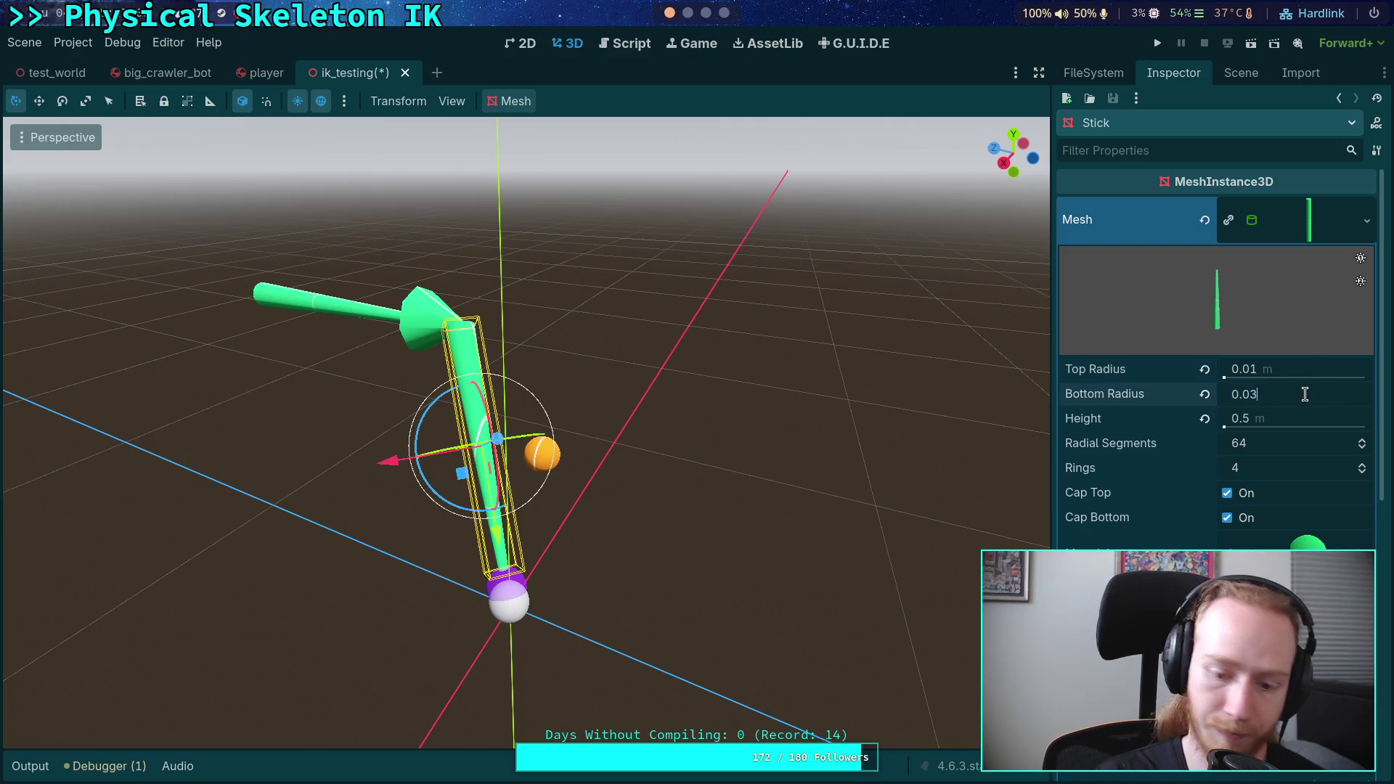
key(Return)
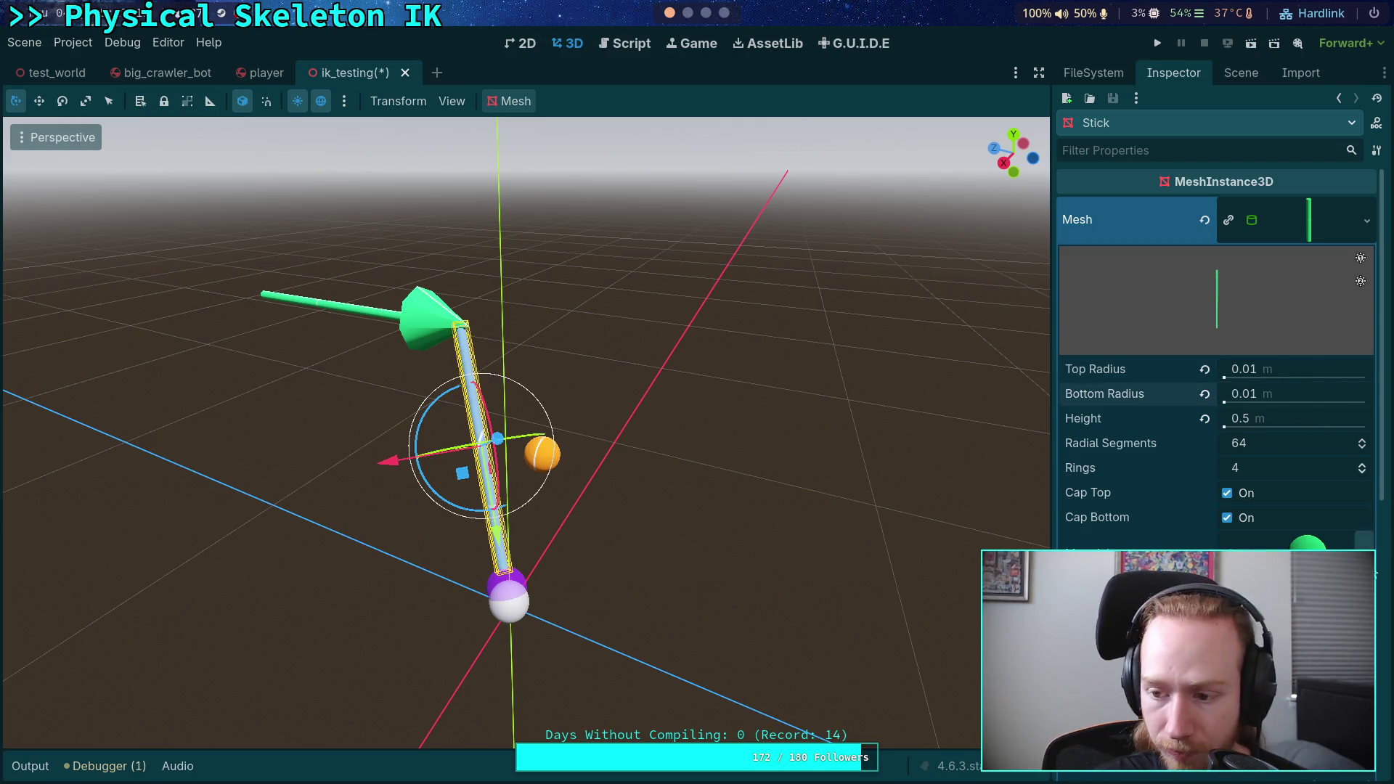
click(1364, 541)
key(Escape)
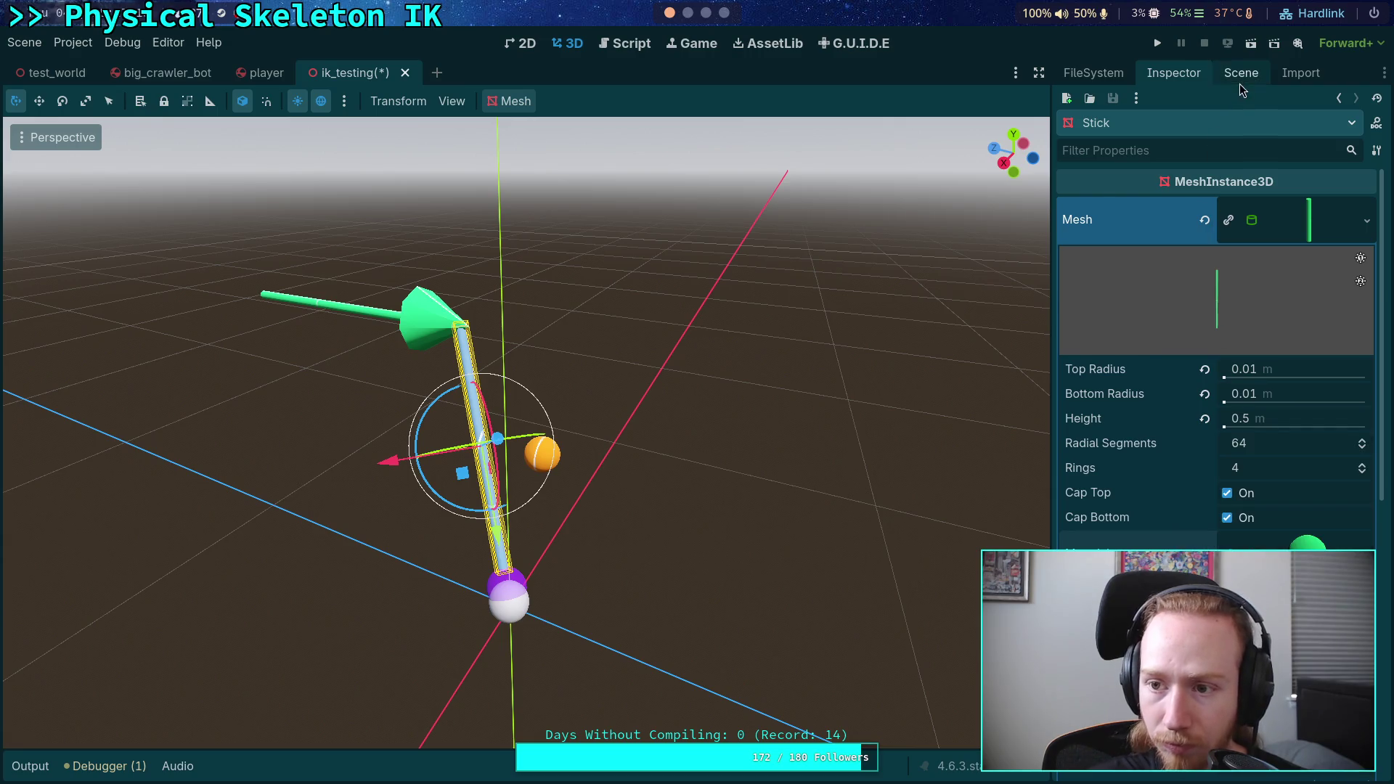
click(1241, 73)
- Give Pointer2's Ball a new StandardMaterial3D and check its transform
click(1122, 237)
click(1173, 73)
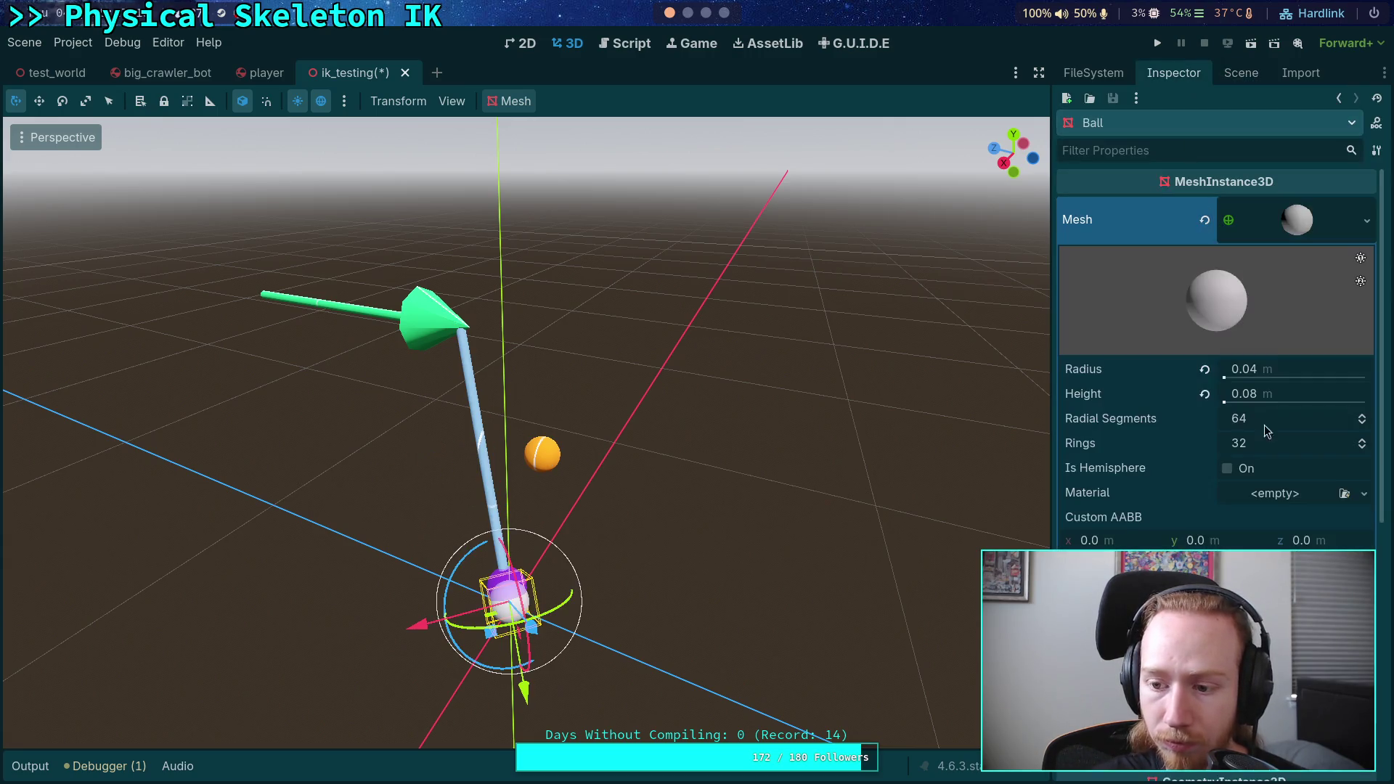
click(1365, 495)
click(1294, 538)
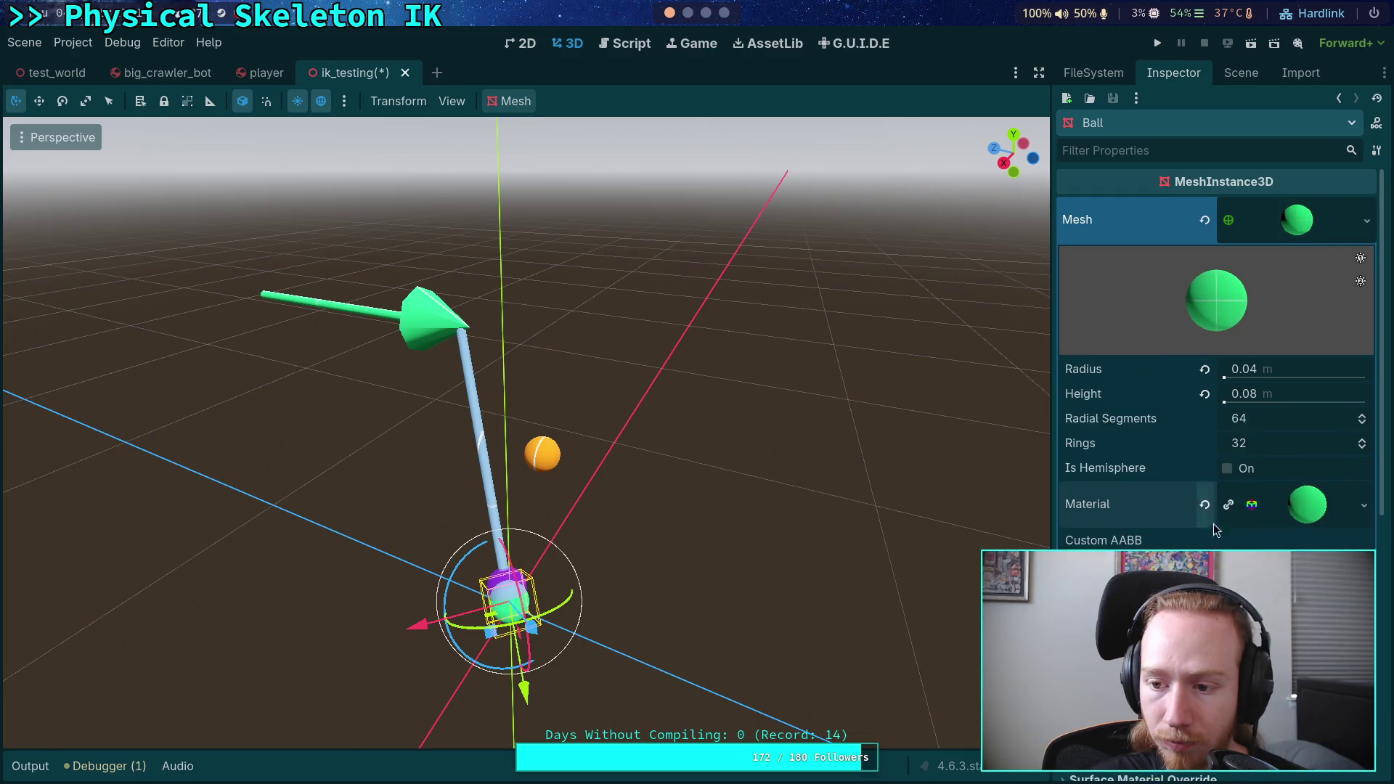
click(1304, 232)
click(1191, 549)
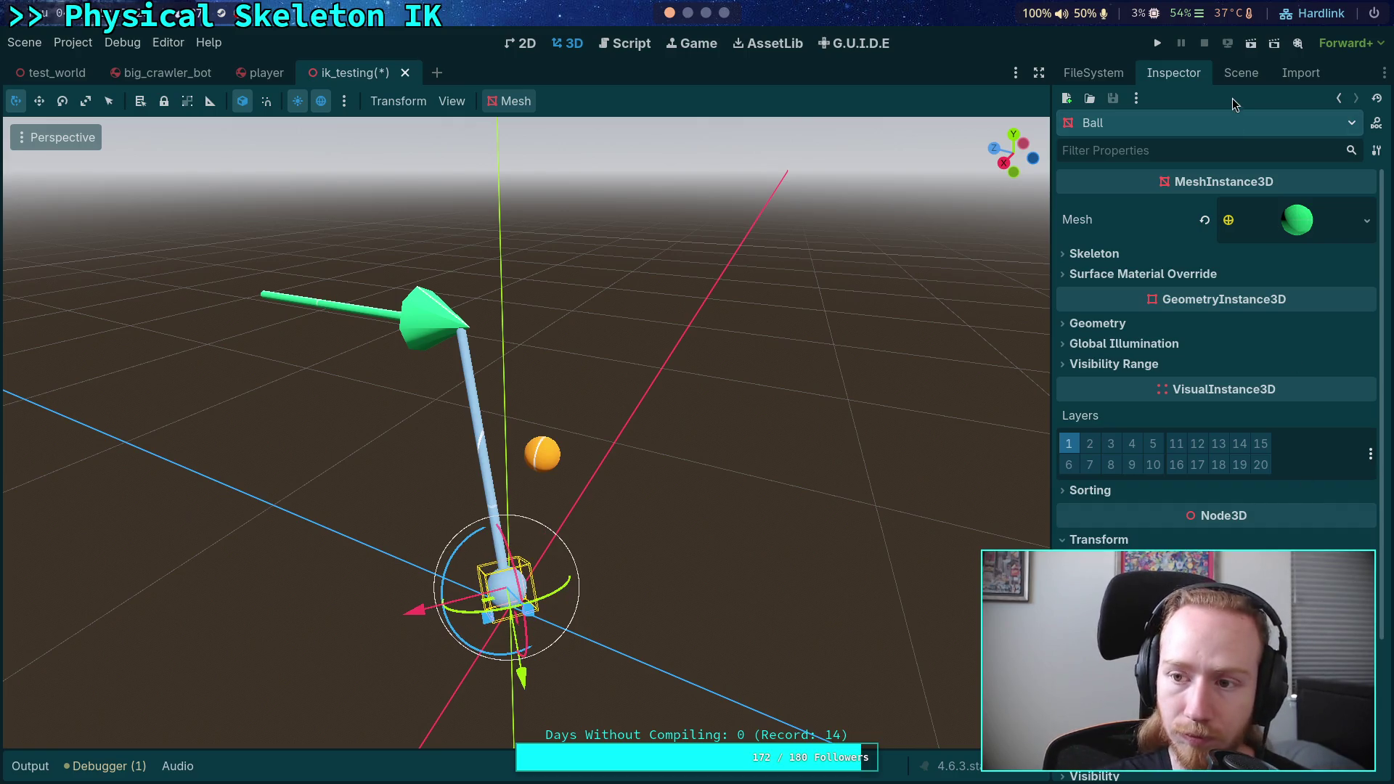
click(1241, 72)
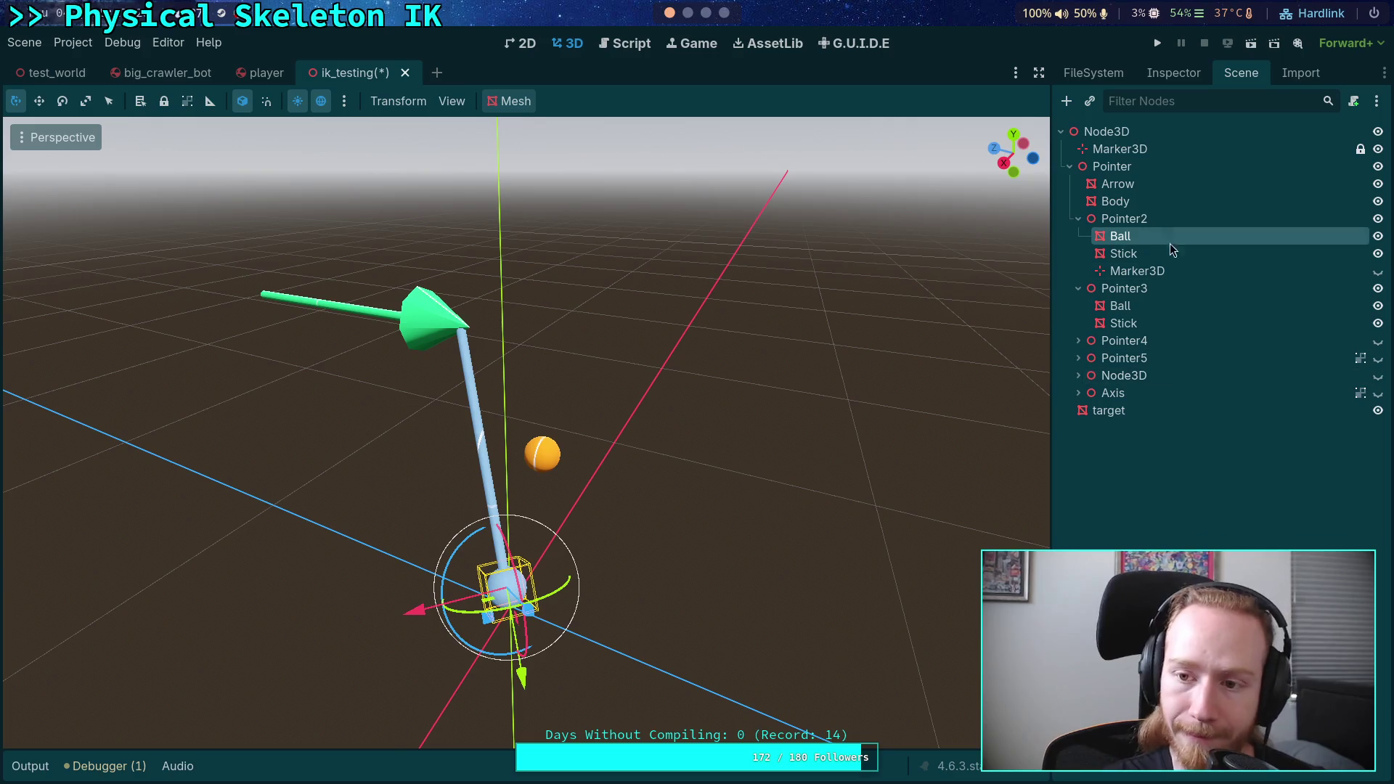
- Rename the first Pointer's Body node to Stick
click(1105, 218)
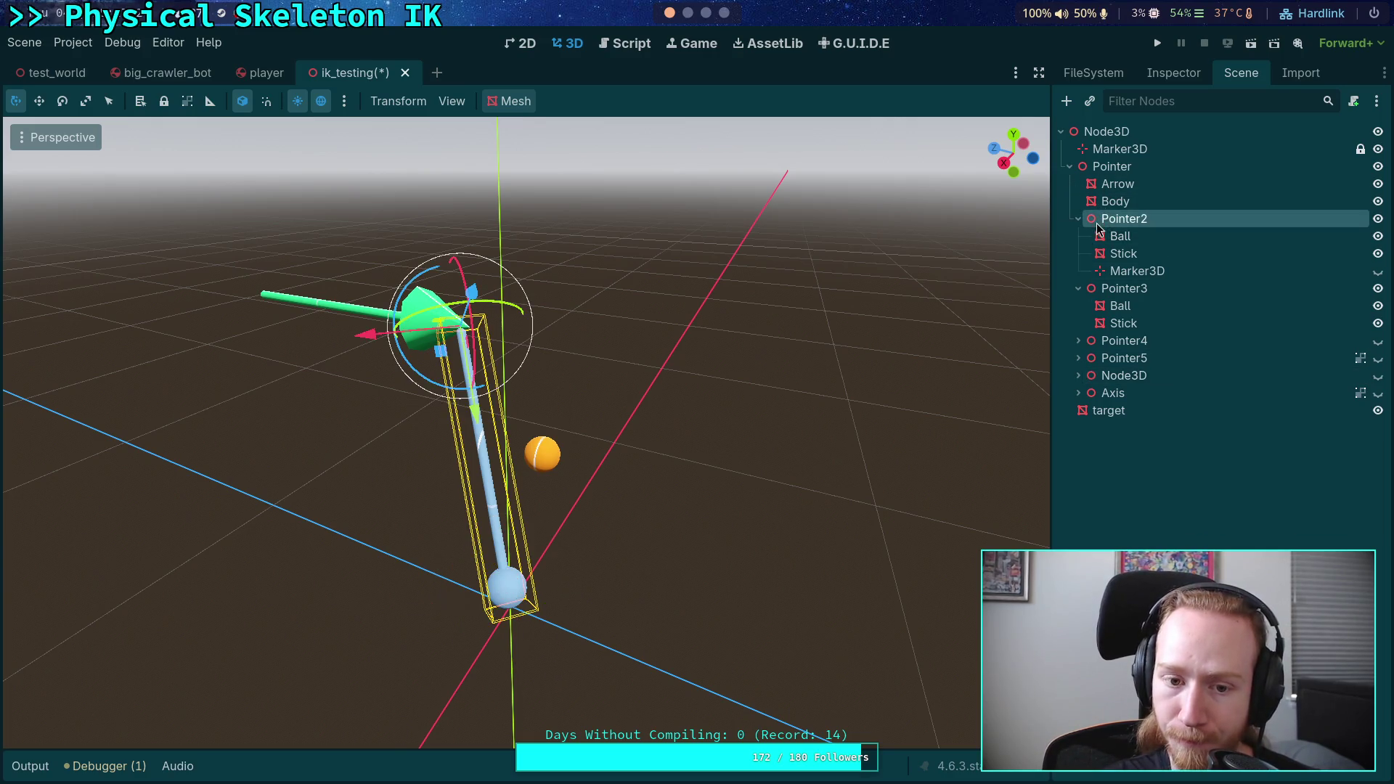
click(1111, 202)
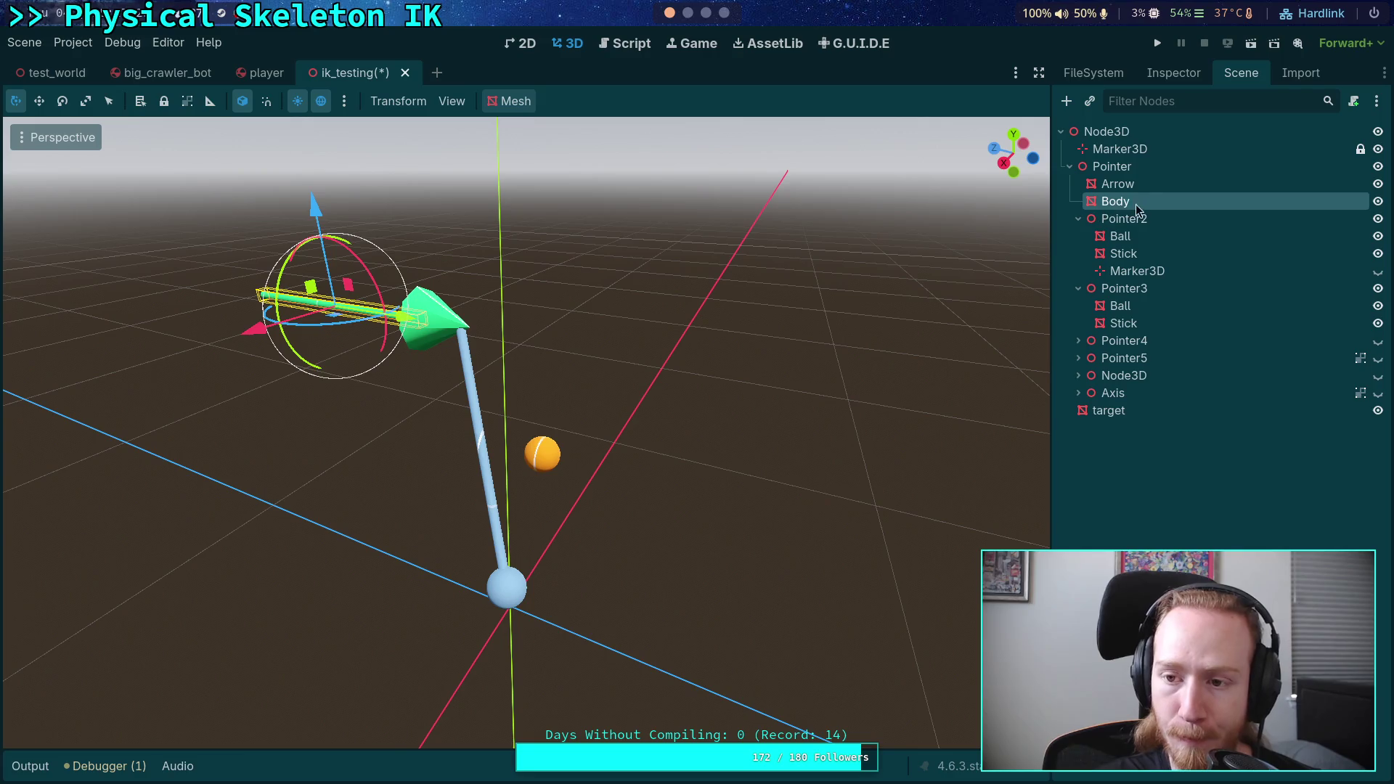
click(1135, 206)
text(Stick)
key(Return)
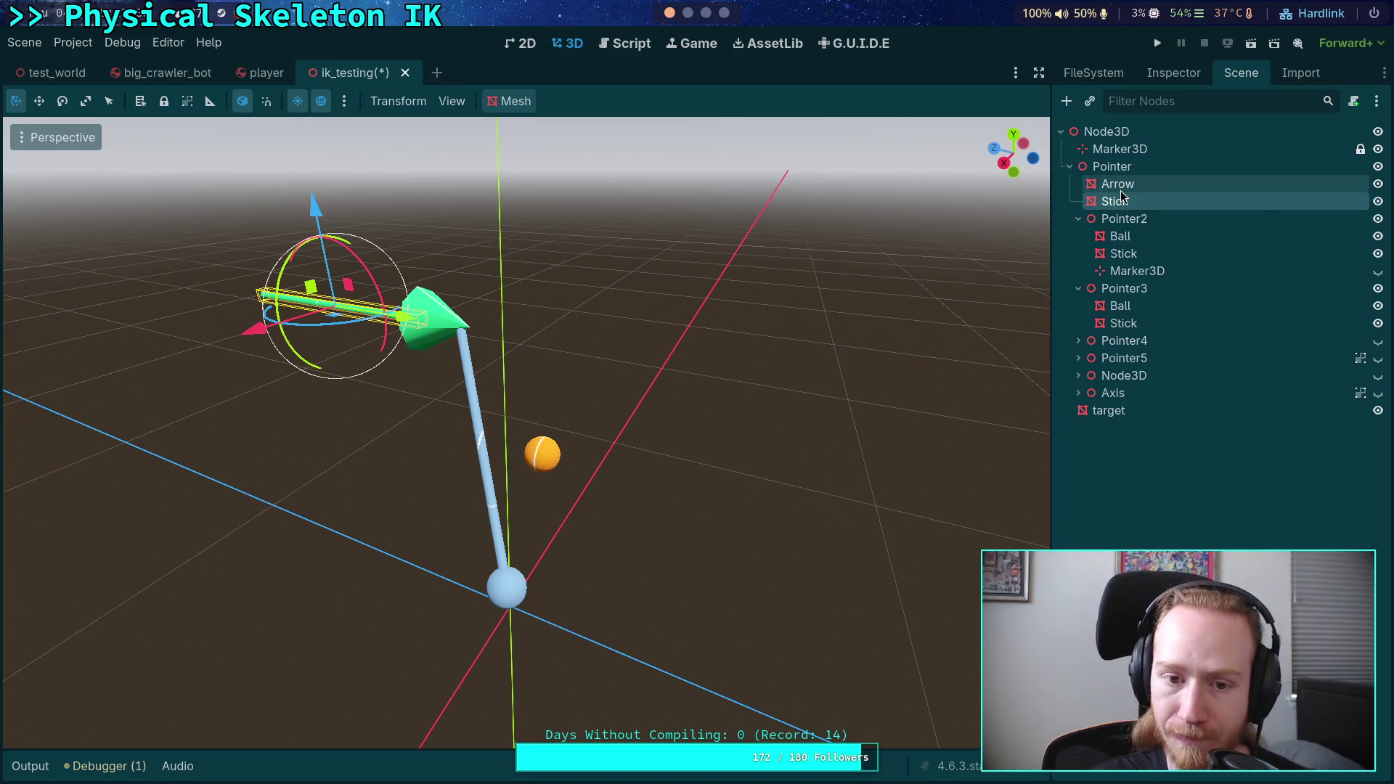
- Check Pointer2's Ball mesh options in the Inspector for reference
click(1122, 236)
click(1162, 75)
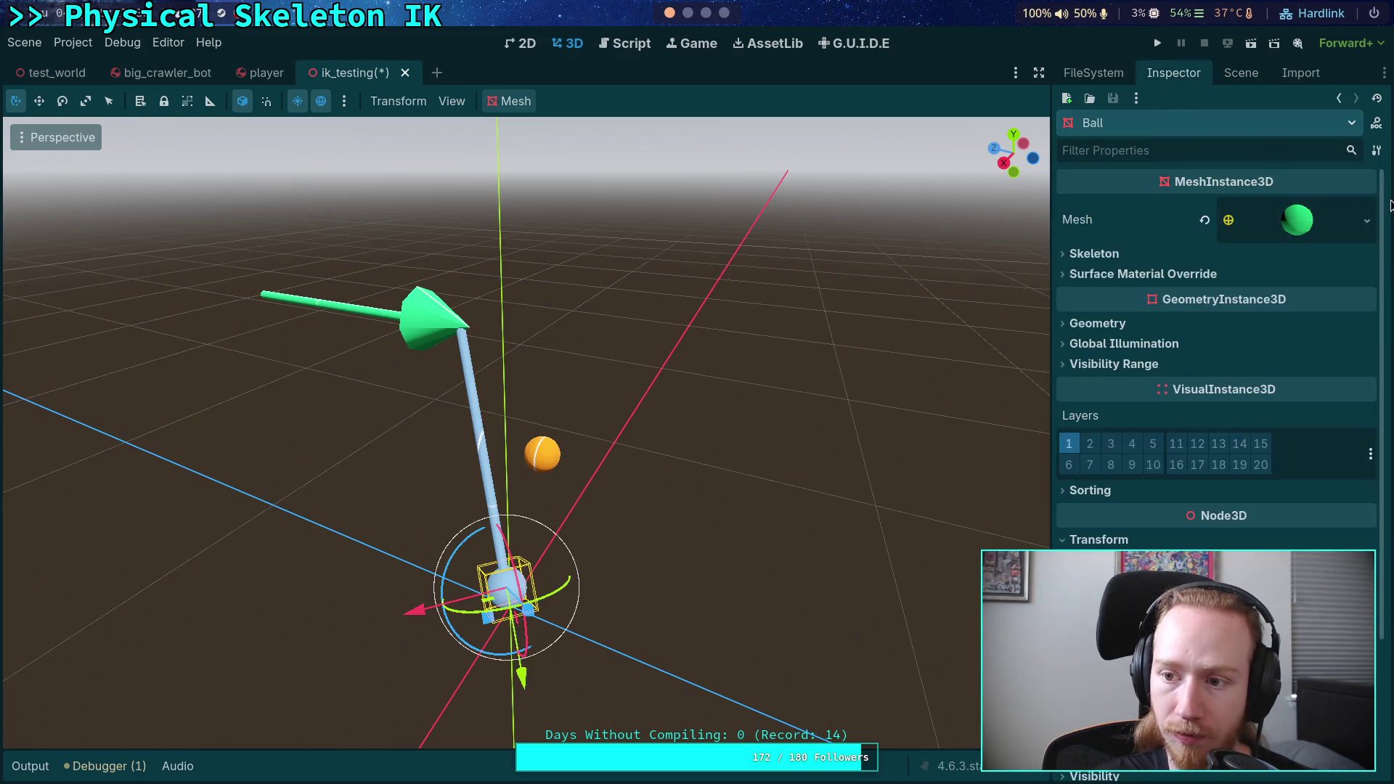
click(1367, 220)
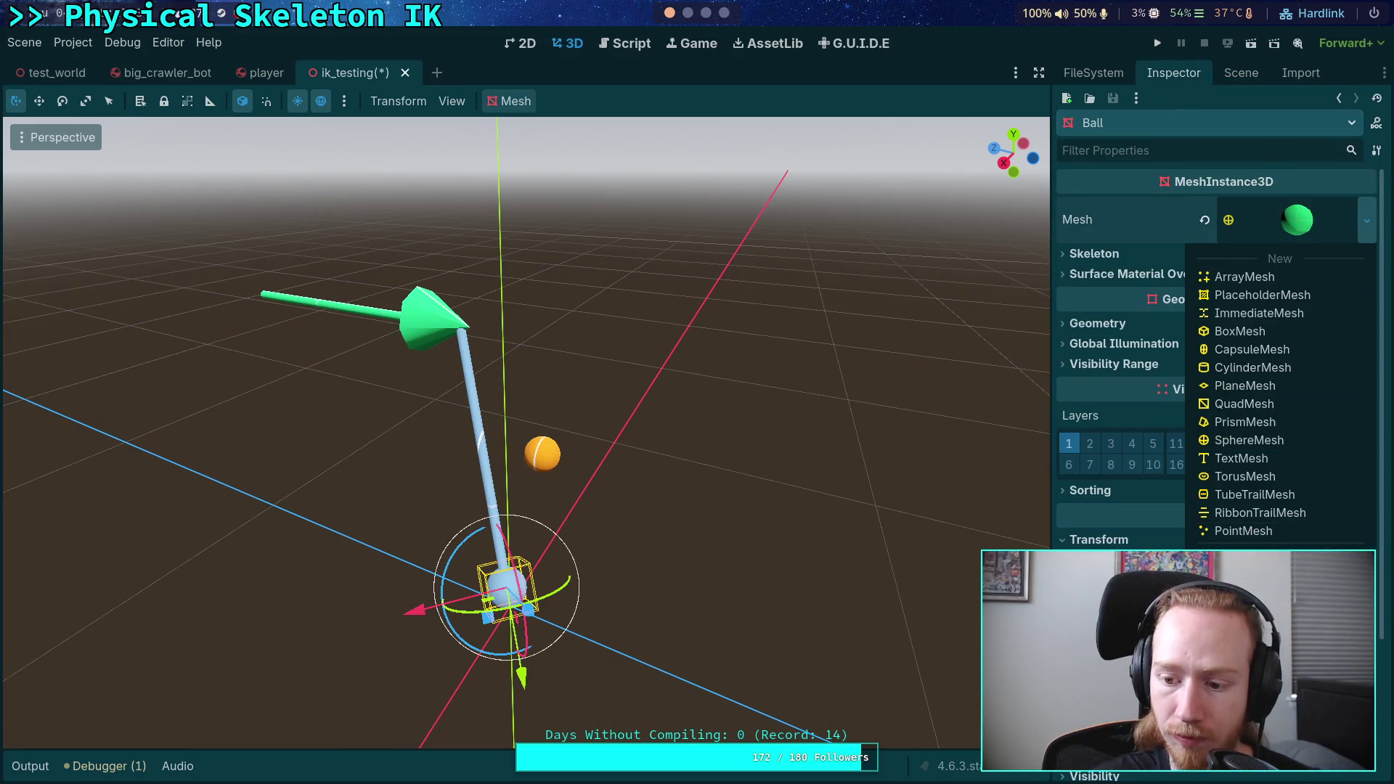
key(Escape)
click(1241, 73)
- Rename the first Pointer's Arrow node to Ball
click(1127, 202)
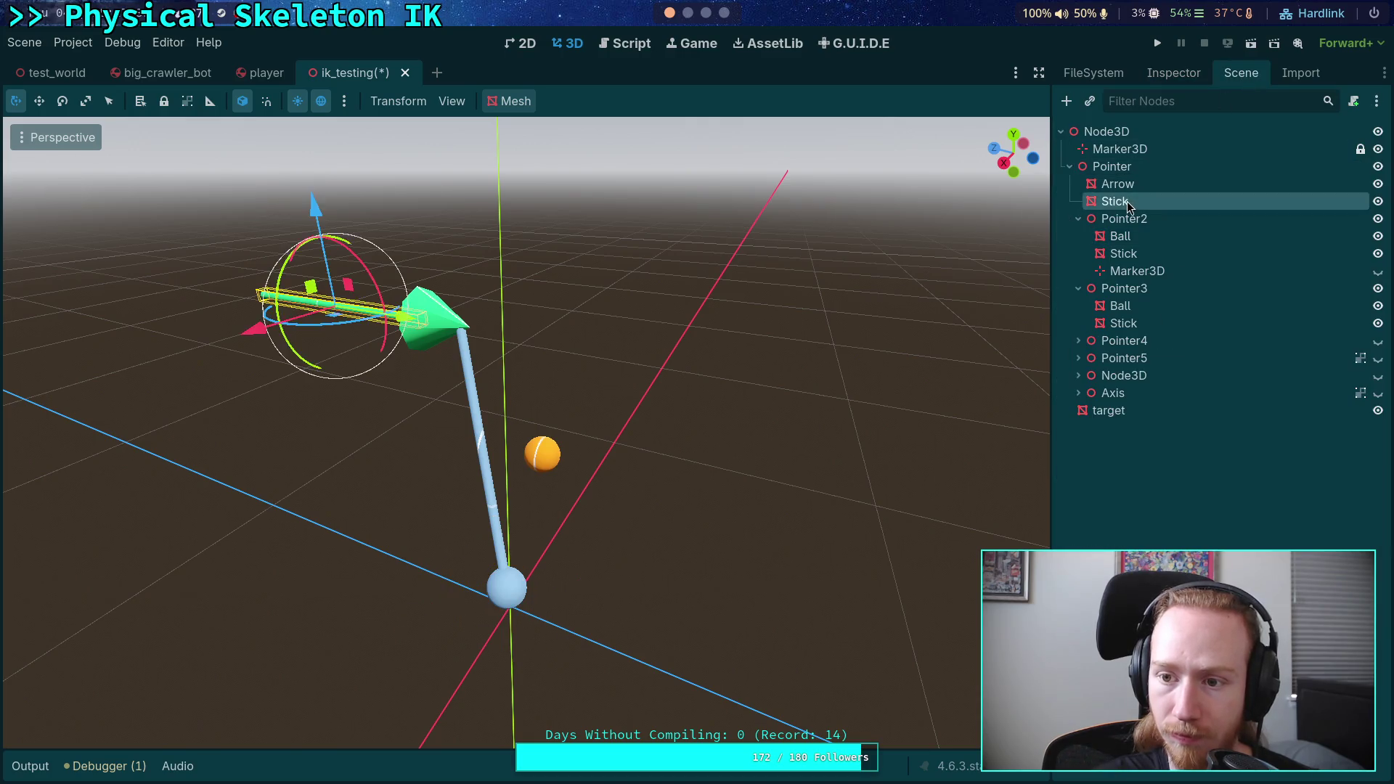
click(1134, 185)
click(1142, 189)
text(Ball)
key(Return)
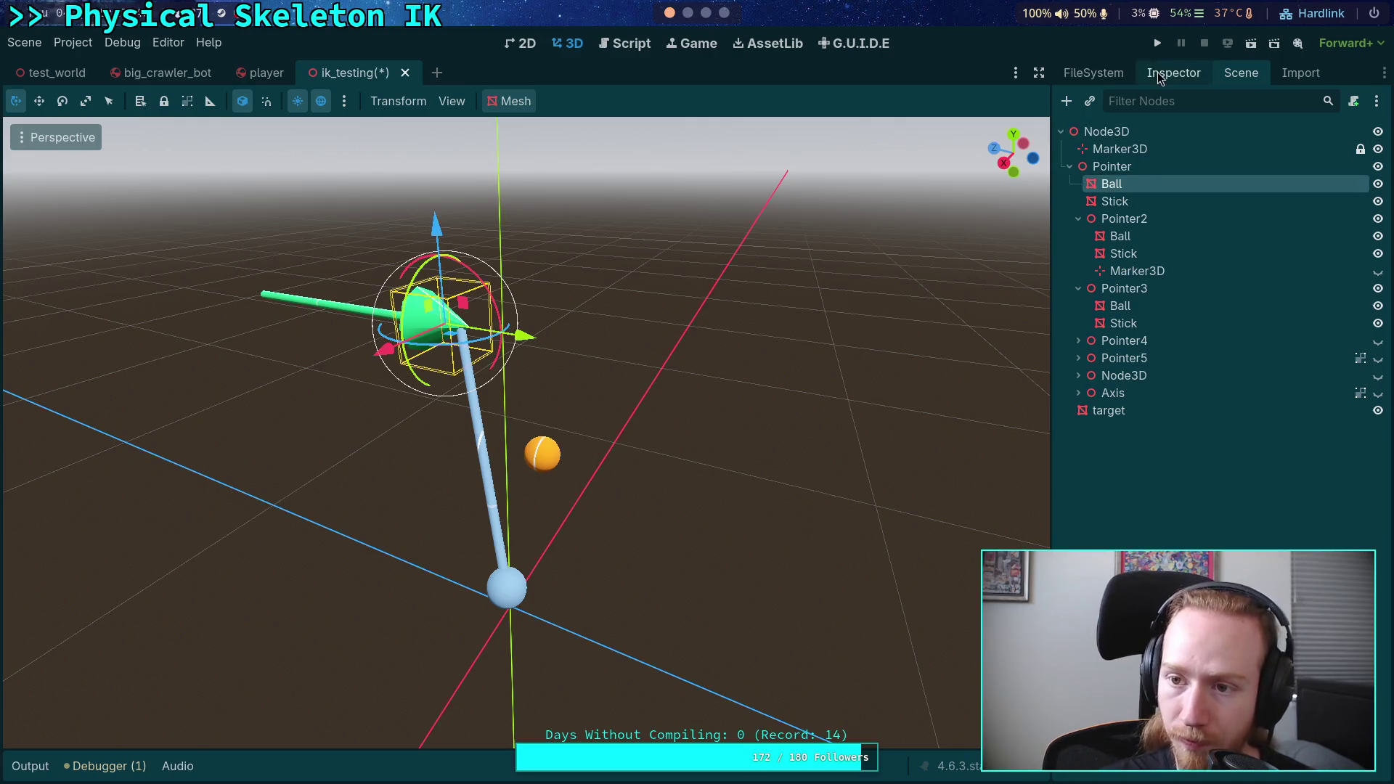
click(1173, 73)
click(1377, 220)
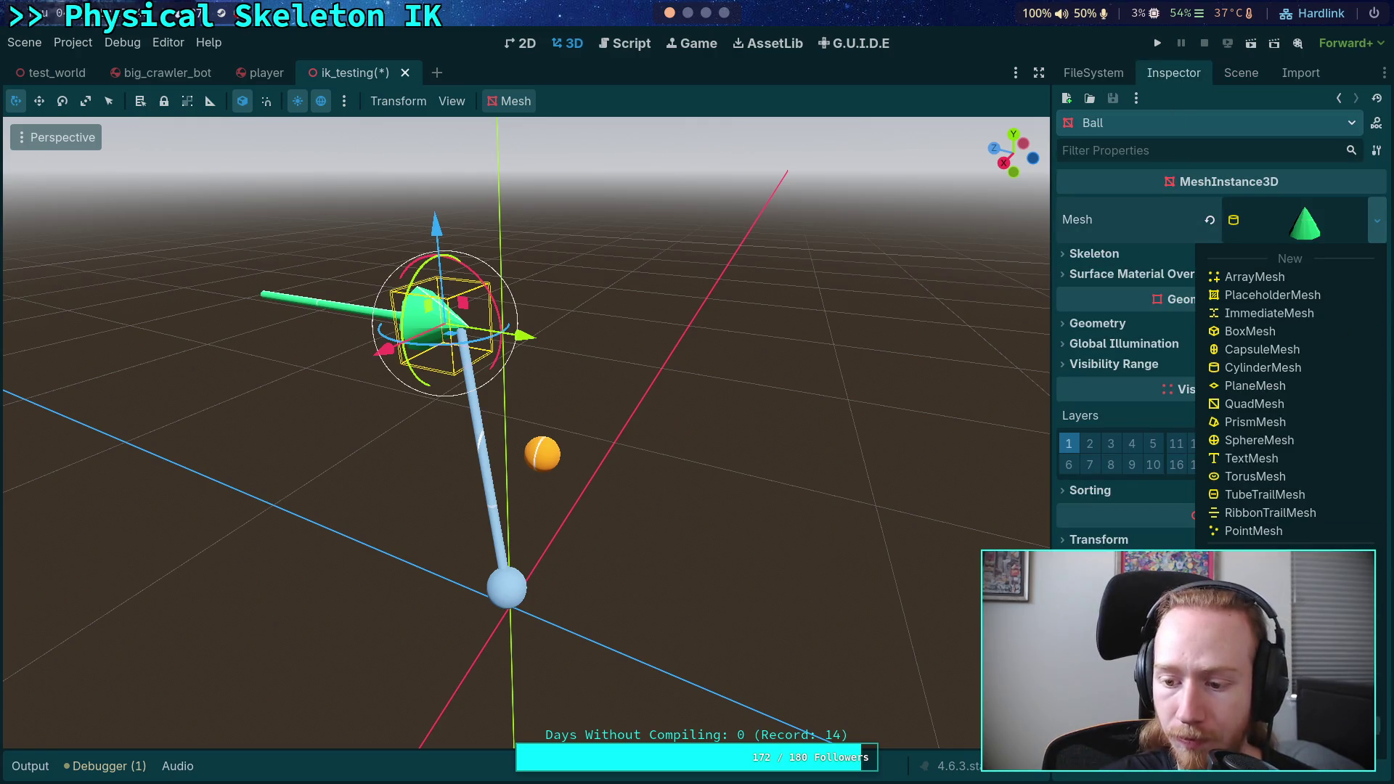
- Give the first Pointer's Ball a new SphereMesh, turning the cone into a green sphere
click(1259, 440)
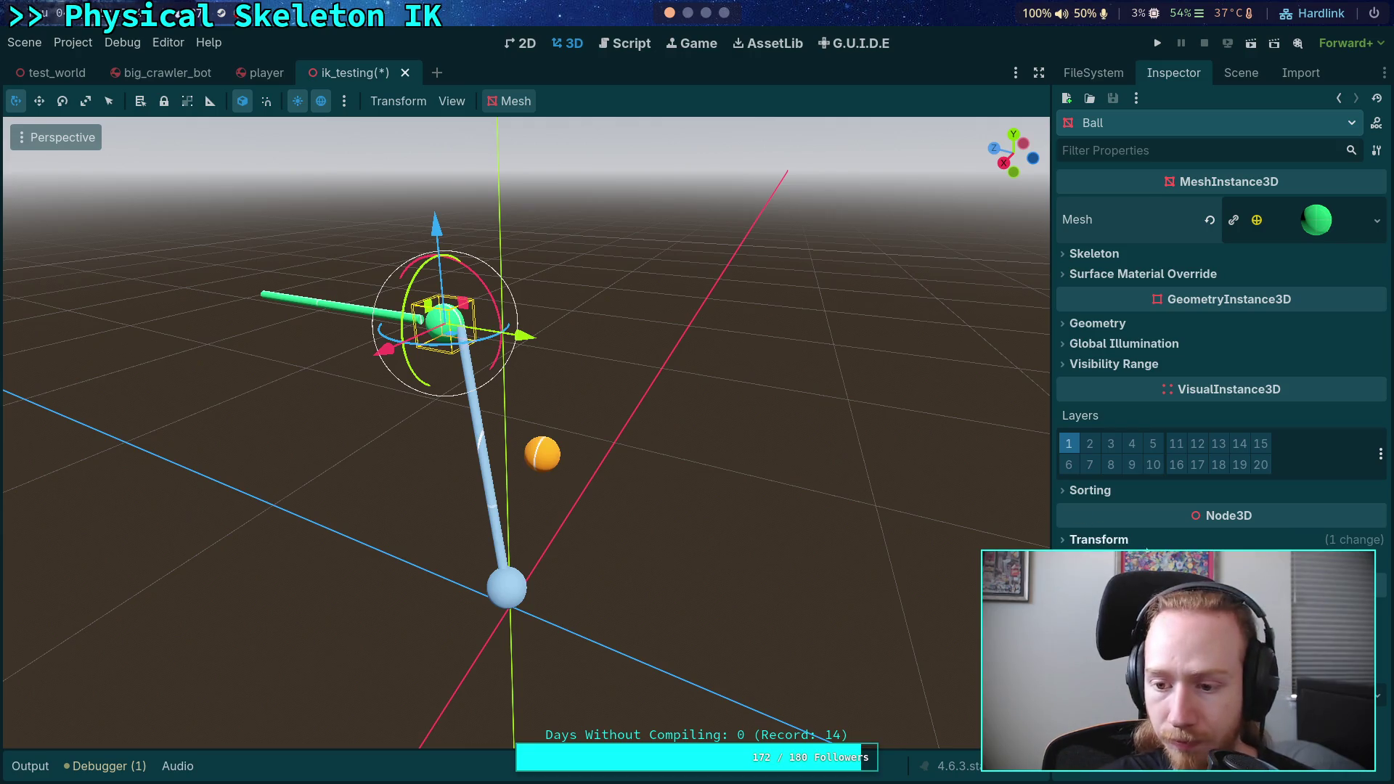
click(1096, 539)
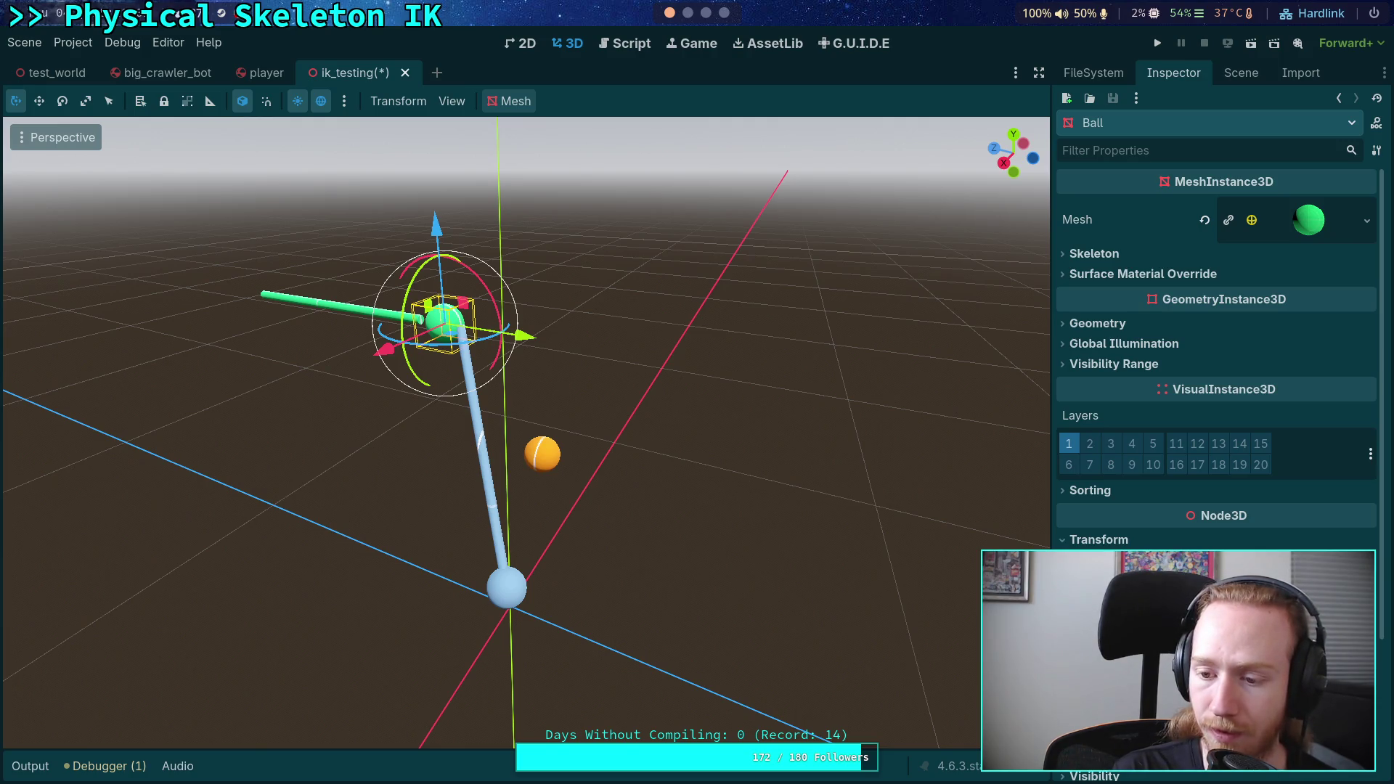
key(ctrl+z)
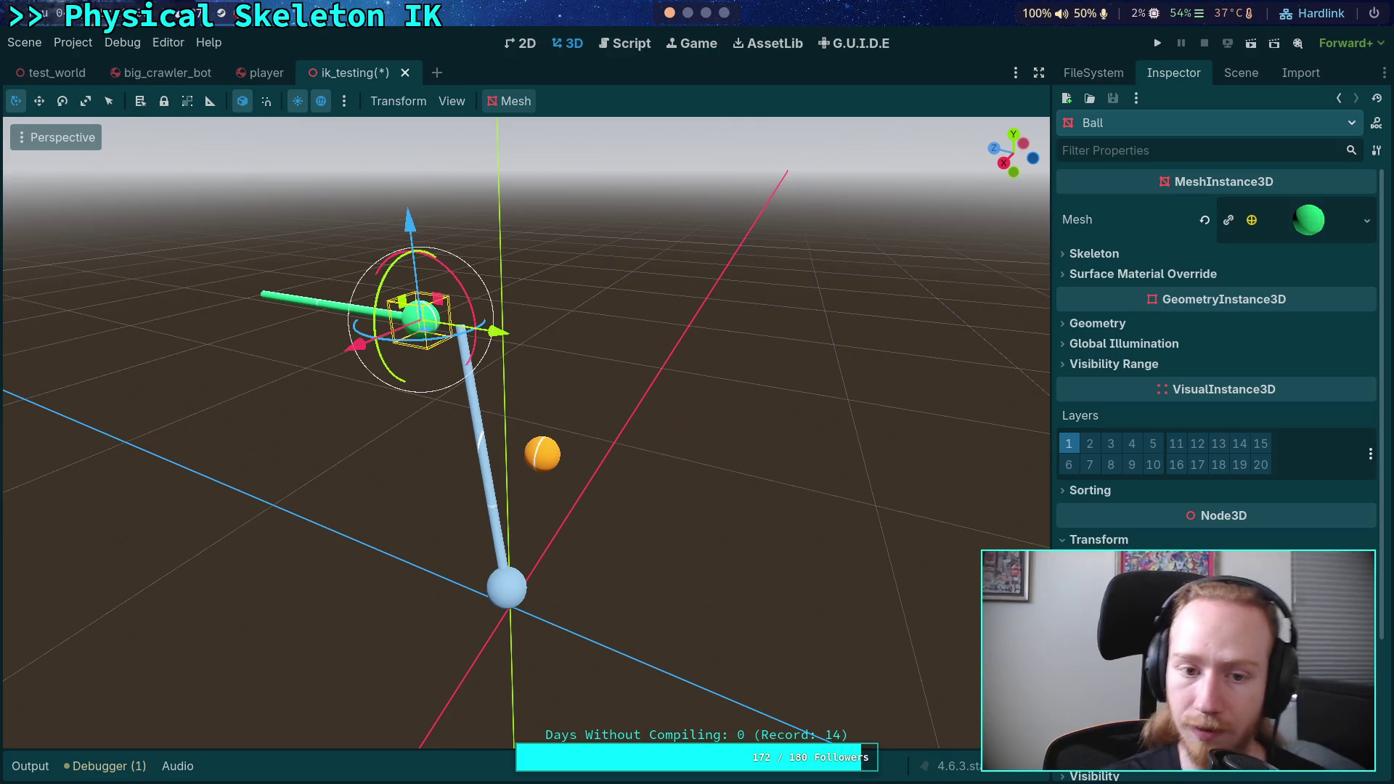
drag(849, 433, 884, 422)
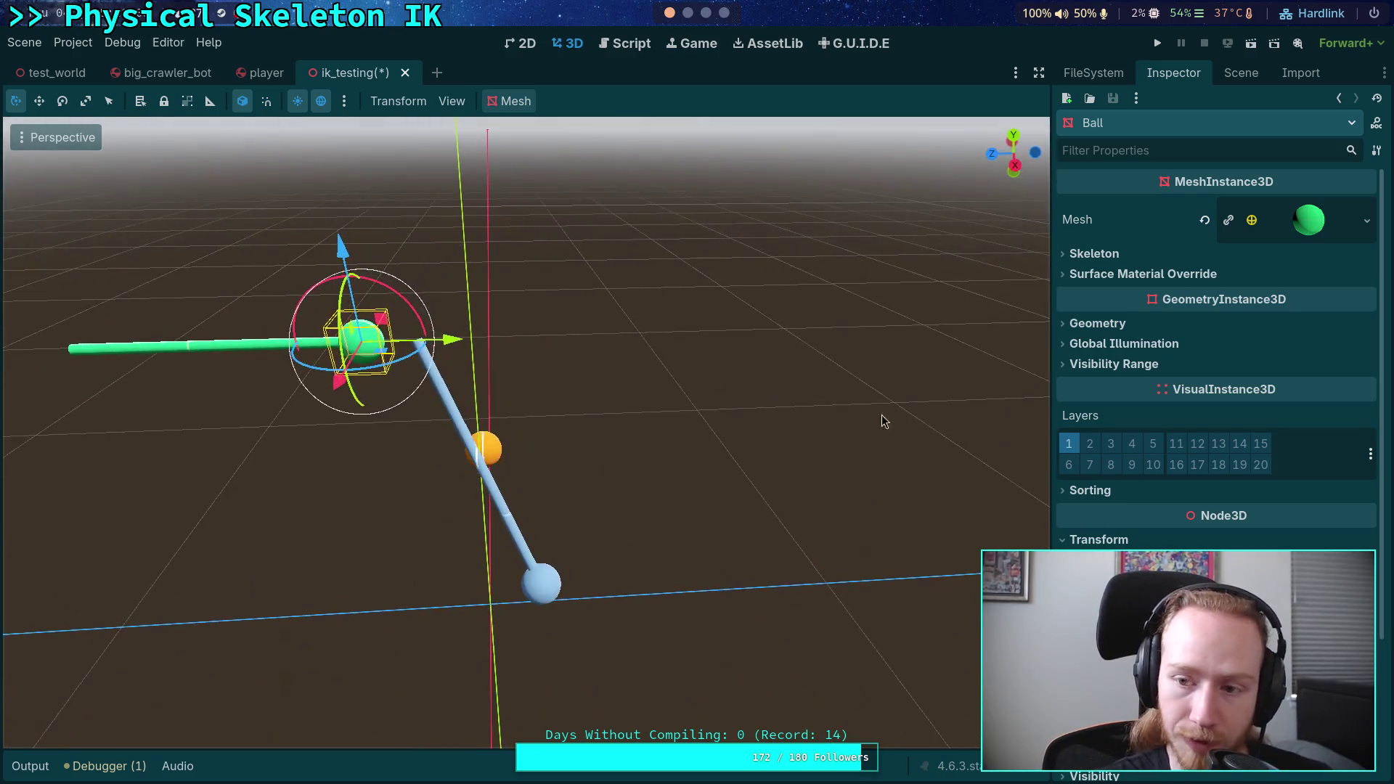
drag(830, 374, 907, 356)
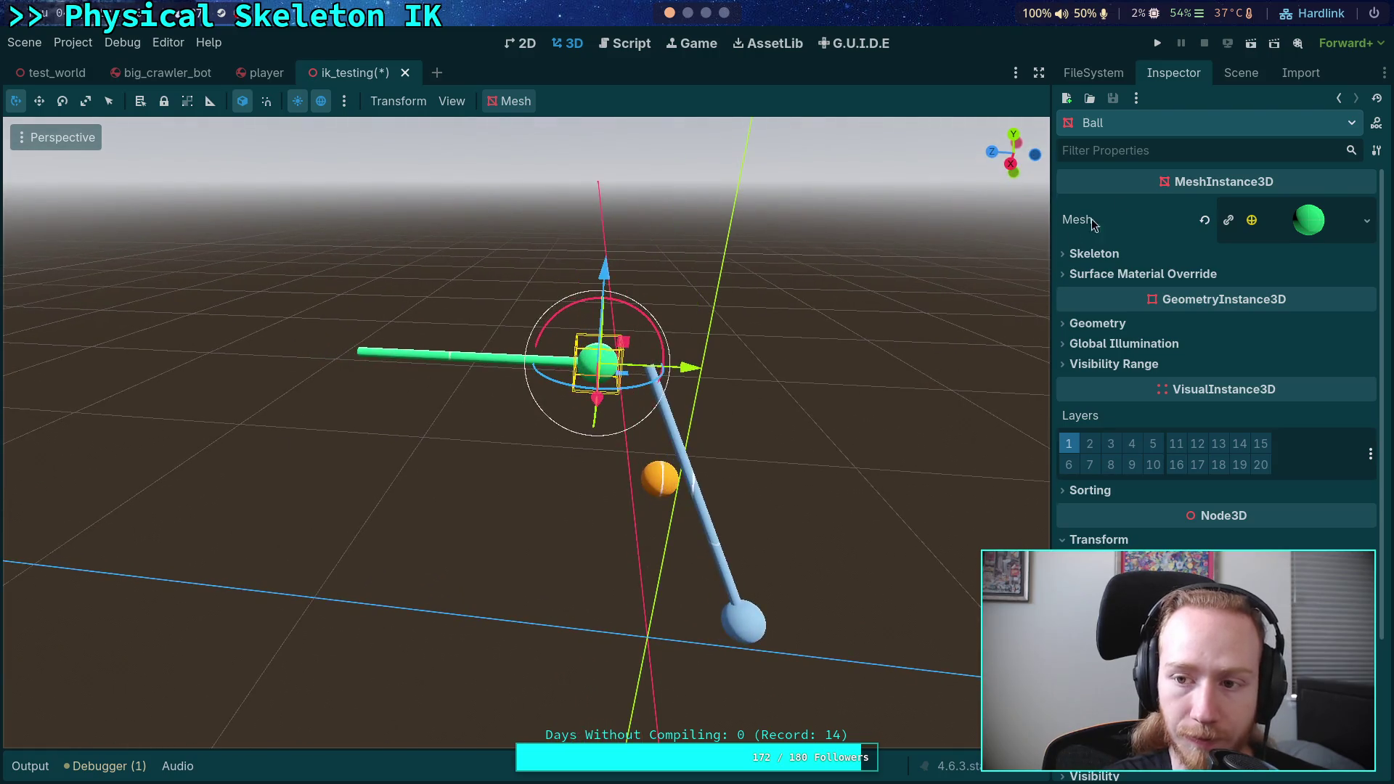
- Select the first Pointer's Stick and show its properties
click(1232, 75)
click(1141, 201)
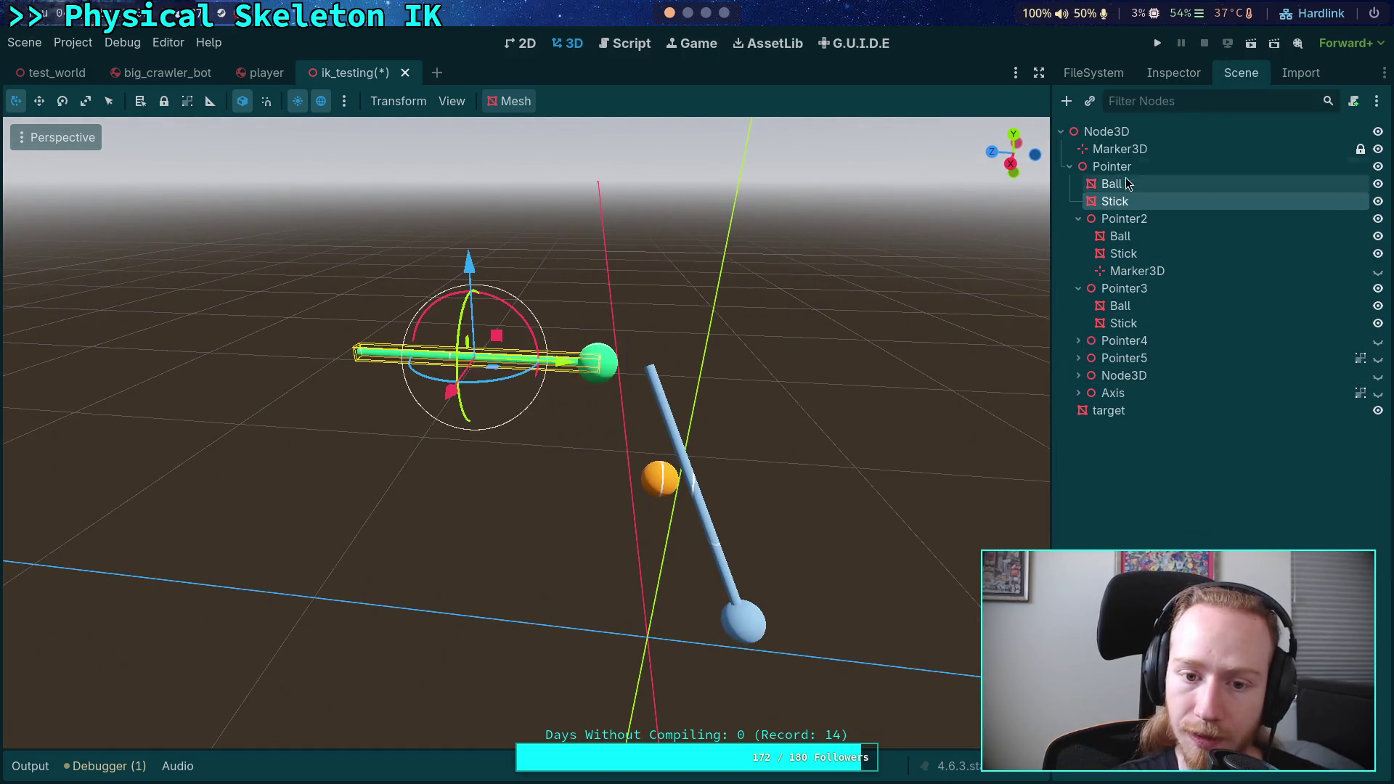
click(1174, 75)
- Set the first Pointer's Stick cylinder height to 0.465 m and copy that Height value
click(1318, 243)
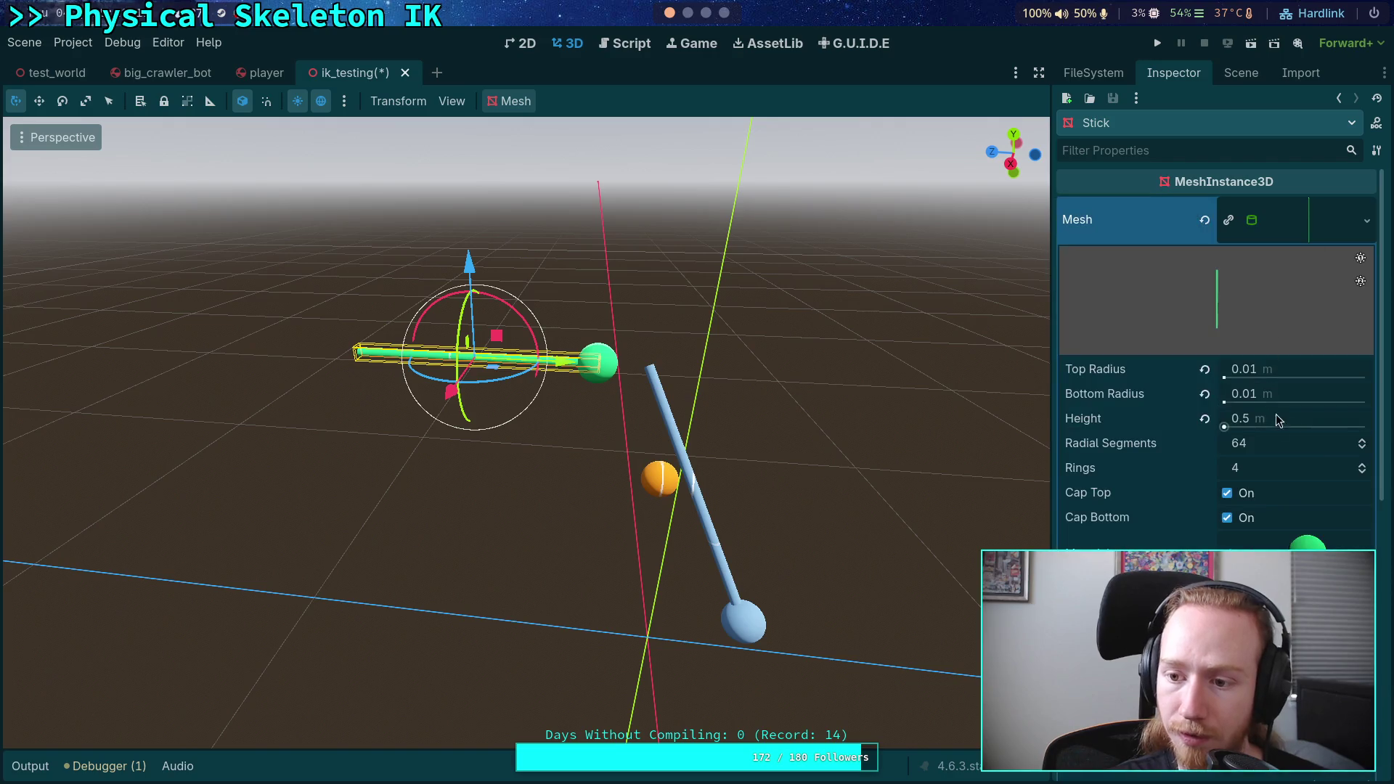
drag(1272, 422, 1287, 421)
text(0.465)
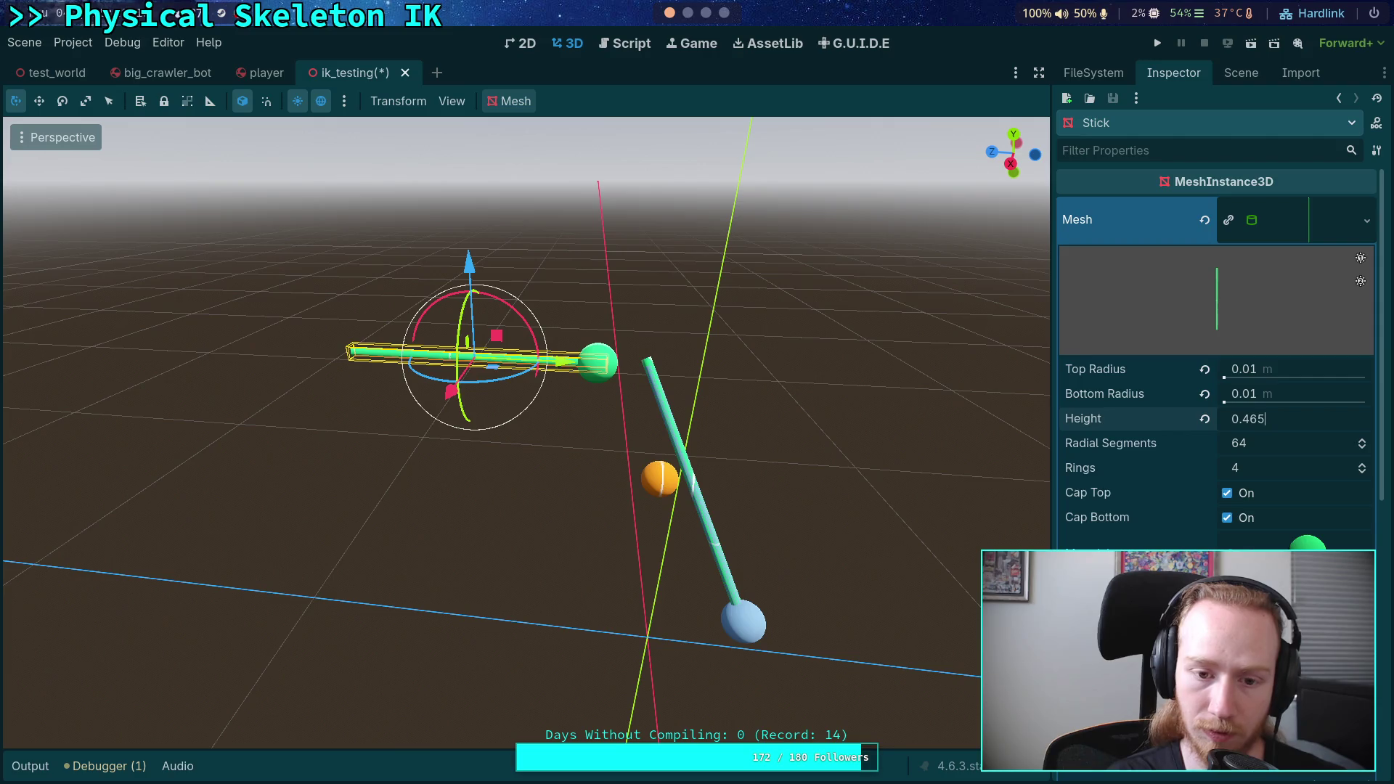
key(Return)
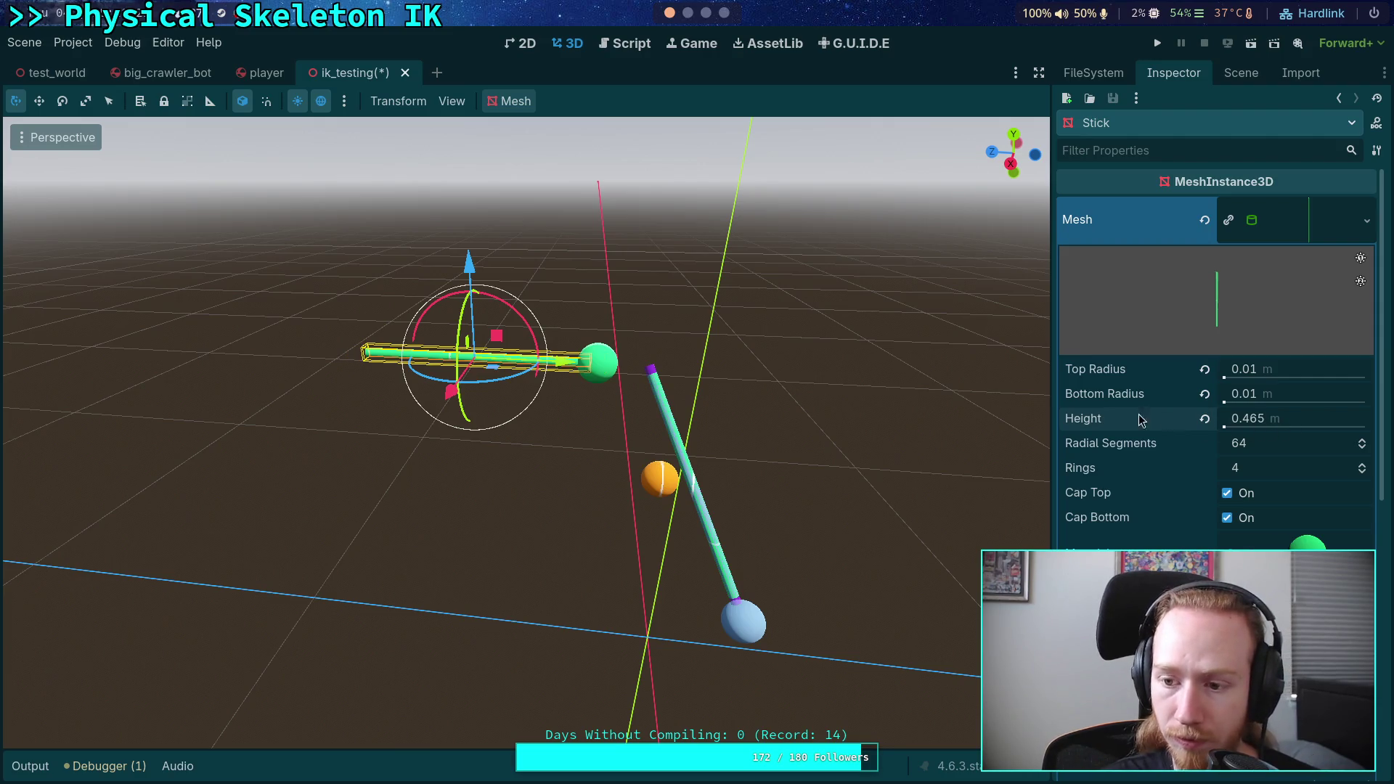
right_click(1140, 419)
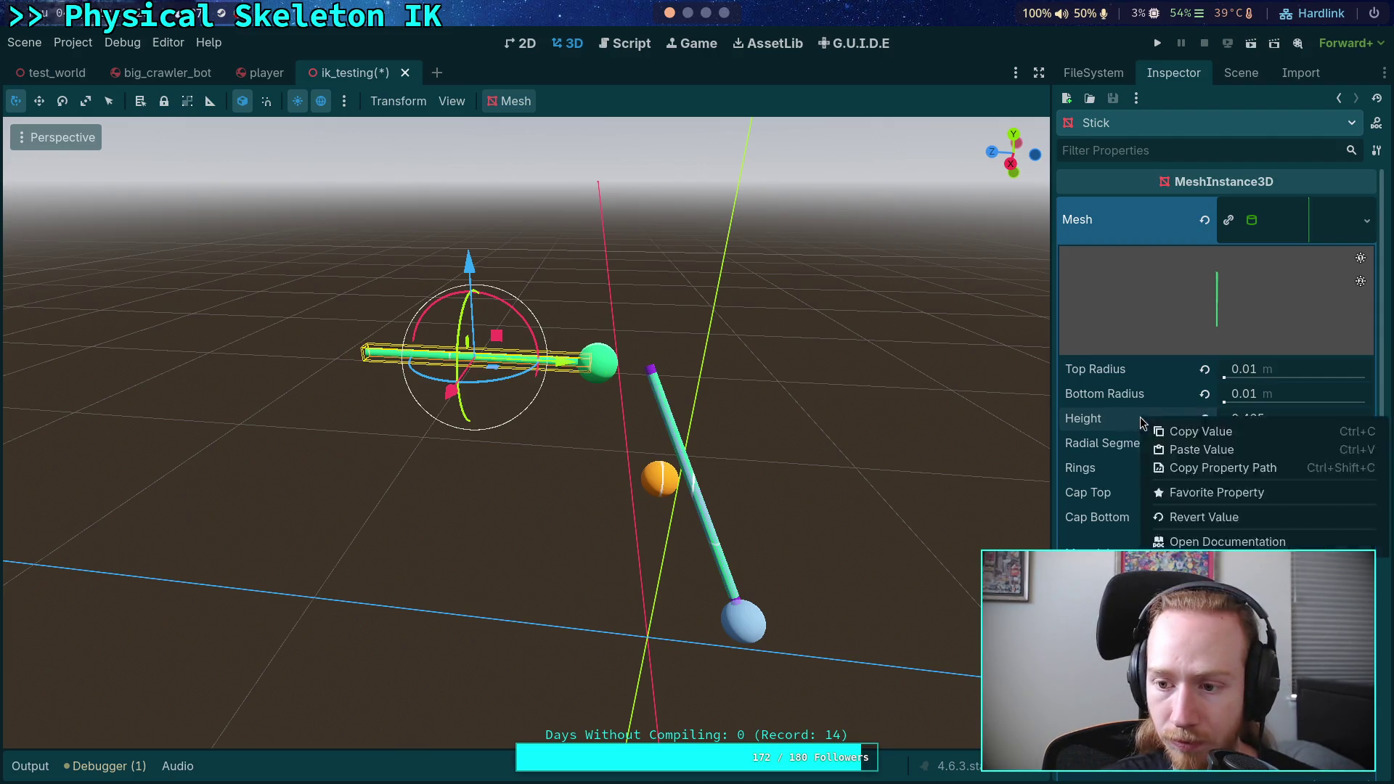
click(1184, 433)
click(1277, 218)
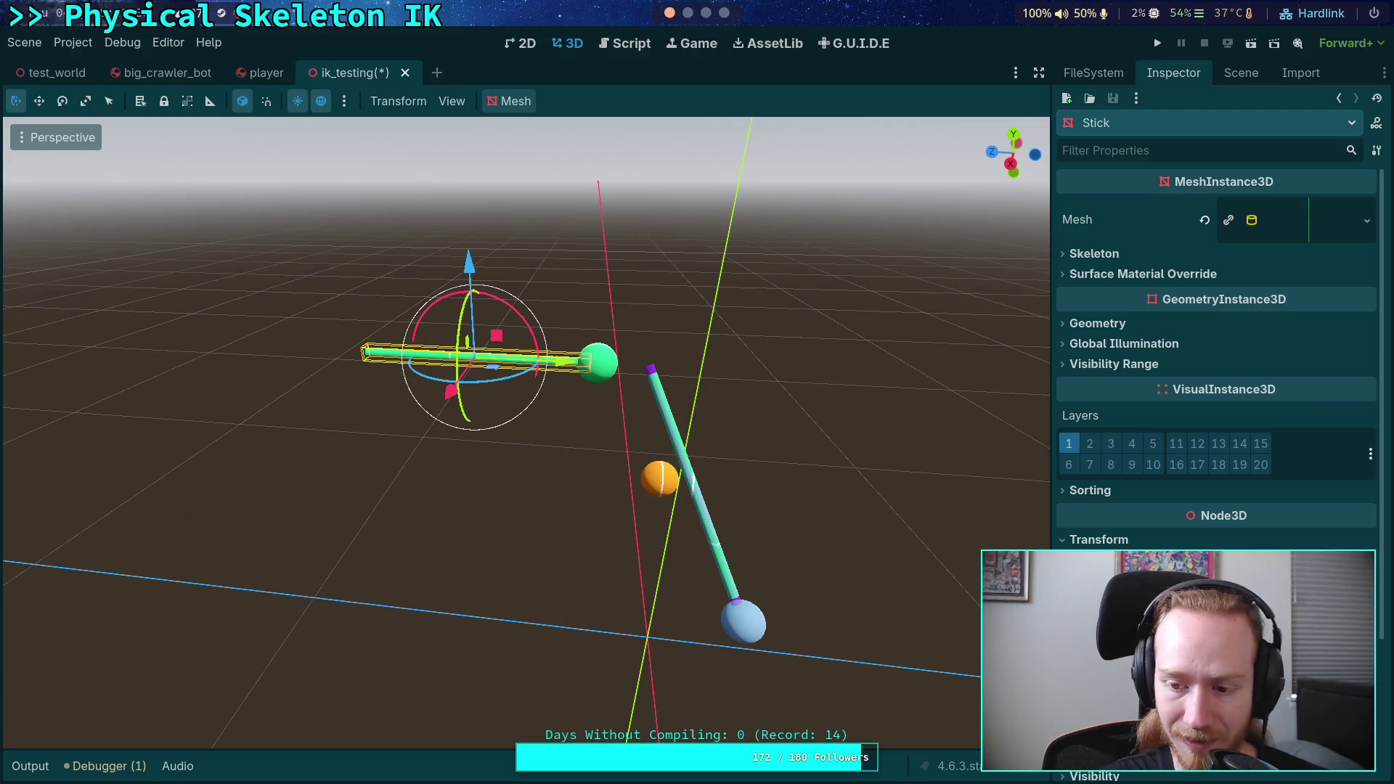
click(1288, 220)
scroll(1141, 489, down, 2)
scroll(1221, 350, up, 2)
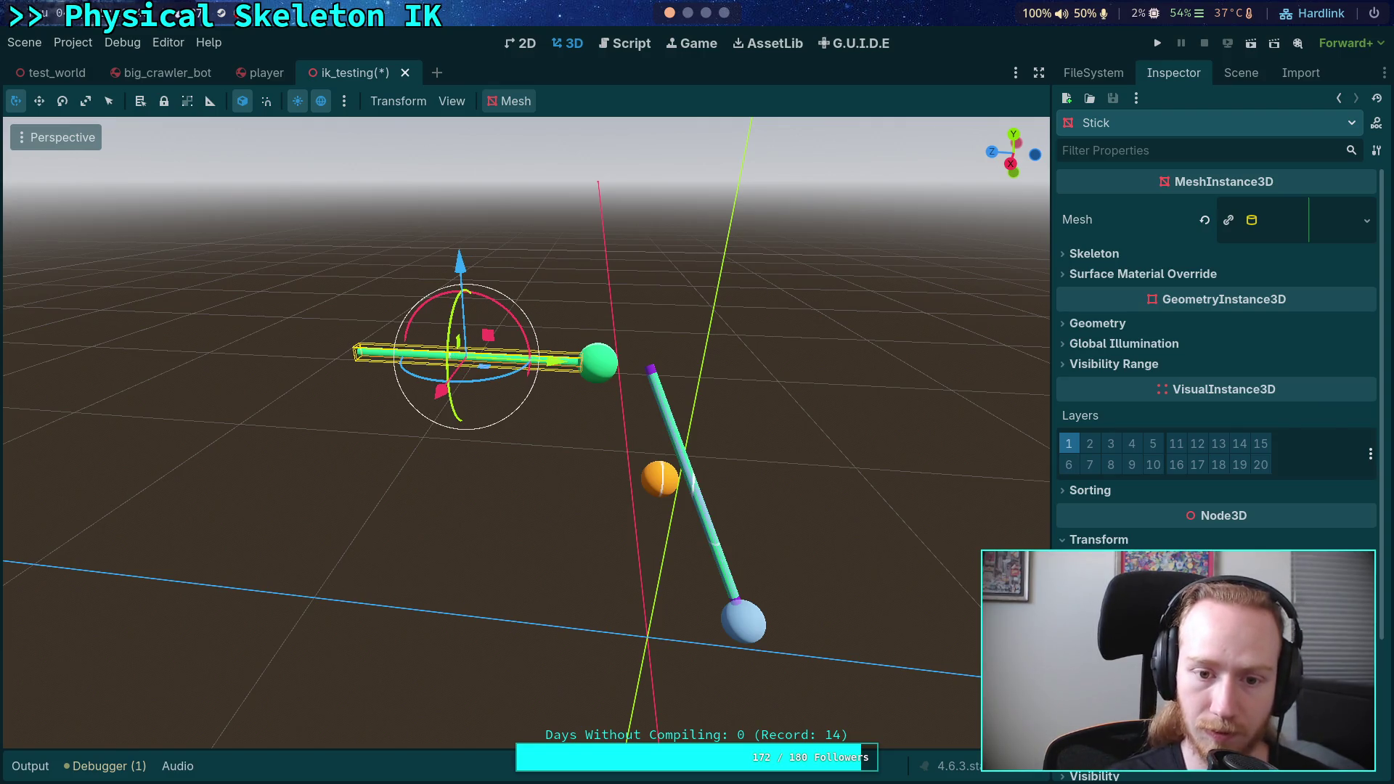
click(1242, 72)
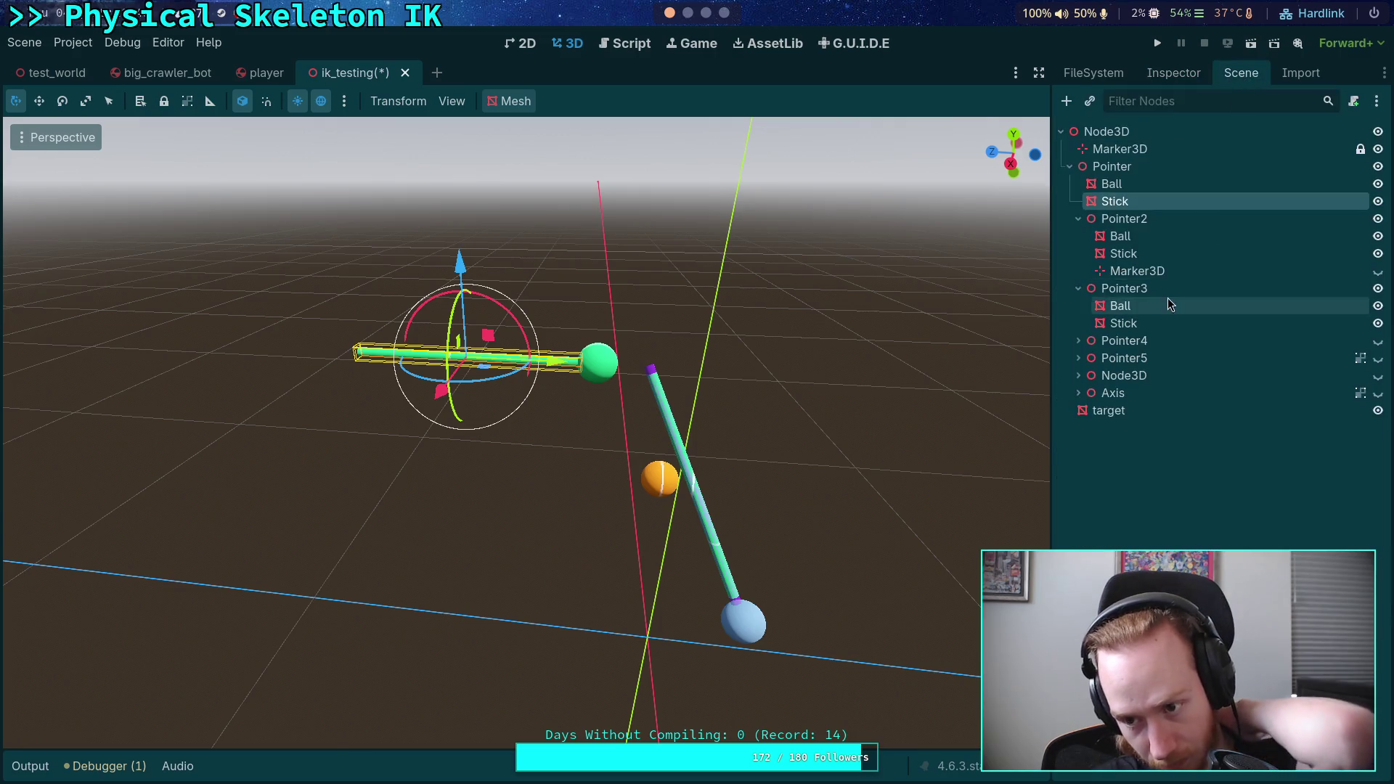
click(1138, 167)
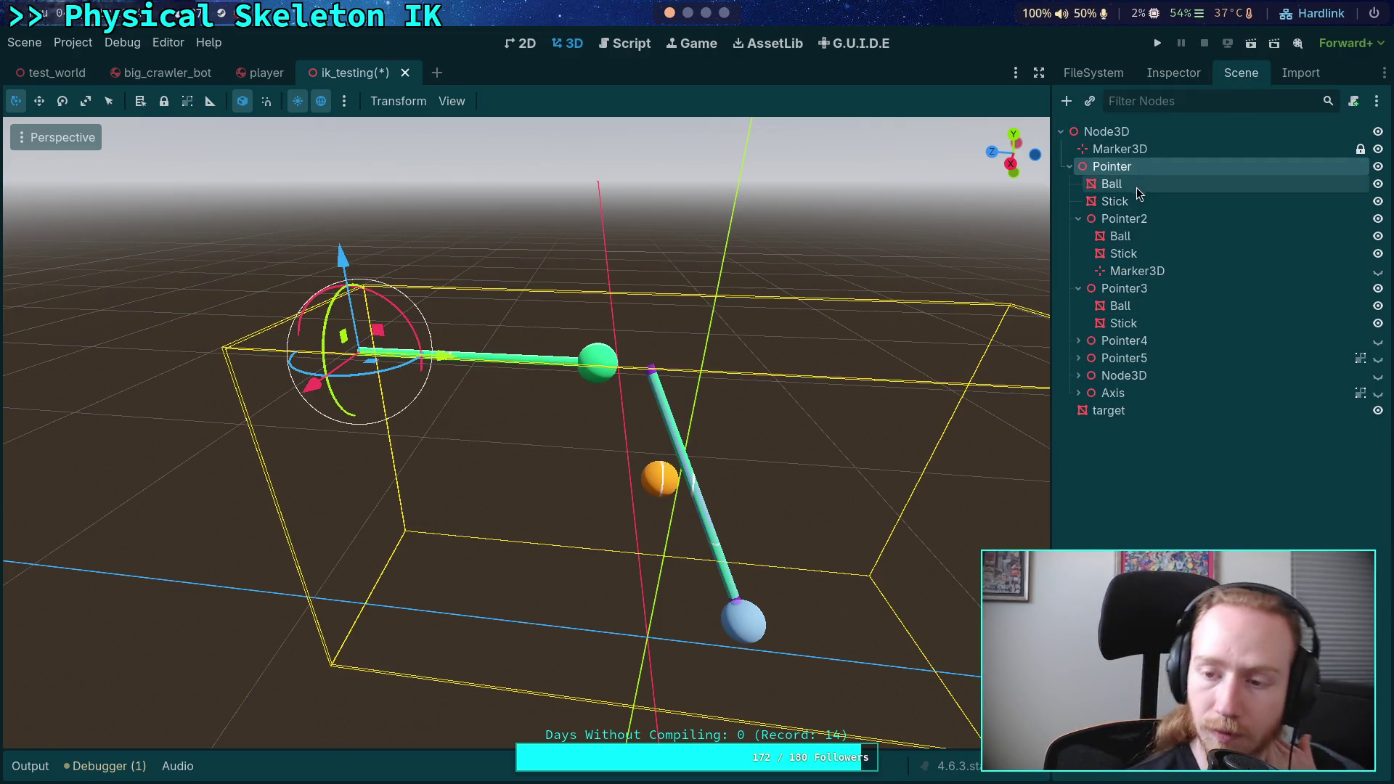
mouse_move(725, 313)
mouse_down()
mouse_move(784, 279)
mouse_move(843, 269)
mouse_up()
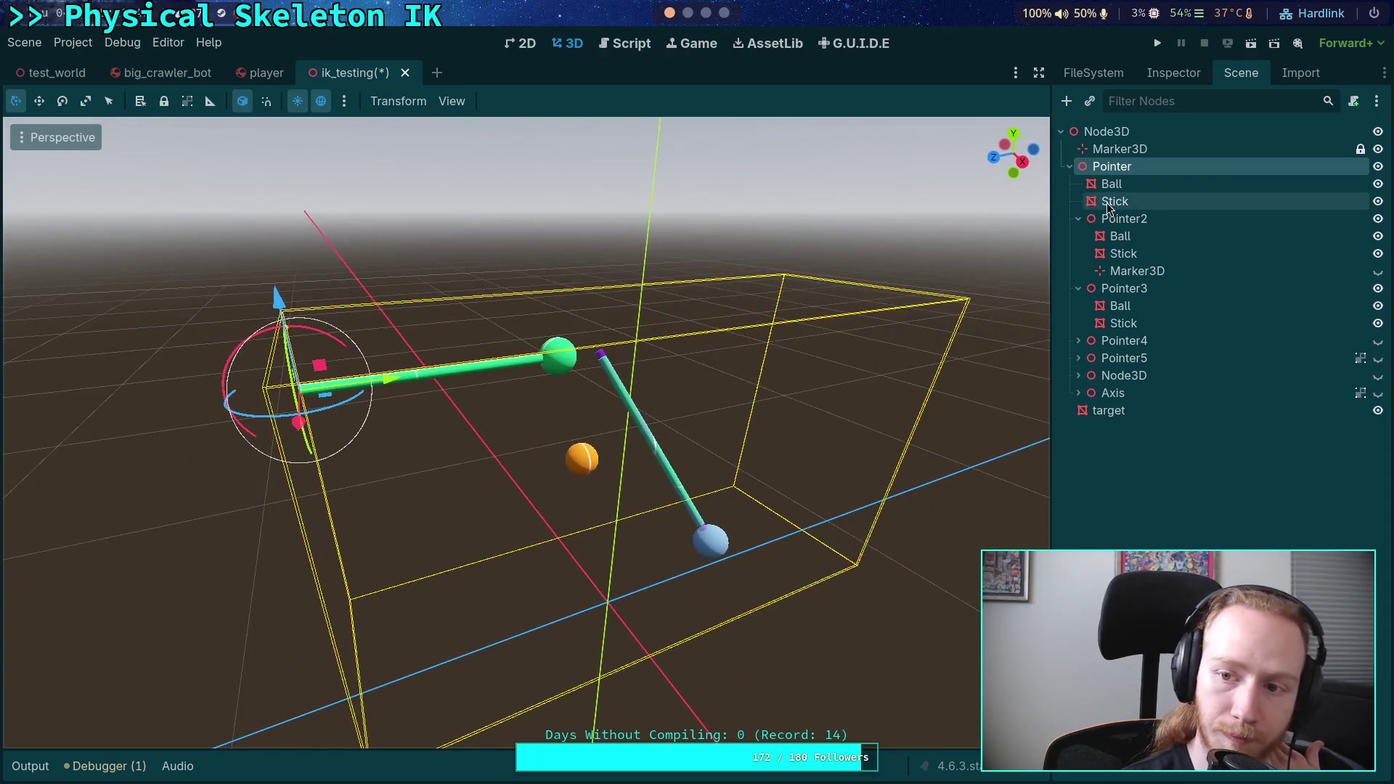
click(1111, 184)
click(1114, 201)
mouse_move(697, 291)
mouse_down()
mouse_move(679, 272)
mouse_move(699, 263)
mouse_up()
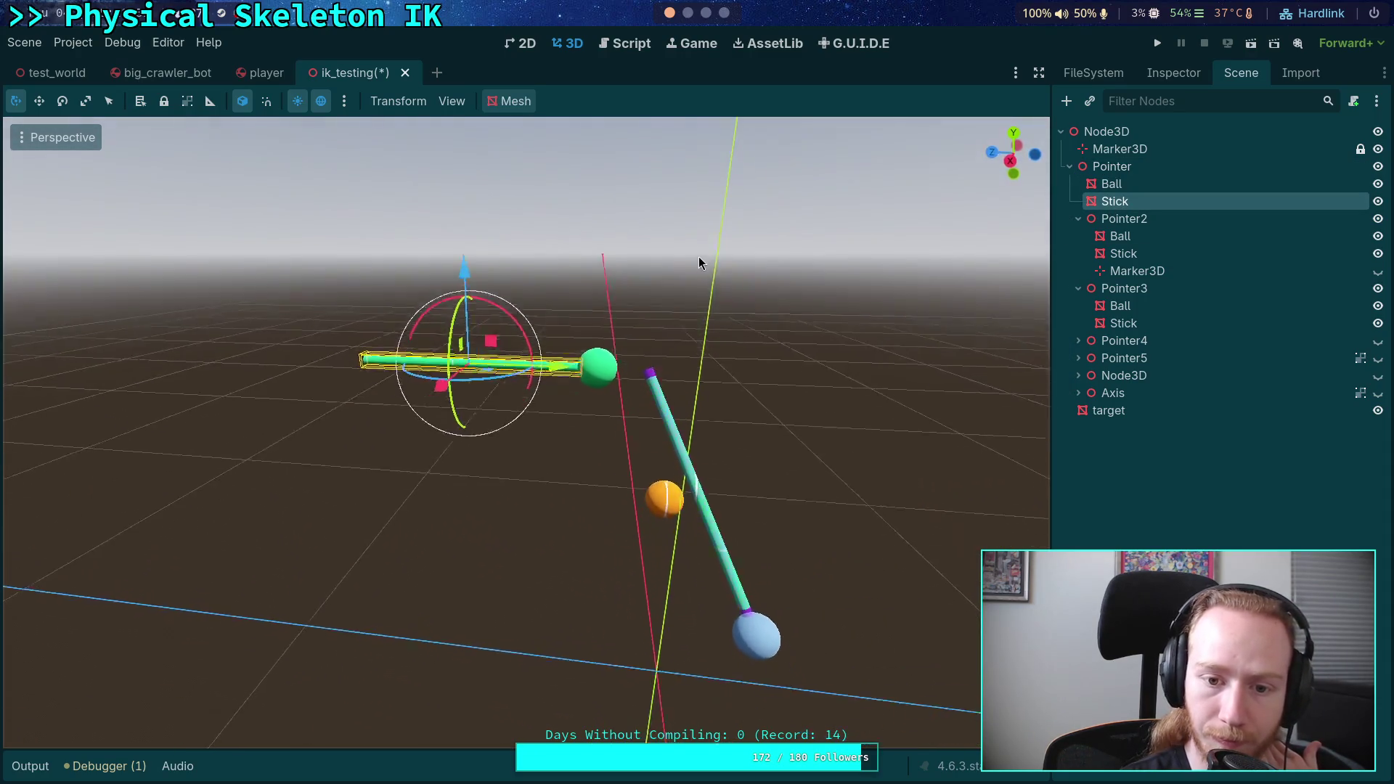
scroll(699, 263, up, 8)
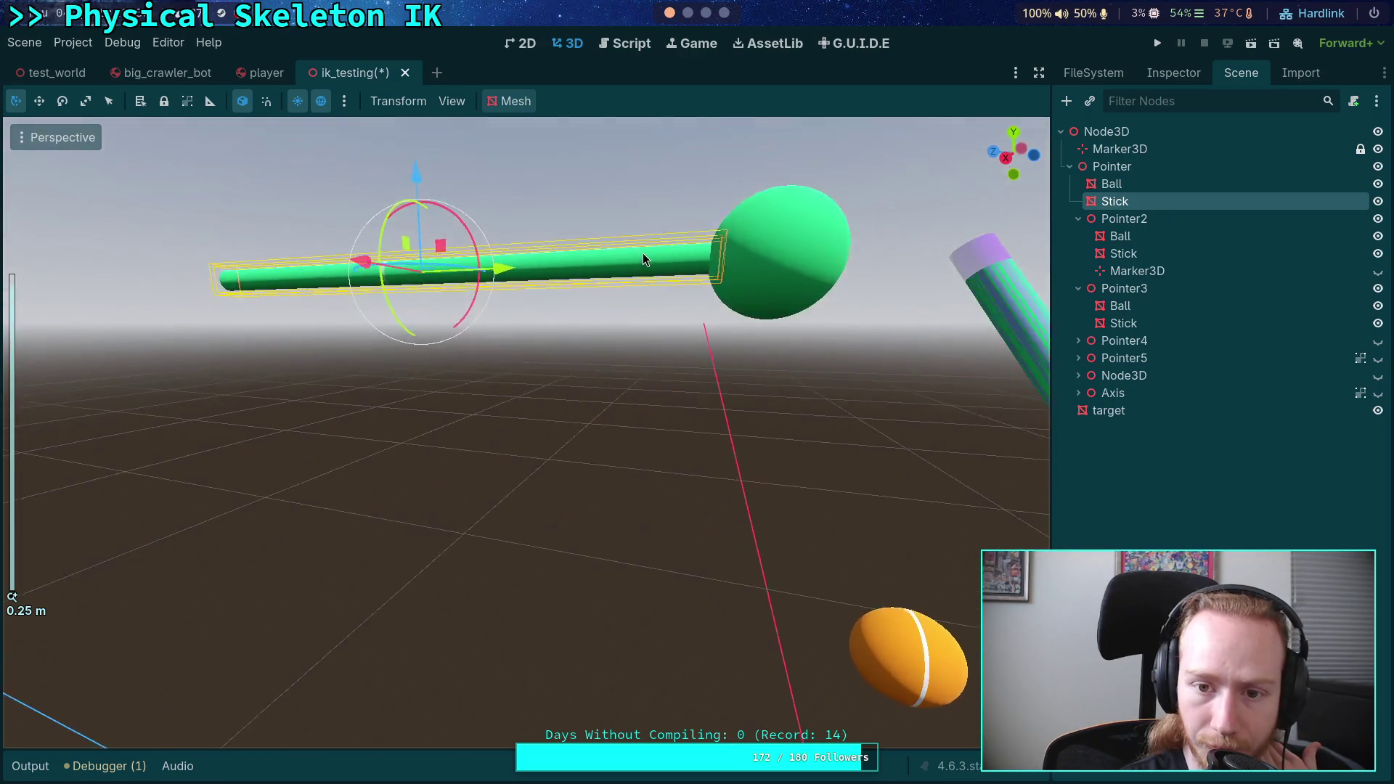
scroll(643, 259, down, 10)
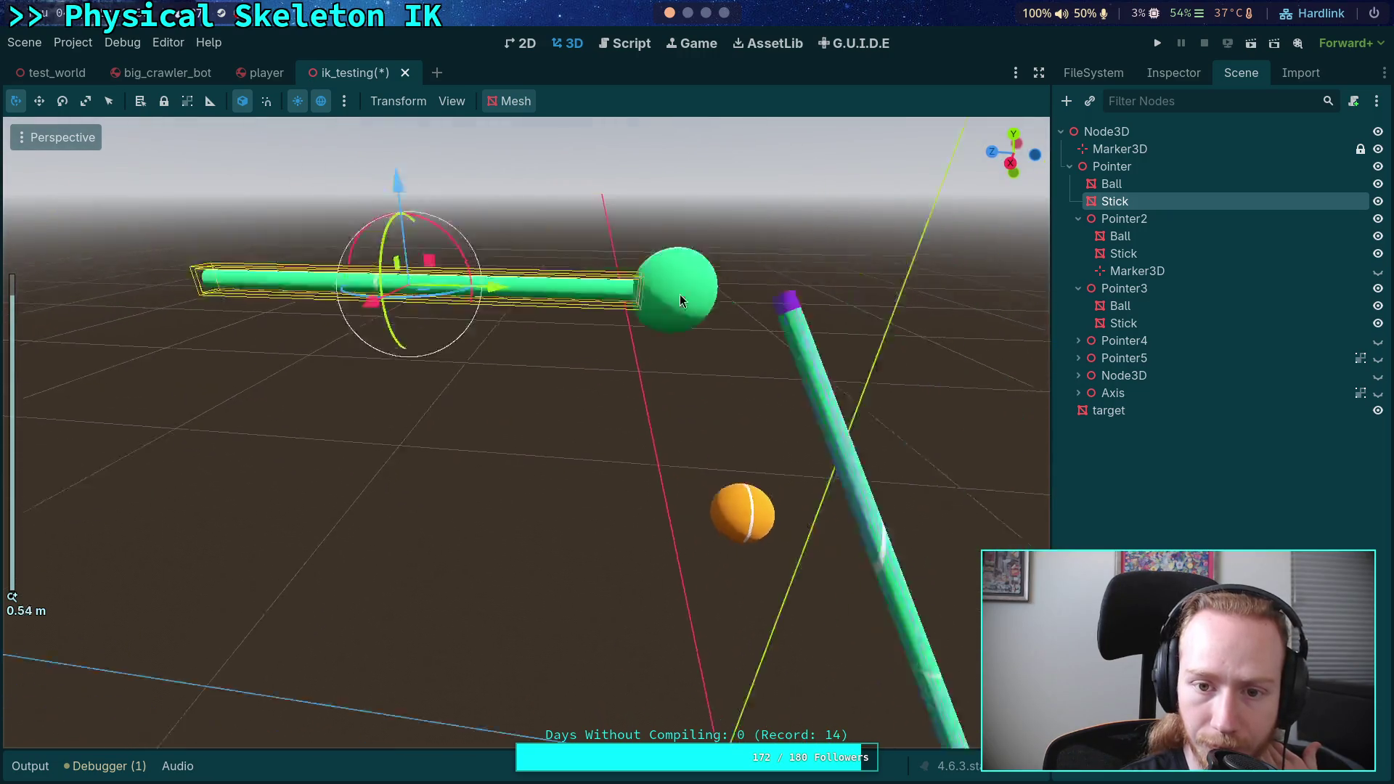
click(1140, 238)
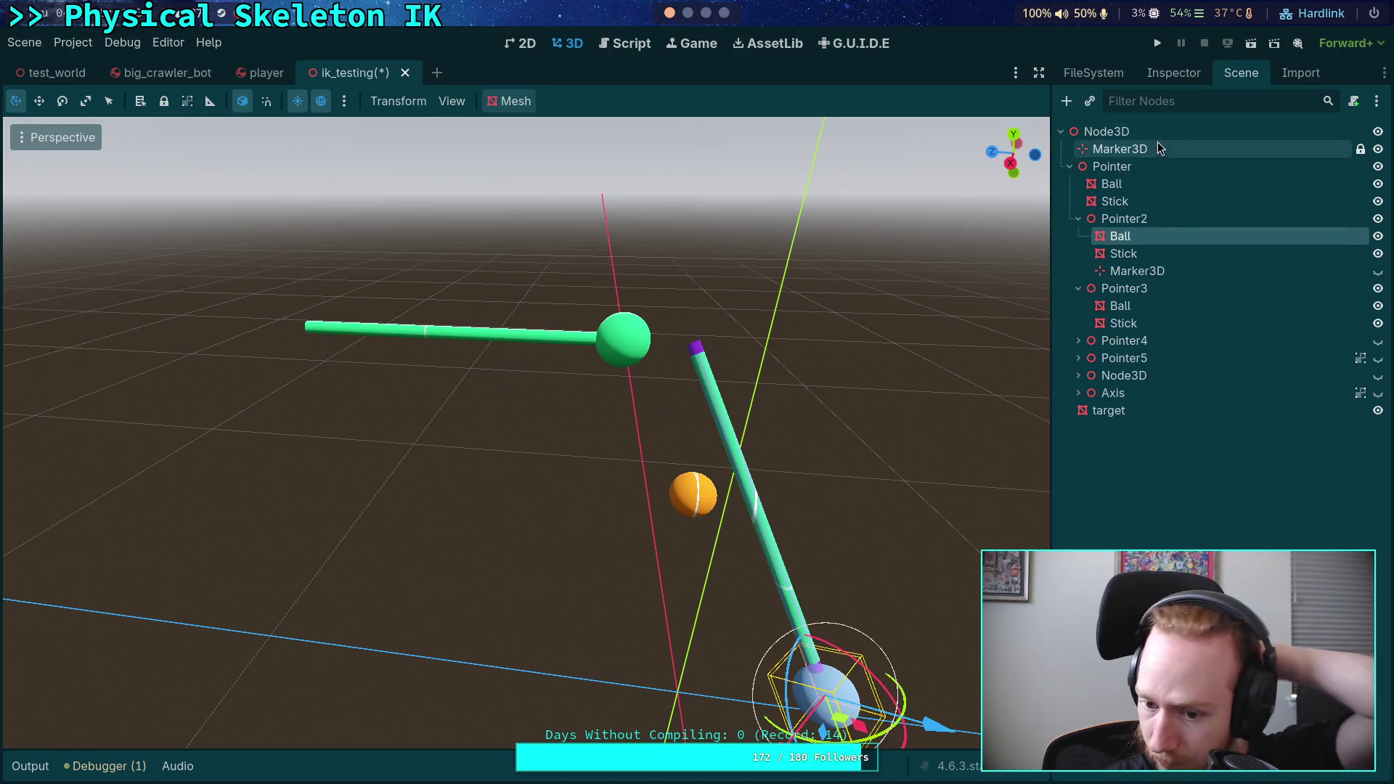
click(1125, 253)
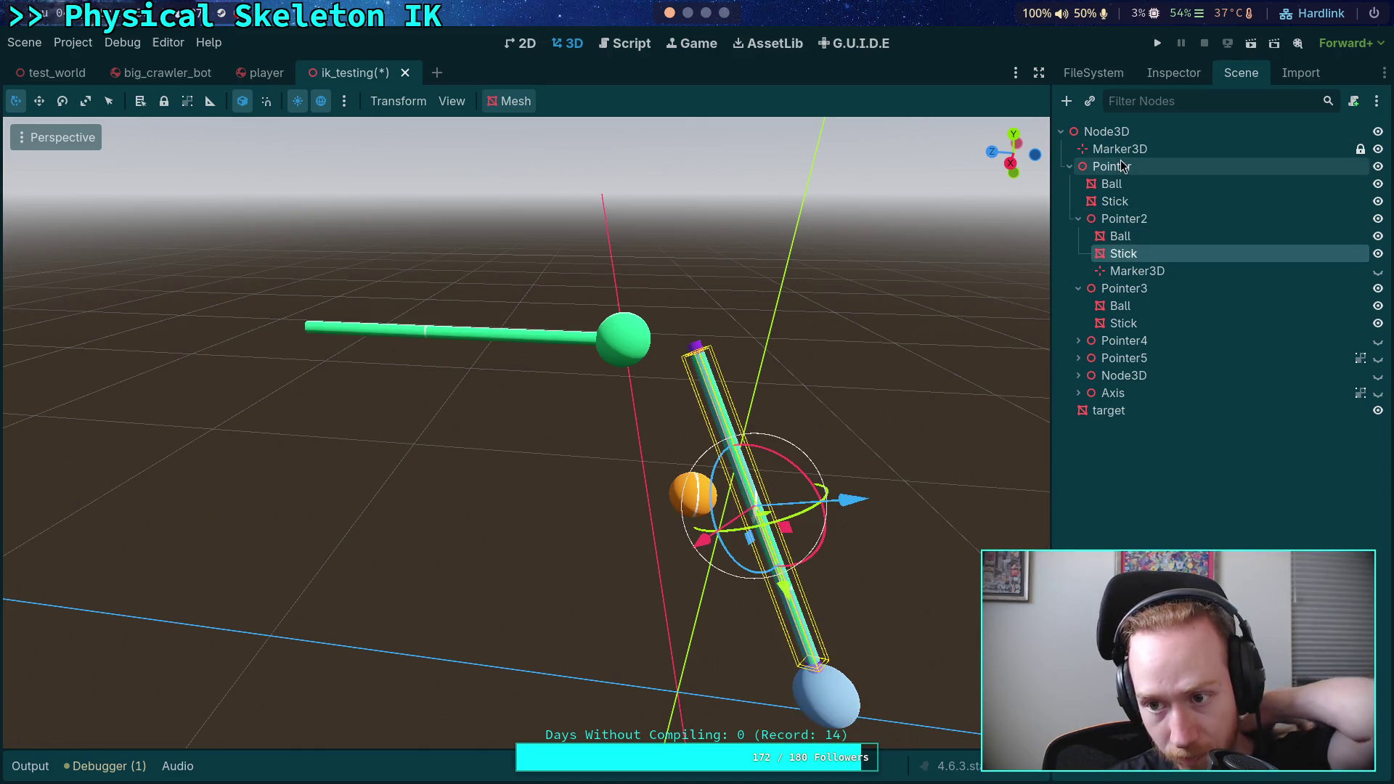
click(1126, 201)
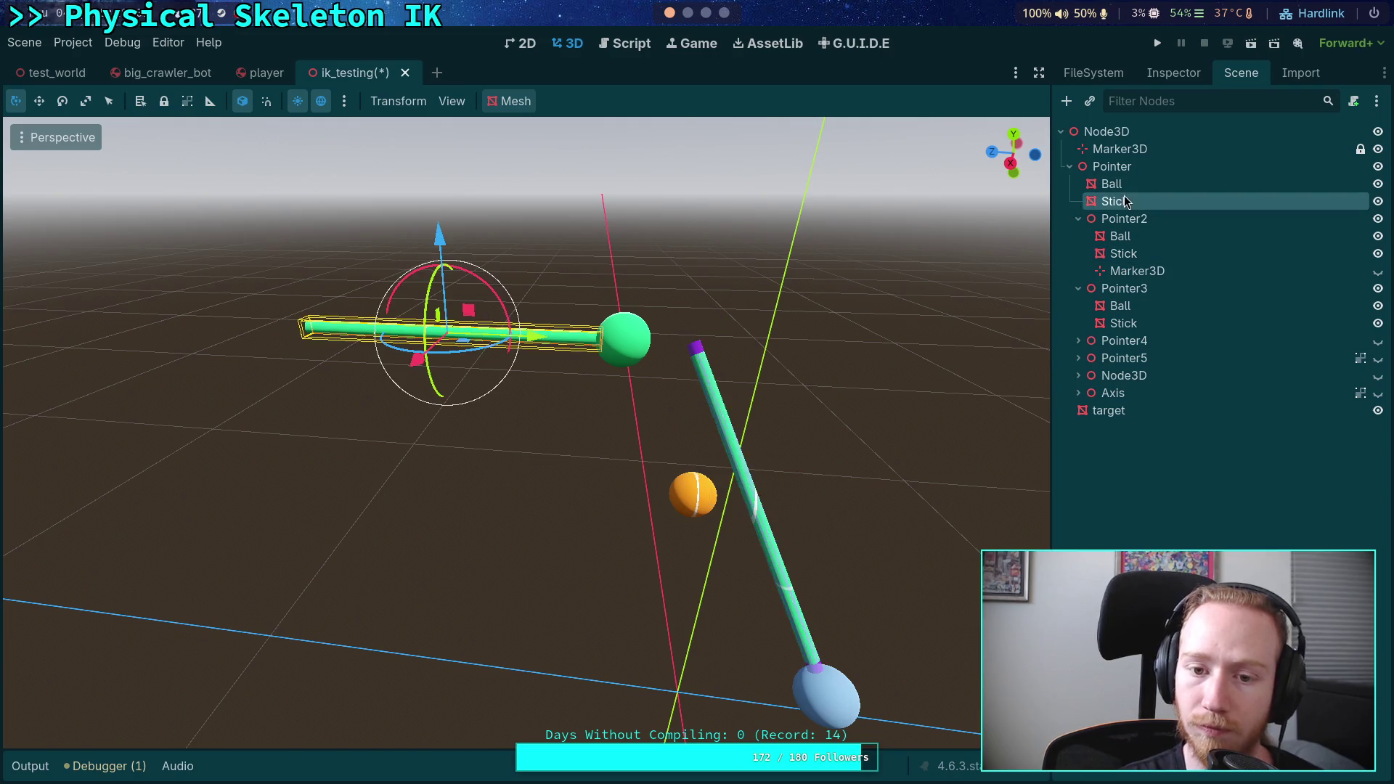
click(1164, 76)
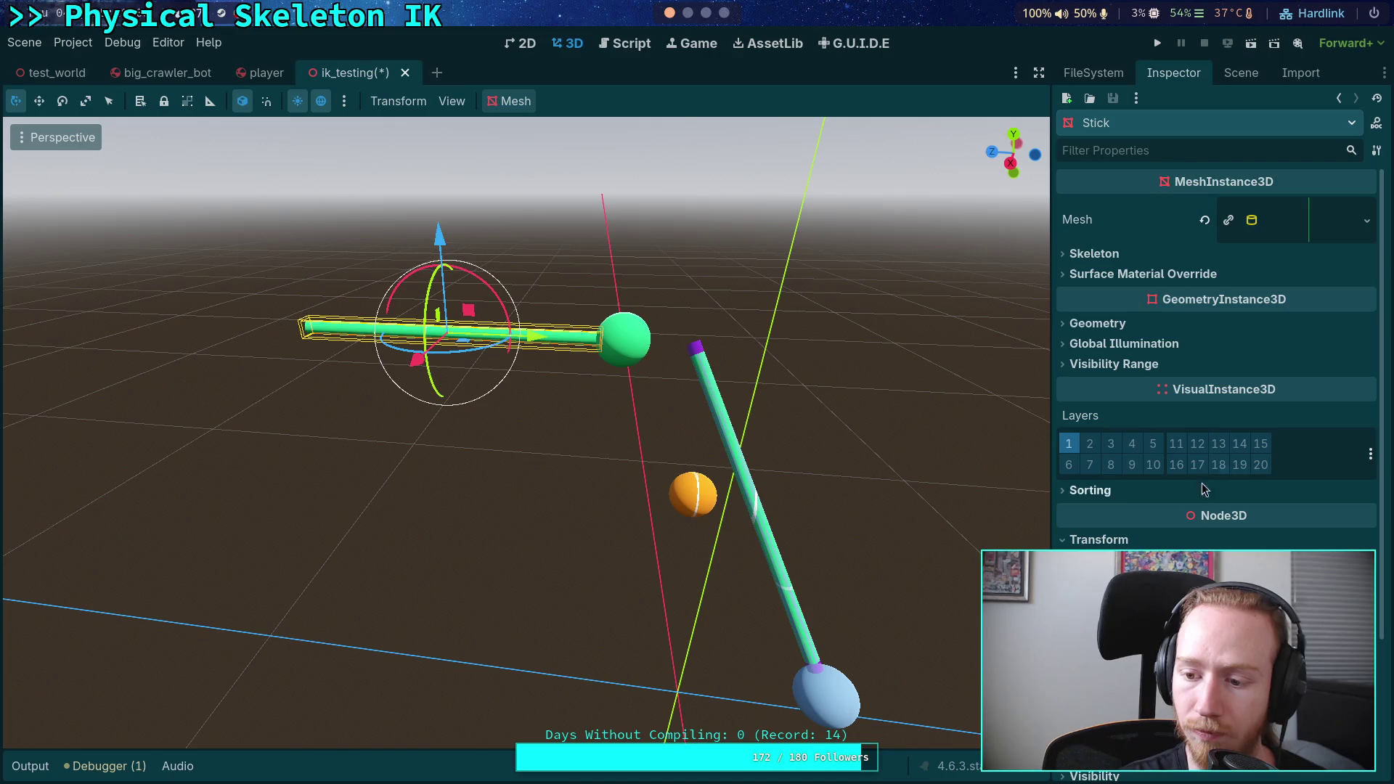
click(1258, 76)
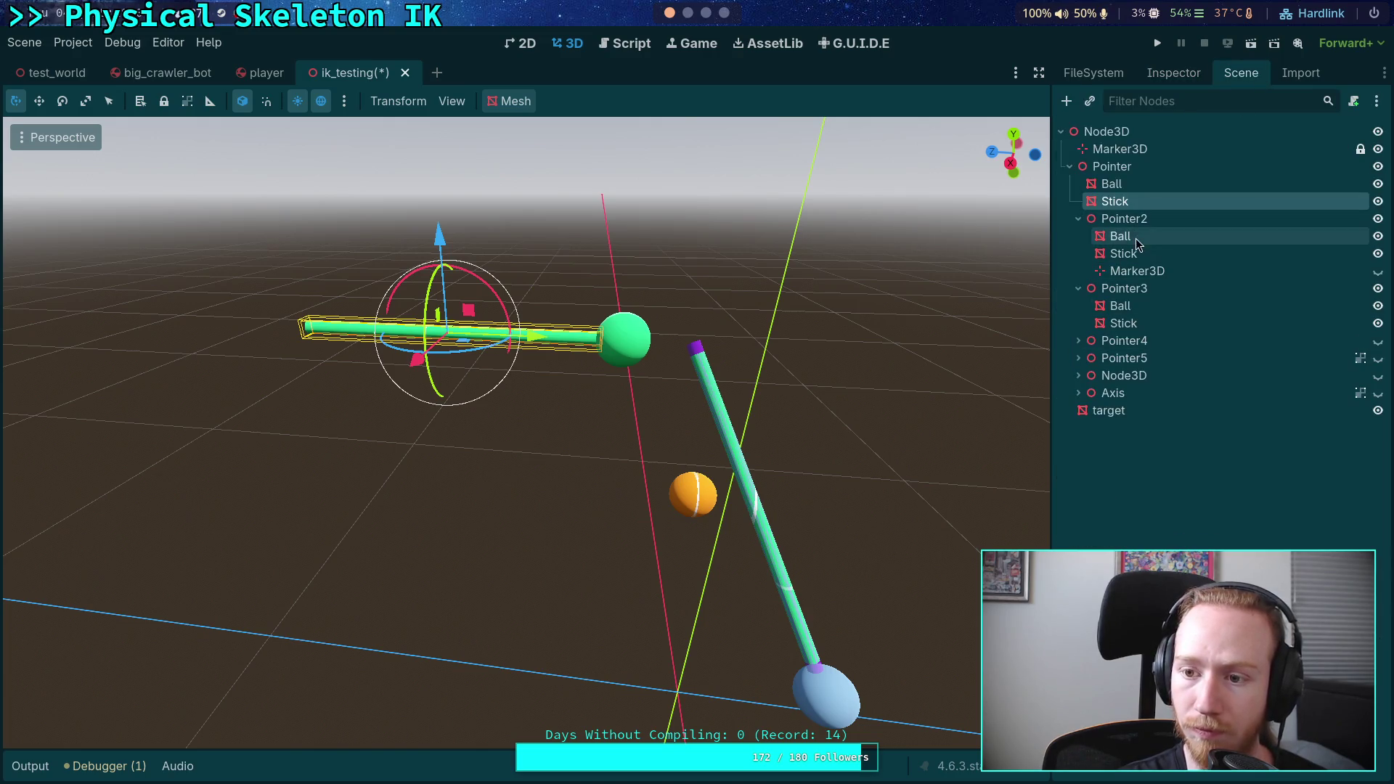
click(1136, 256)
- Review Pointer2's Stick cylinder mesh and transform properties
click(1173, 72)
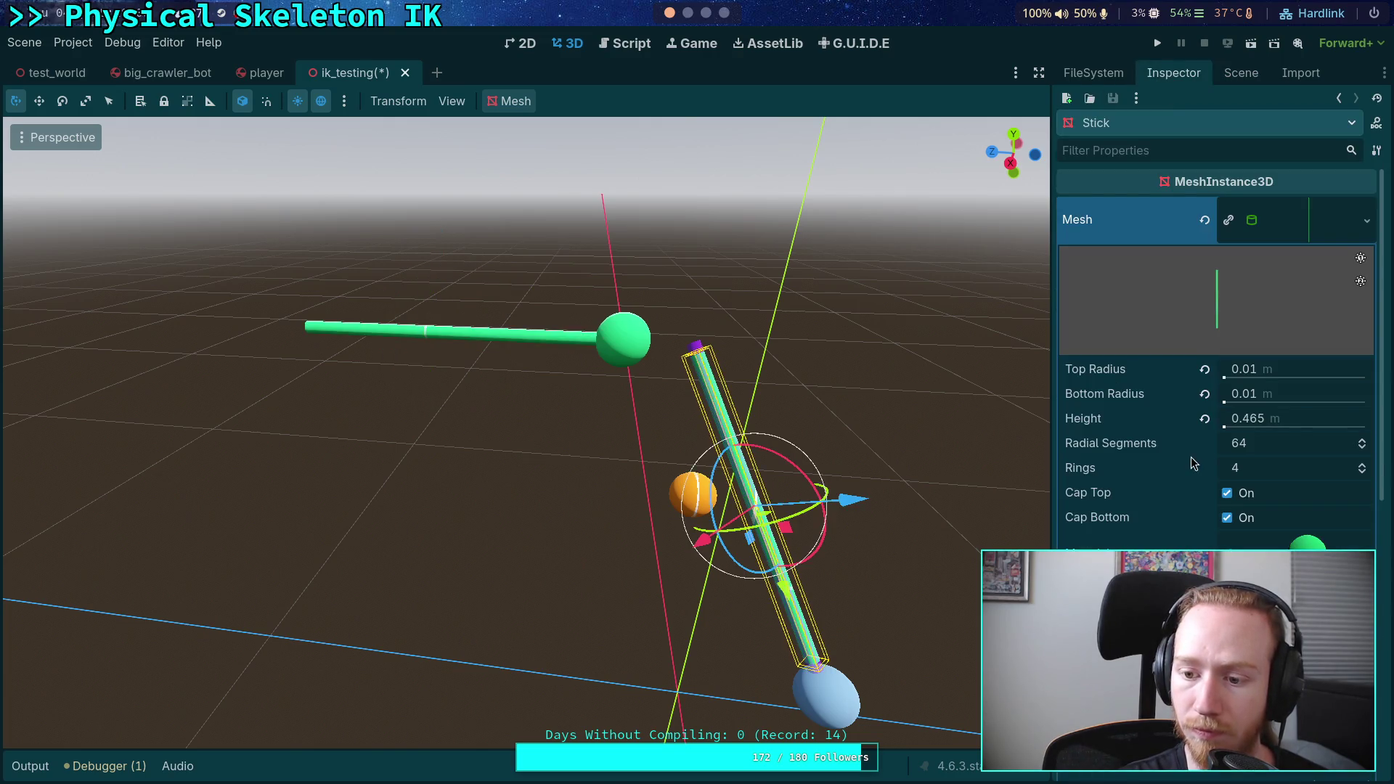
click(1298, 221)
click(1099, 540)
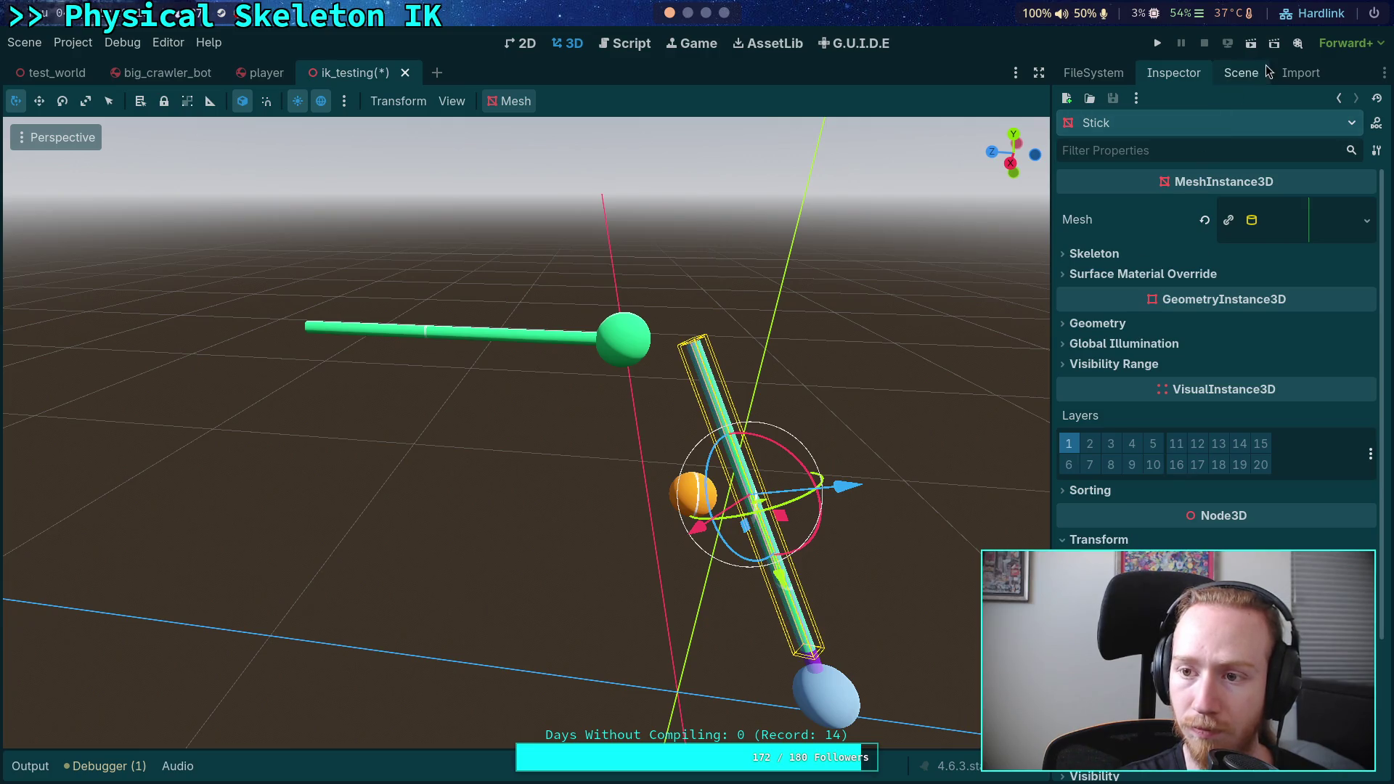
click(1243, 73)
- Set Pointer3's Stick cylinder height to 0.4 m
click(1123, 323)
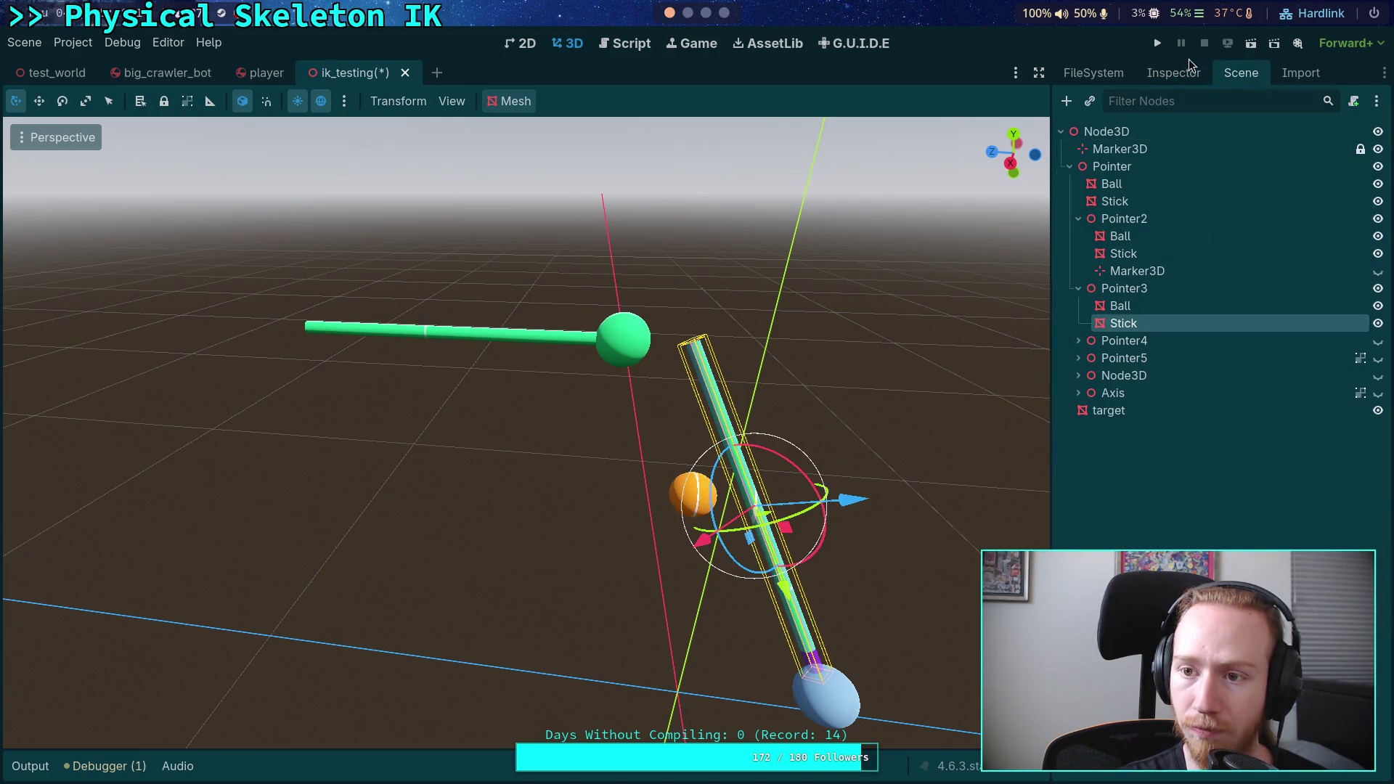
click(1183, 72)
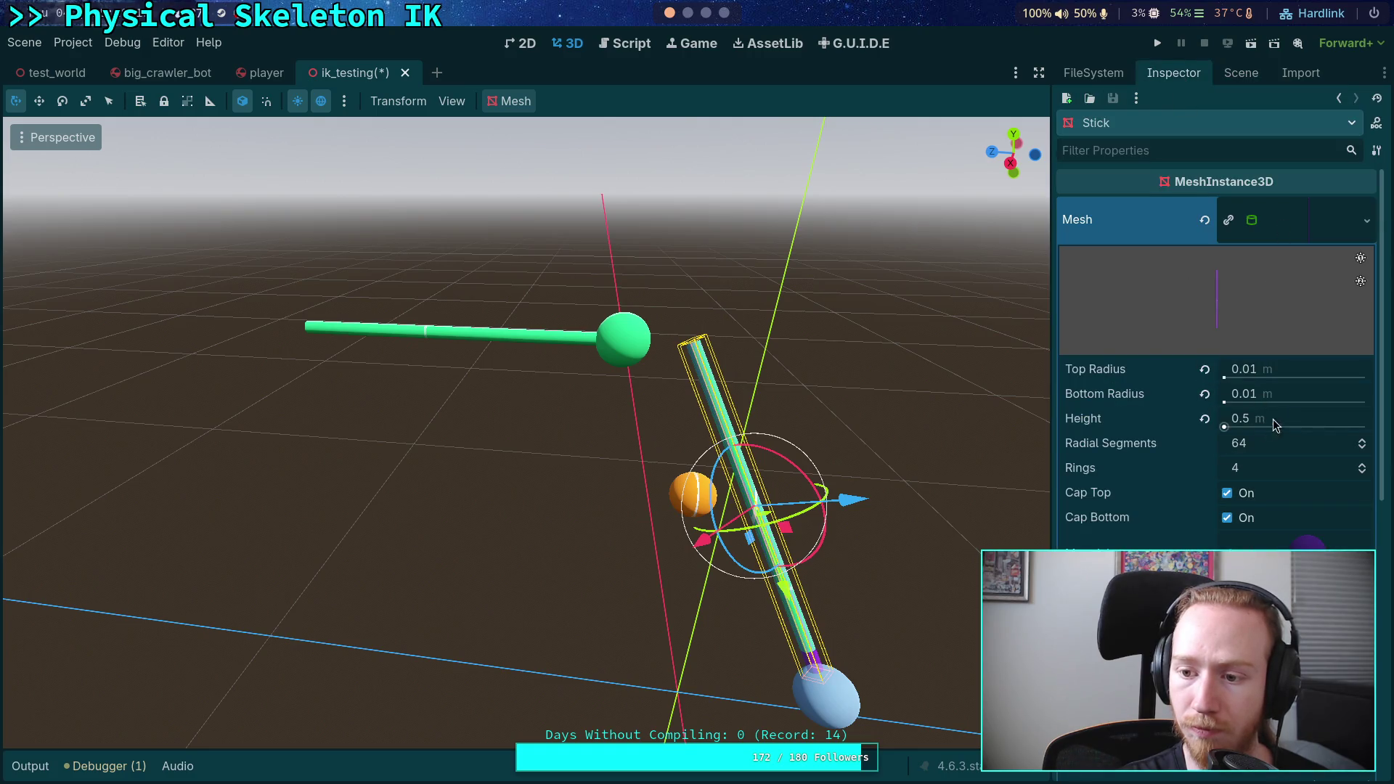
click(1304, 218)
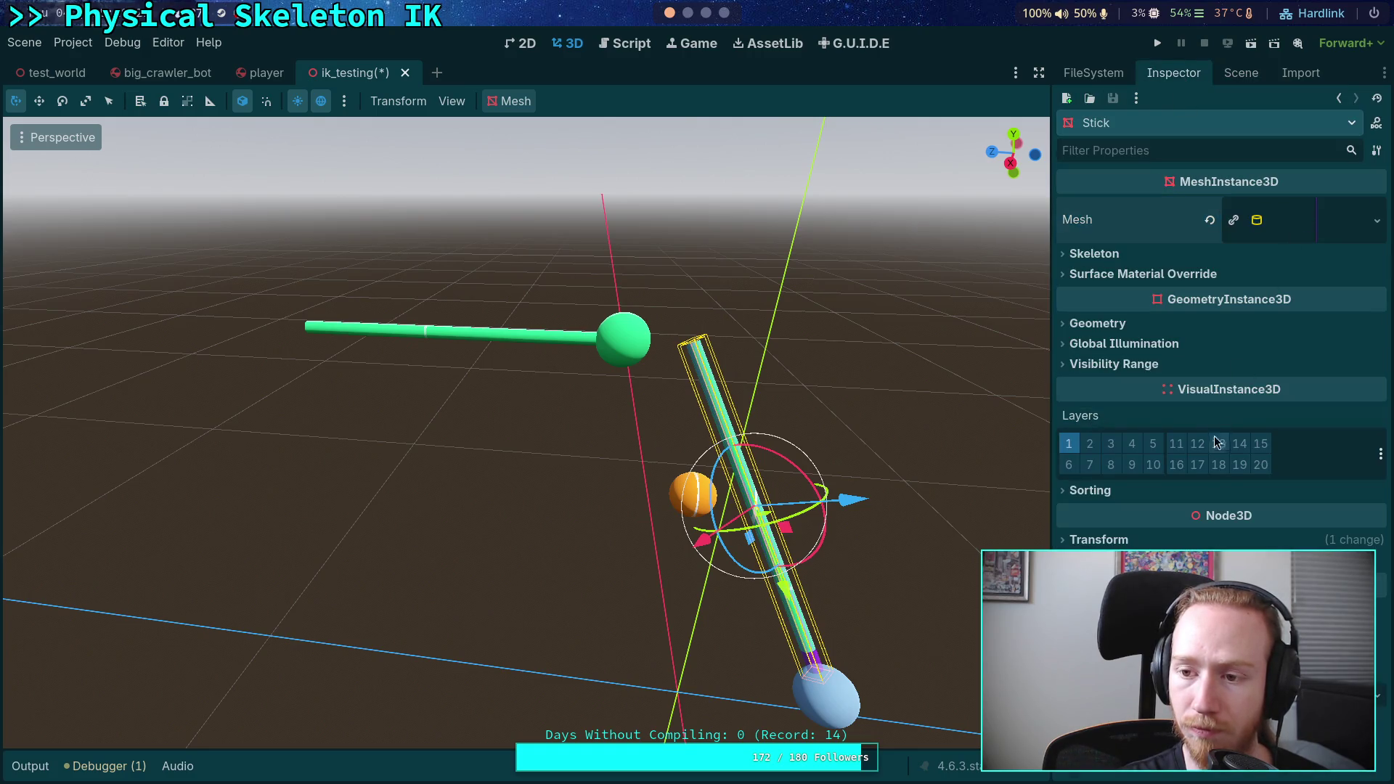
click(1305, 217)
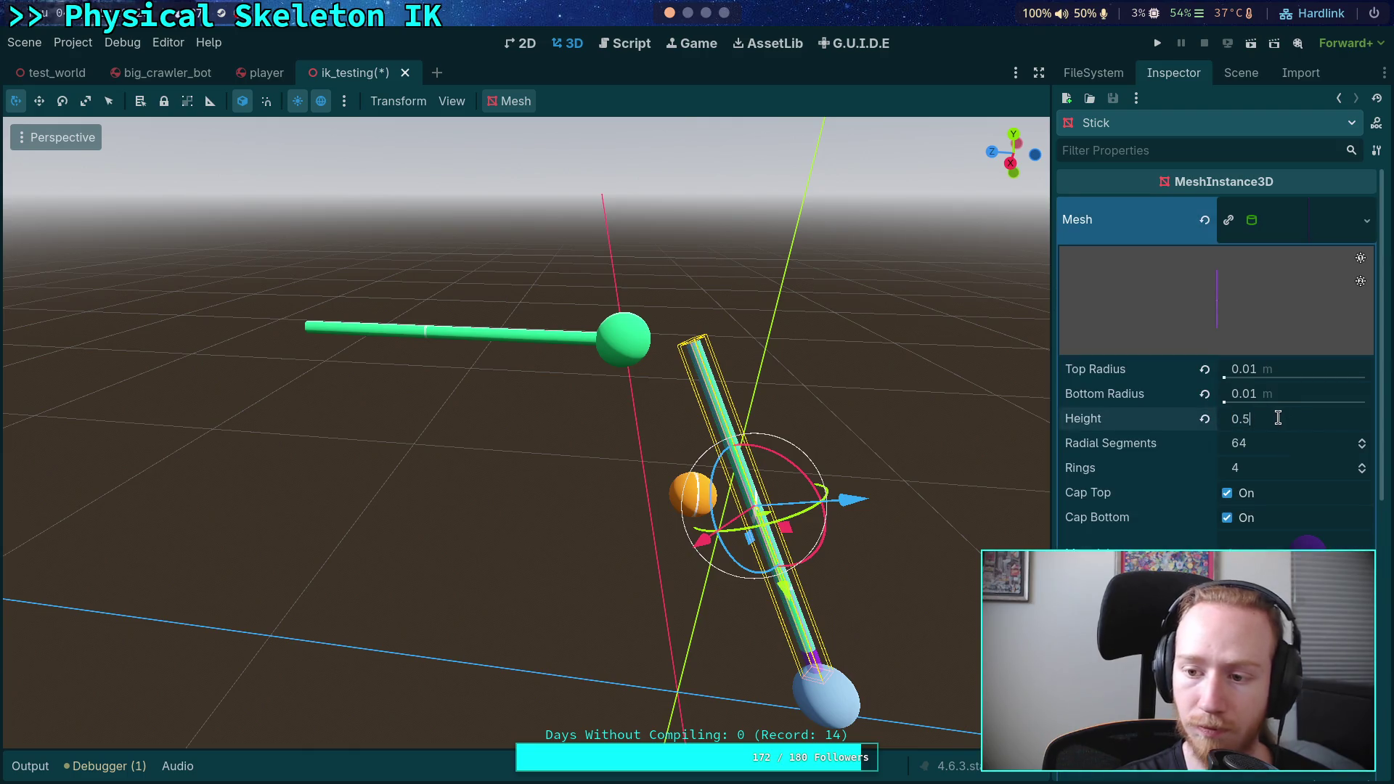
click(1277, 418)
text(0.4)
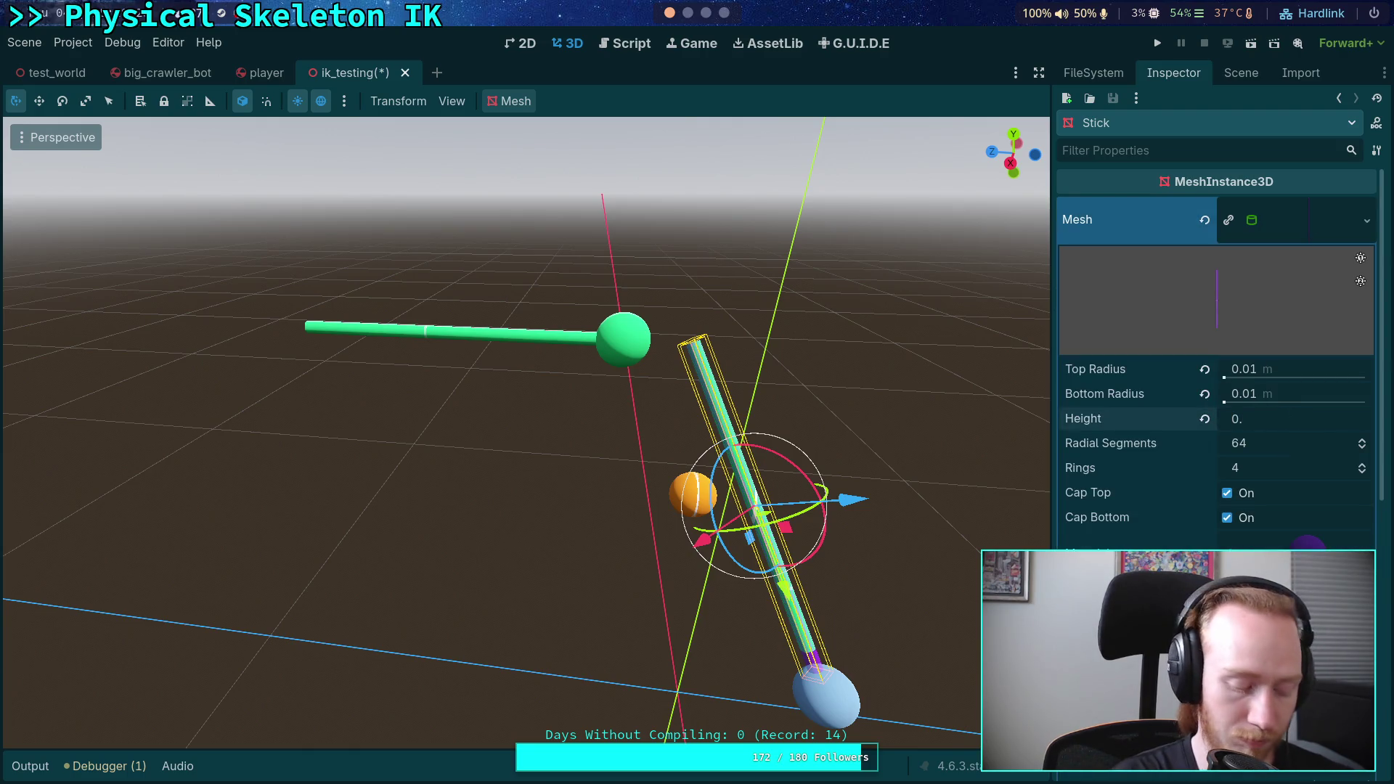
key(Return)
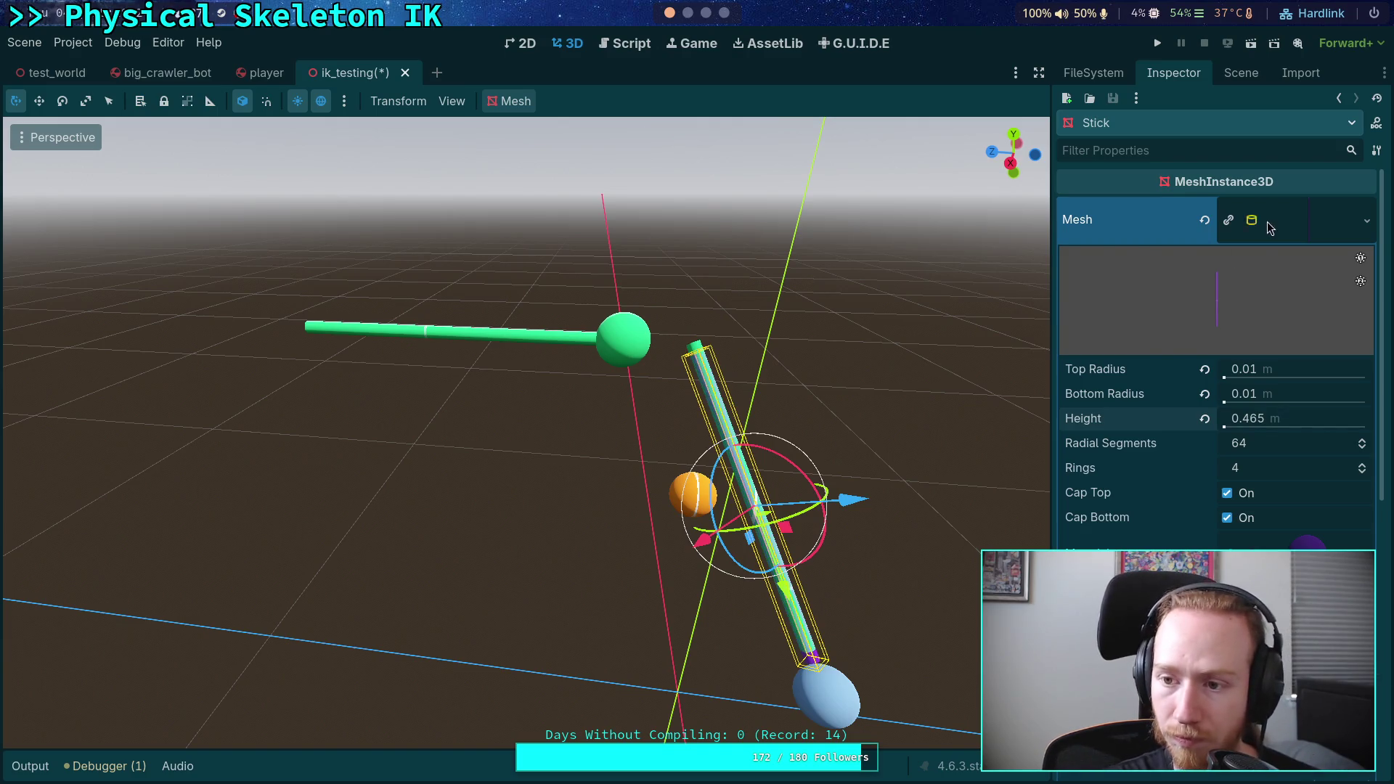
click(1266, 221)
click(1097, 540)
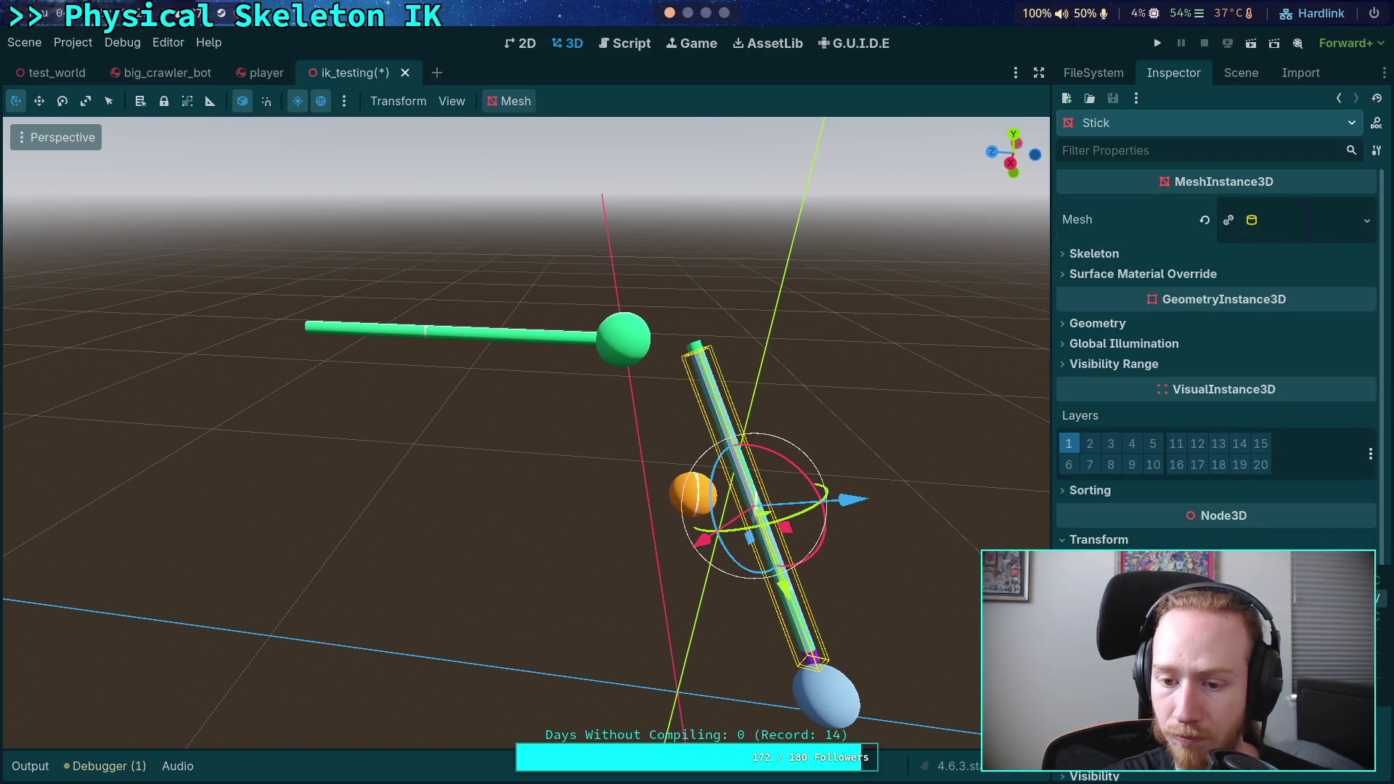
- Compare the Ball properties of Pointer3 and Pointer2
click(1243, 78)
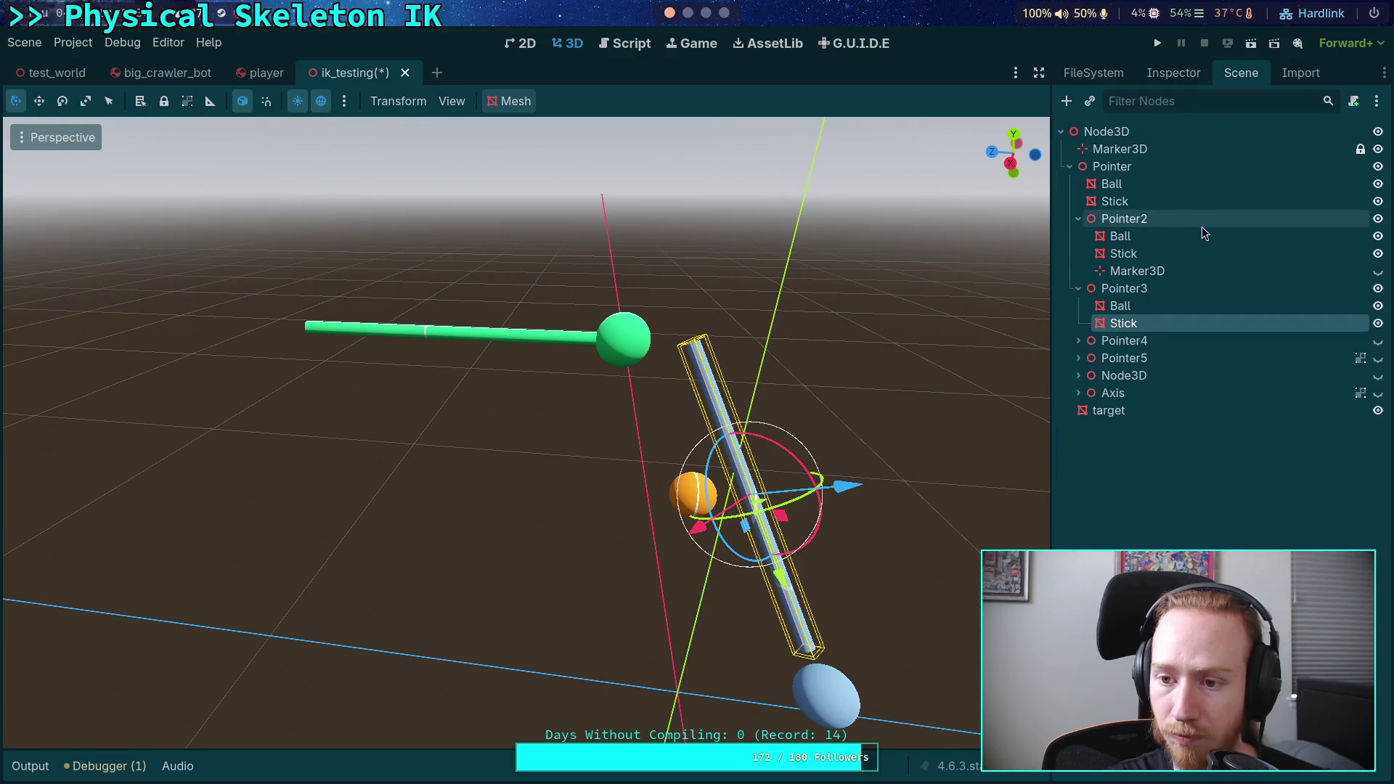
click(1121, 306)
click(1174, 73)
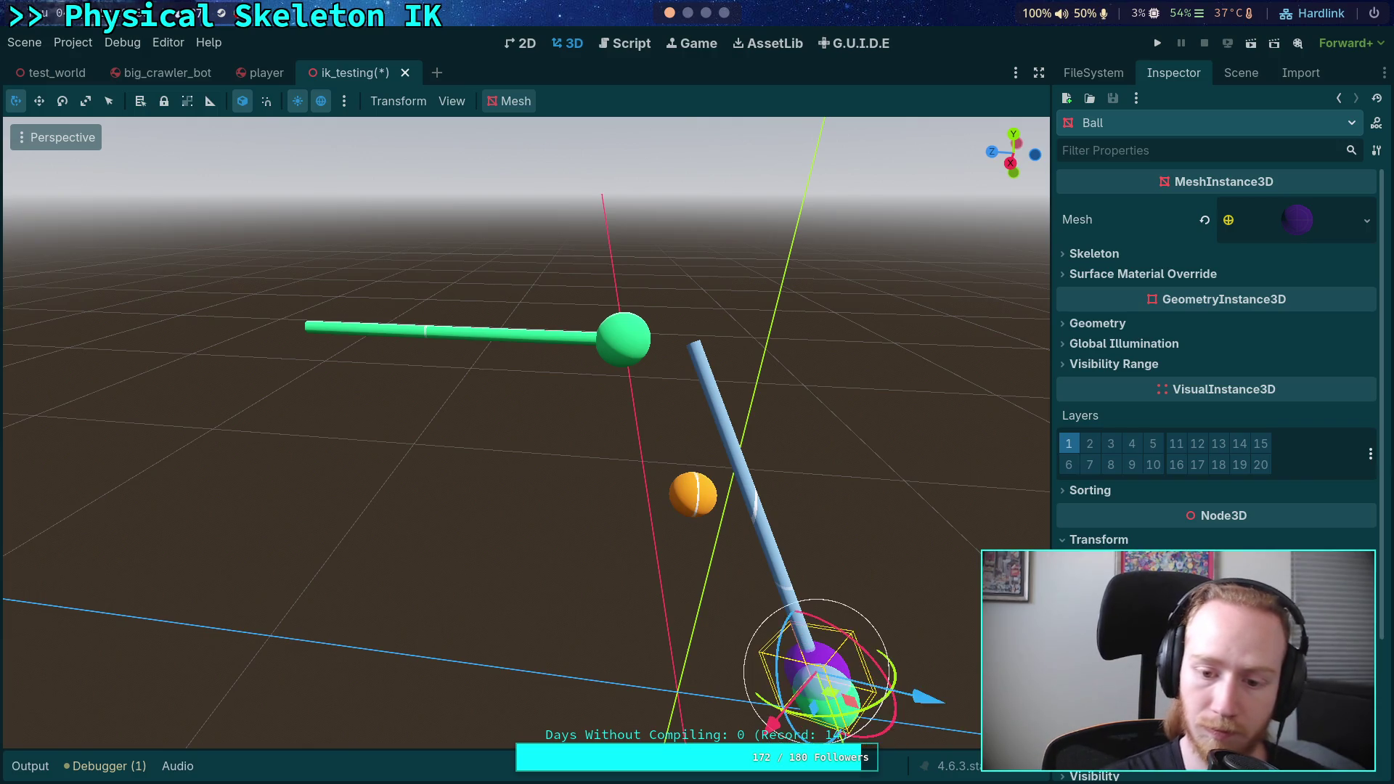
click(1246, 76)
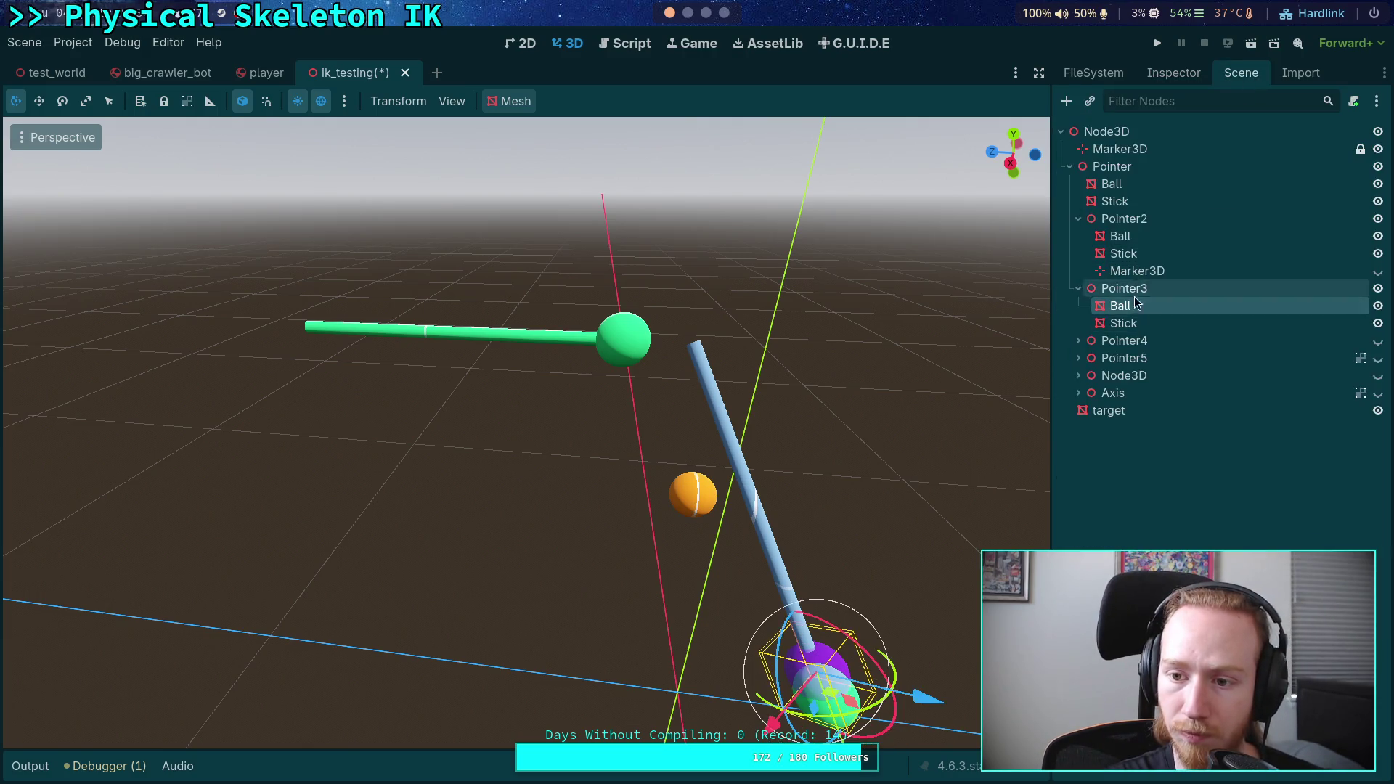
click(1150, 237)
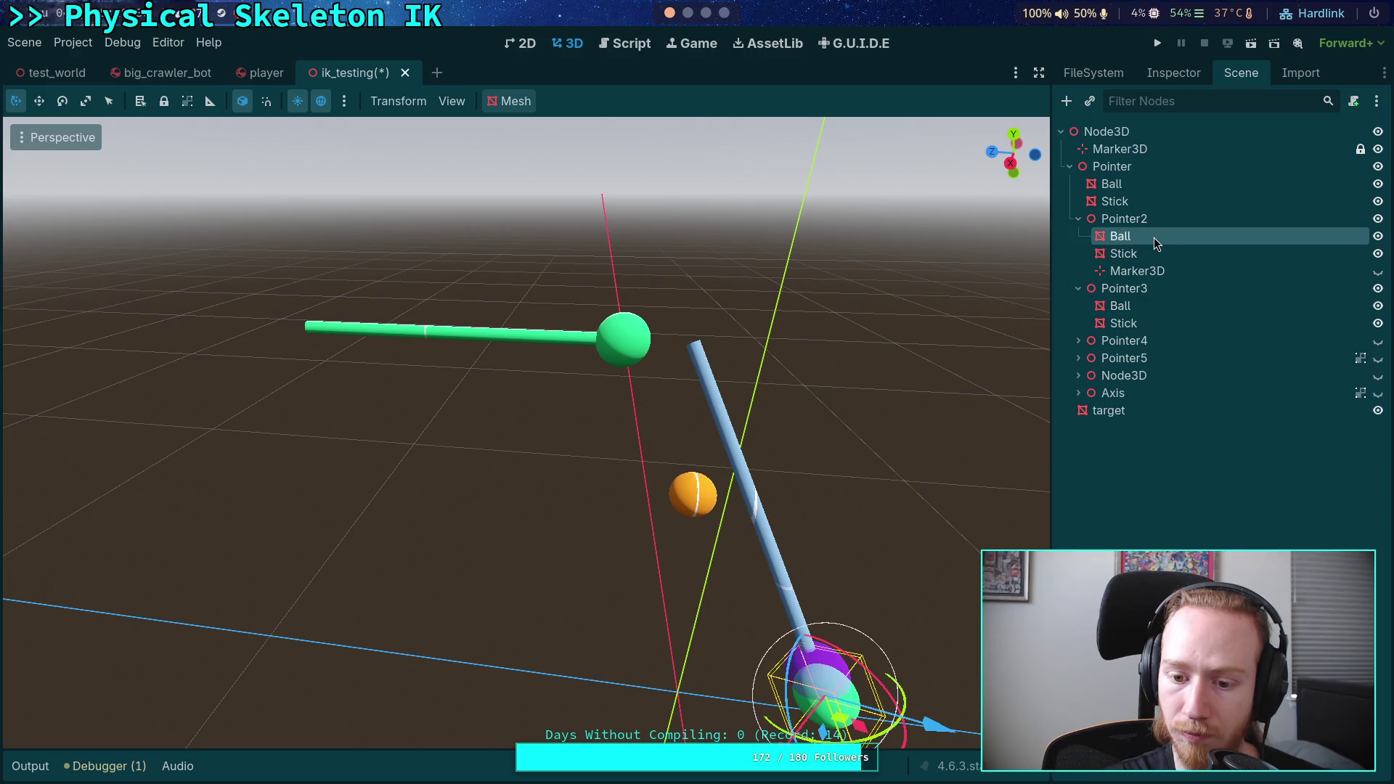
click(1171, 74)
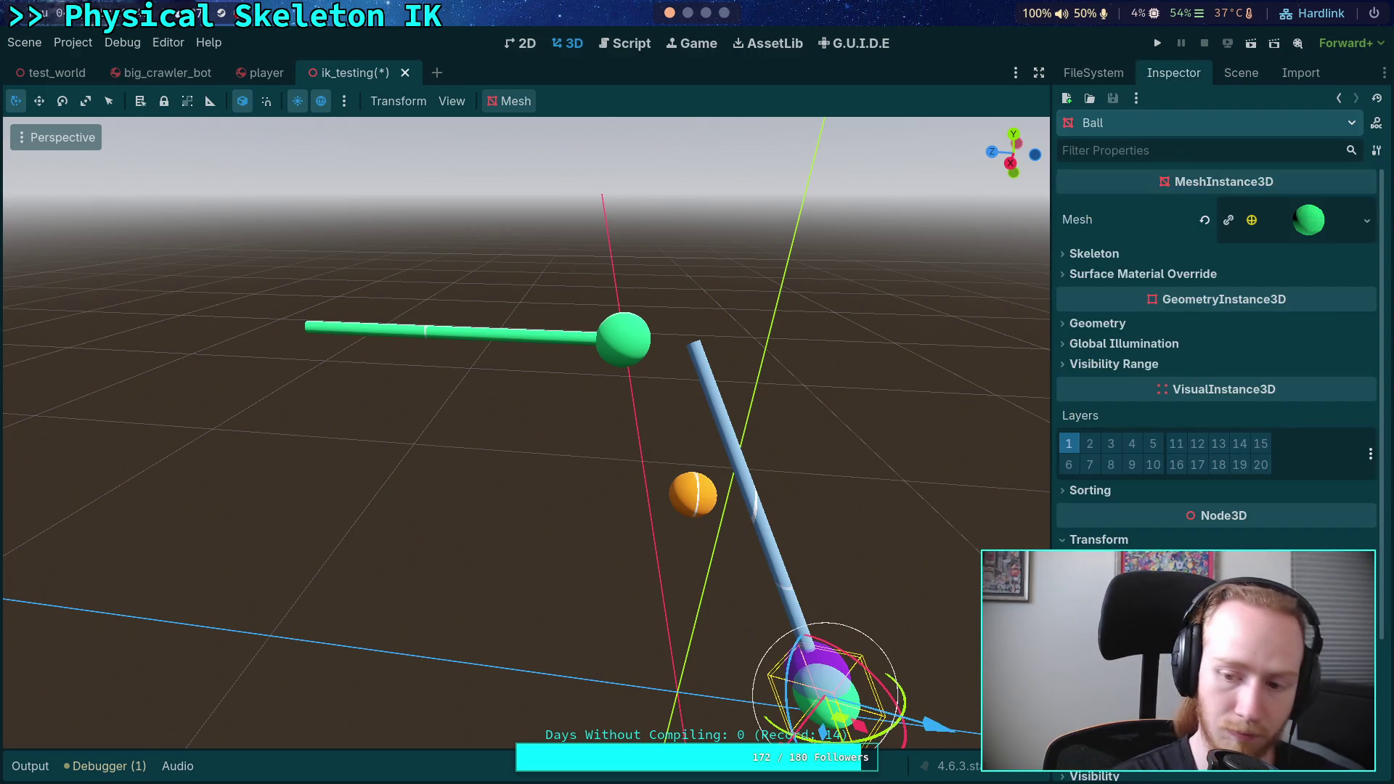
click(1242, 74)
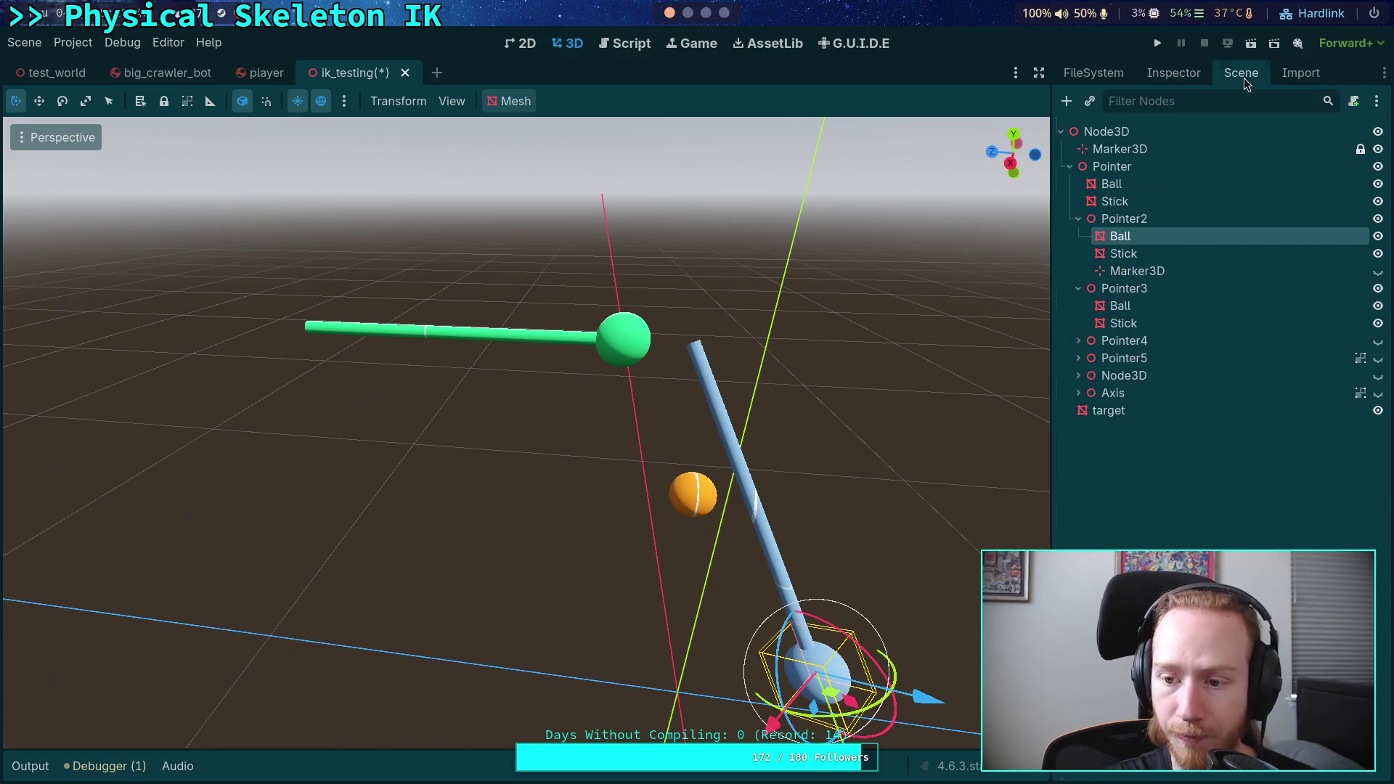
click(1129, 217)
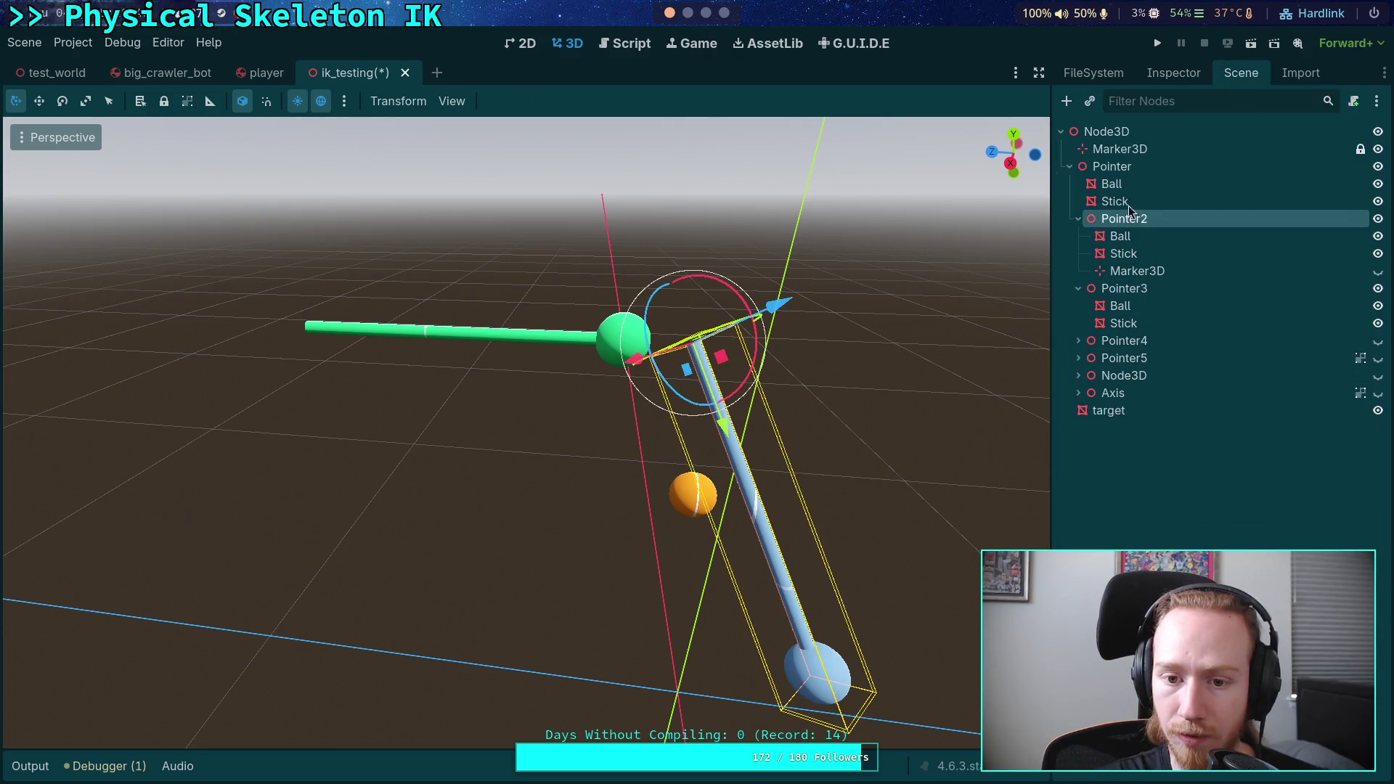
- Move Pointer2 to a Y position of 0.5
click(1173, 73)
click(1205, 207)
click(1238, 250)
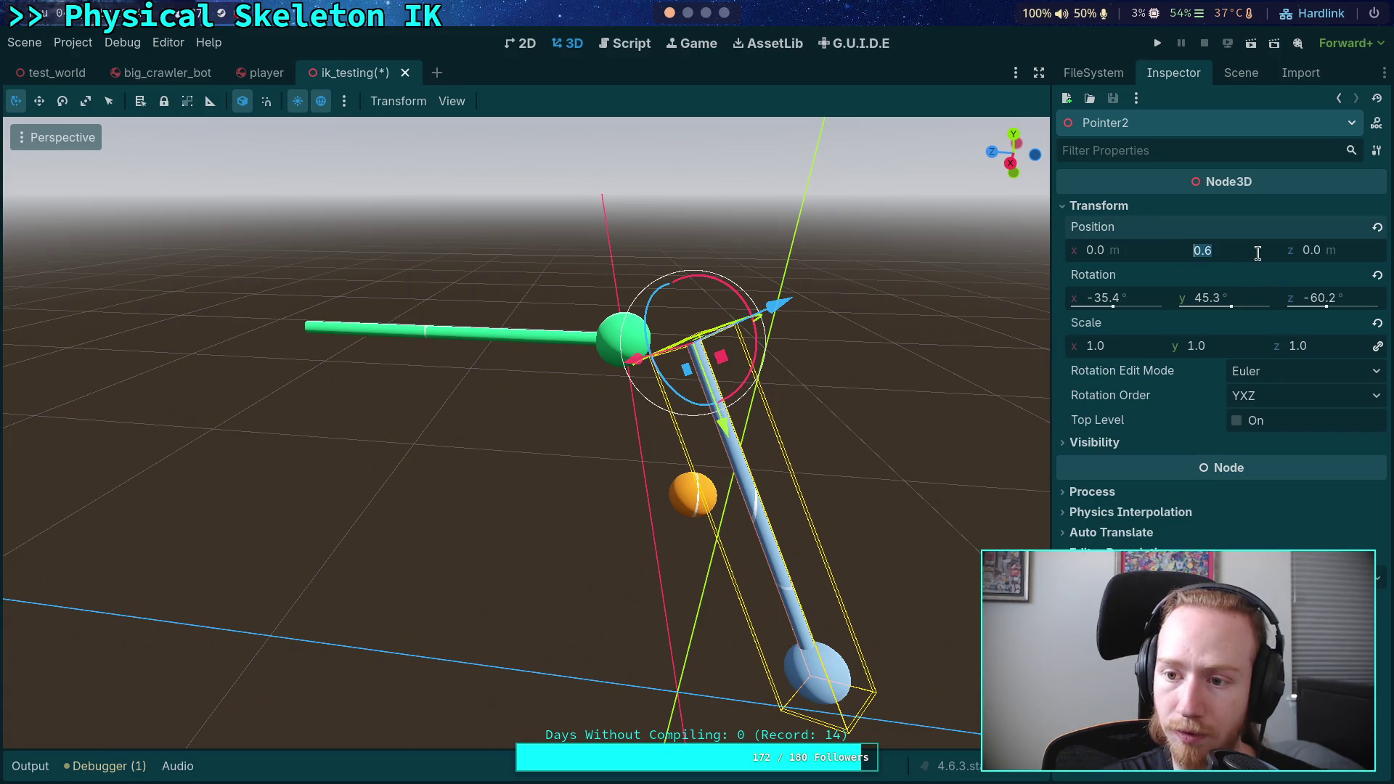
key(Right)
key(Return)
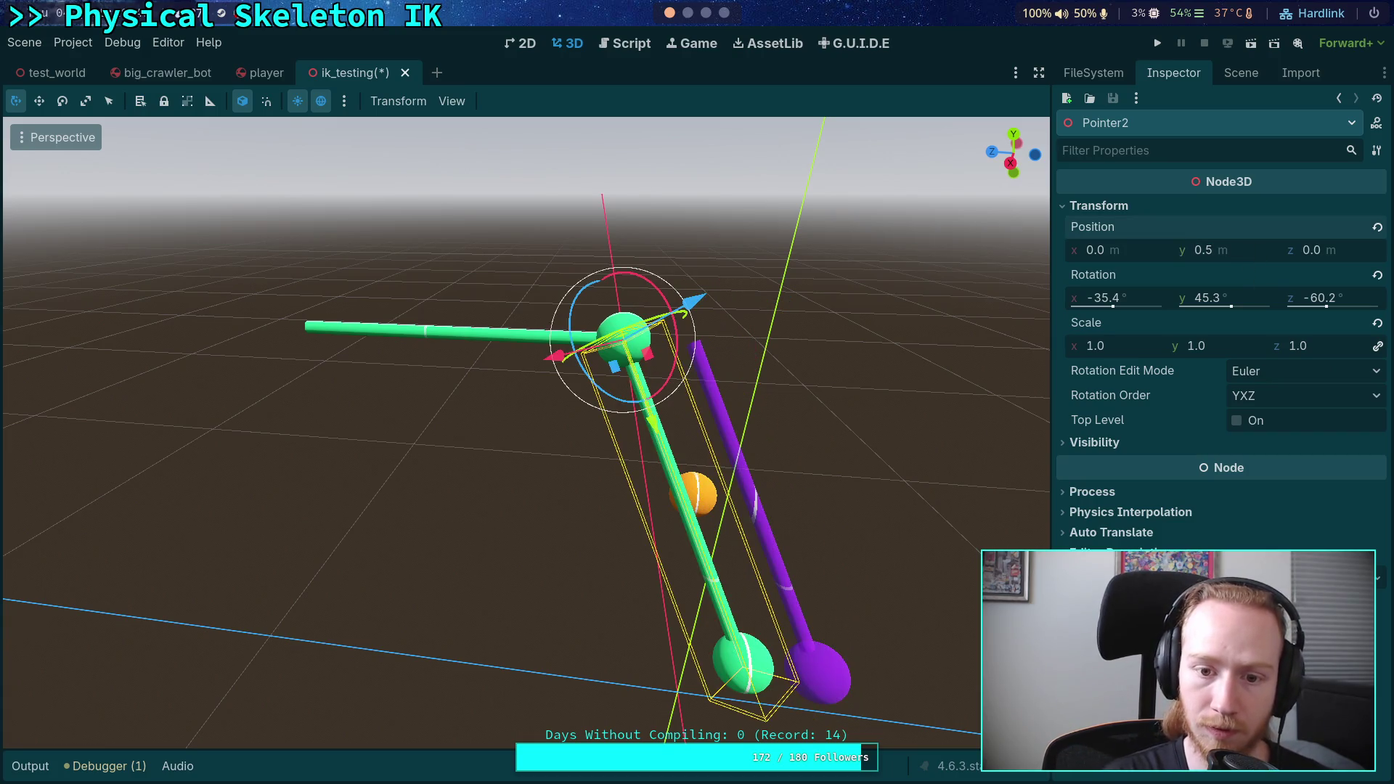
- Move Pointer3 to a Y position of 0.5 as well
click(1240, 72)
click(1124, 288)
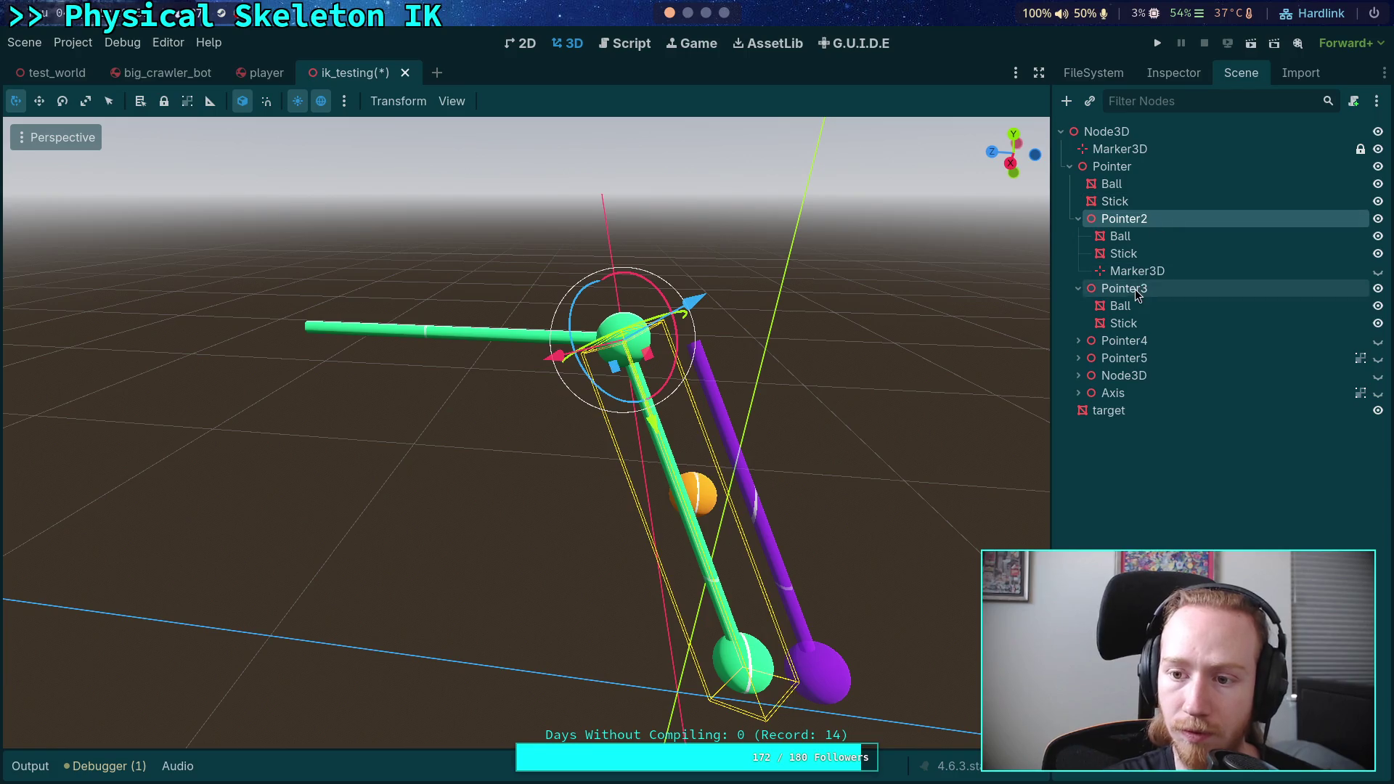
click(1177, 76)
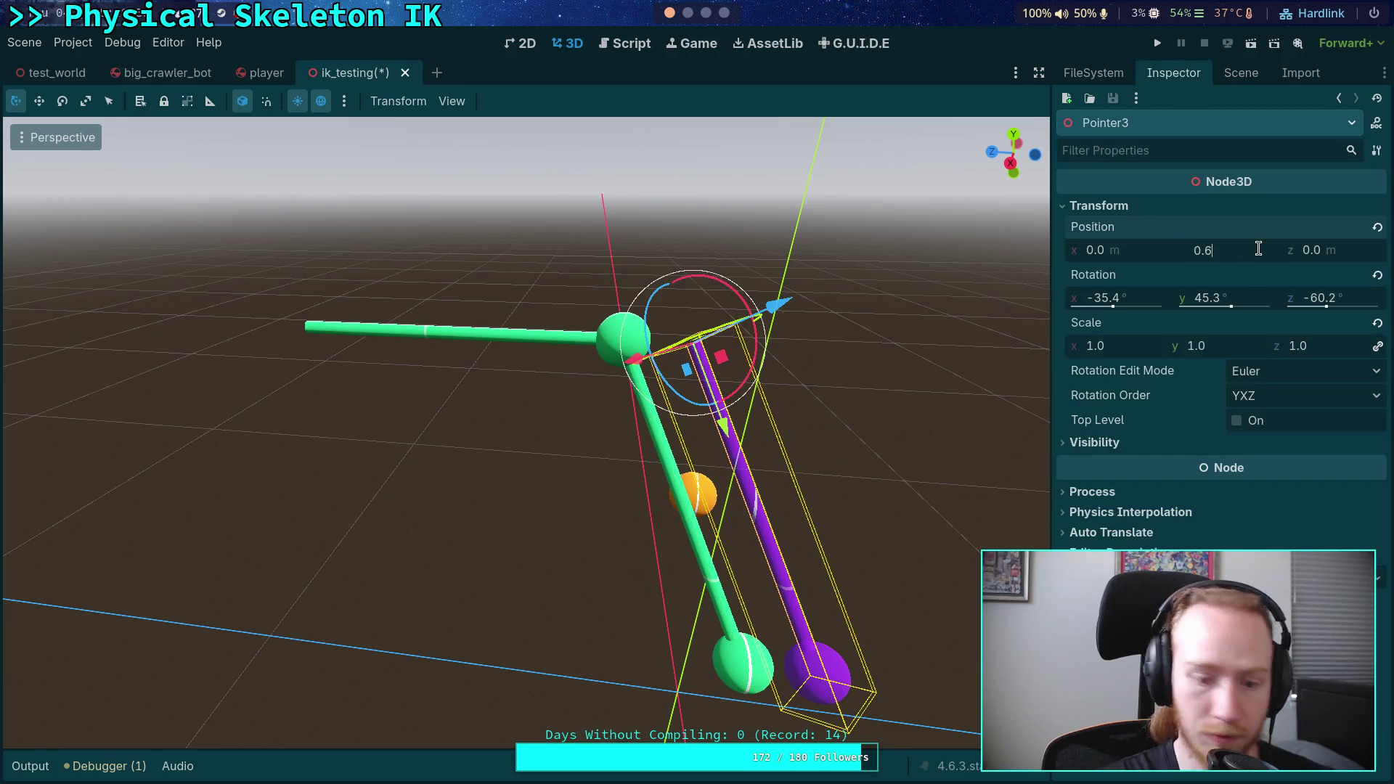
key(BackSpace)
text(5)
key(Return)
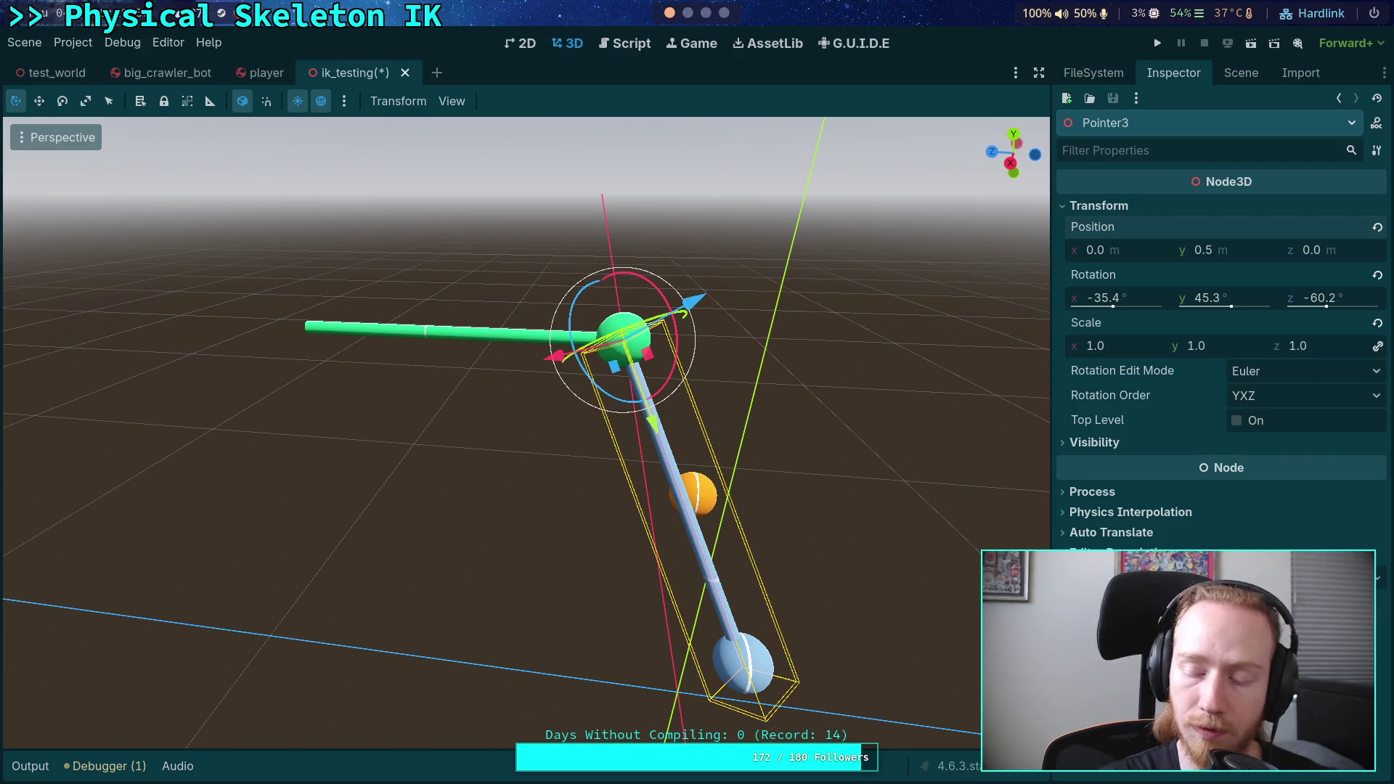
mouse_move(710, 364)
mouse_down()
mouse_move(864, 372)
mouse_move(599, 361)
mouse_up()
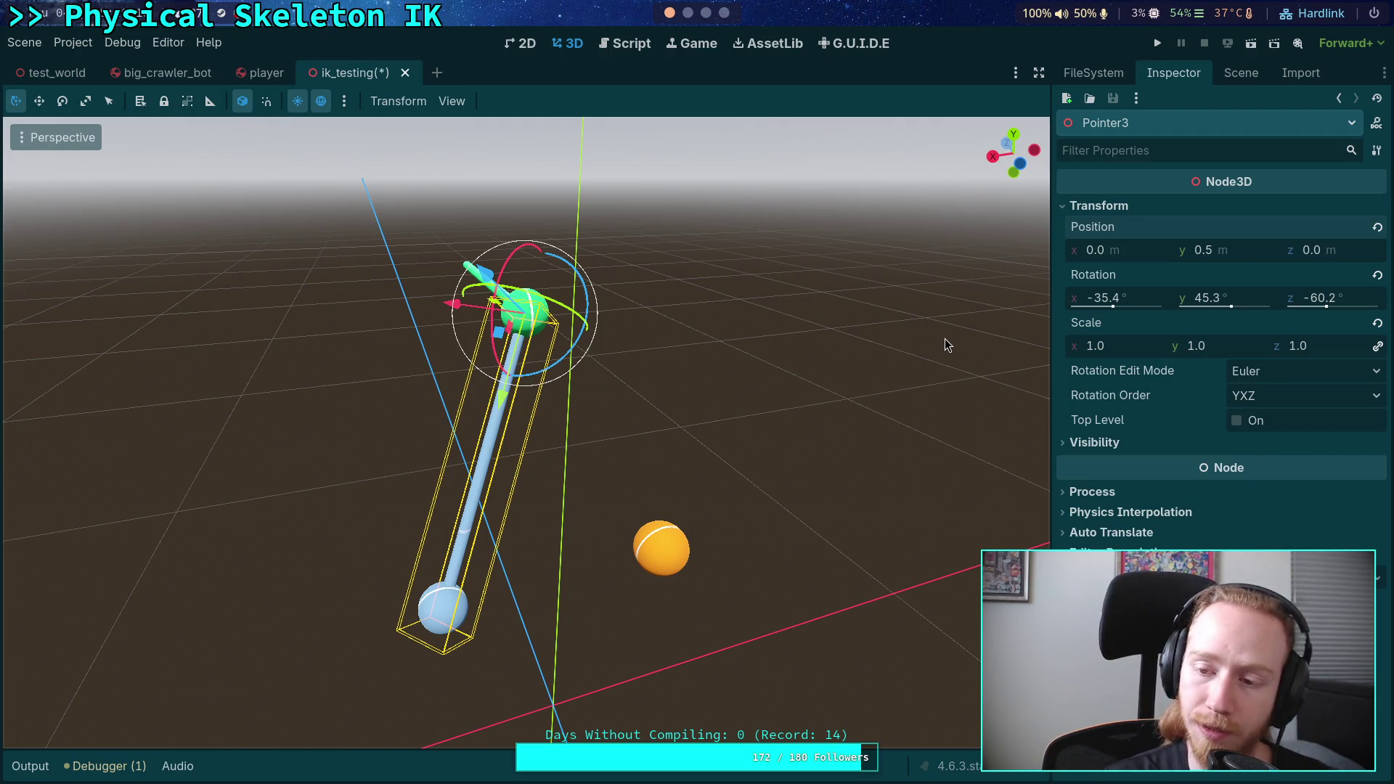
click(1243, 72)
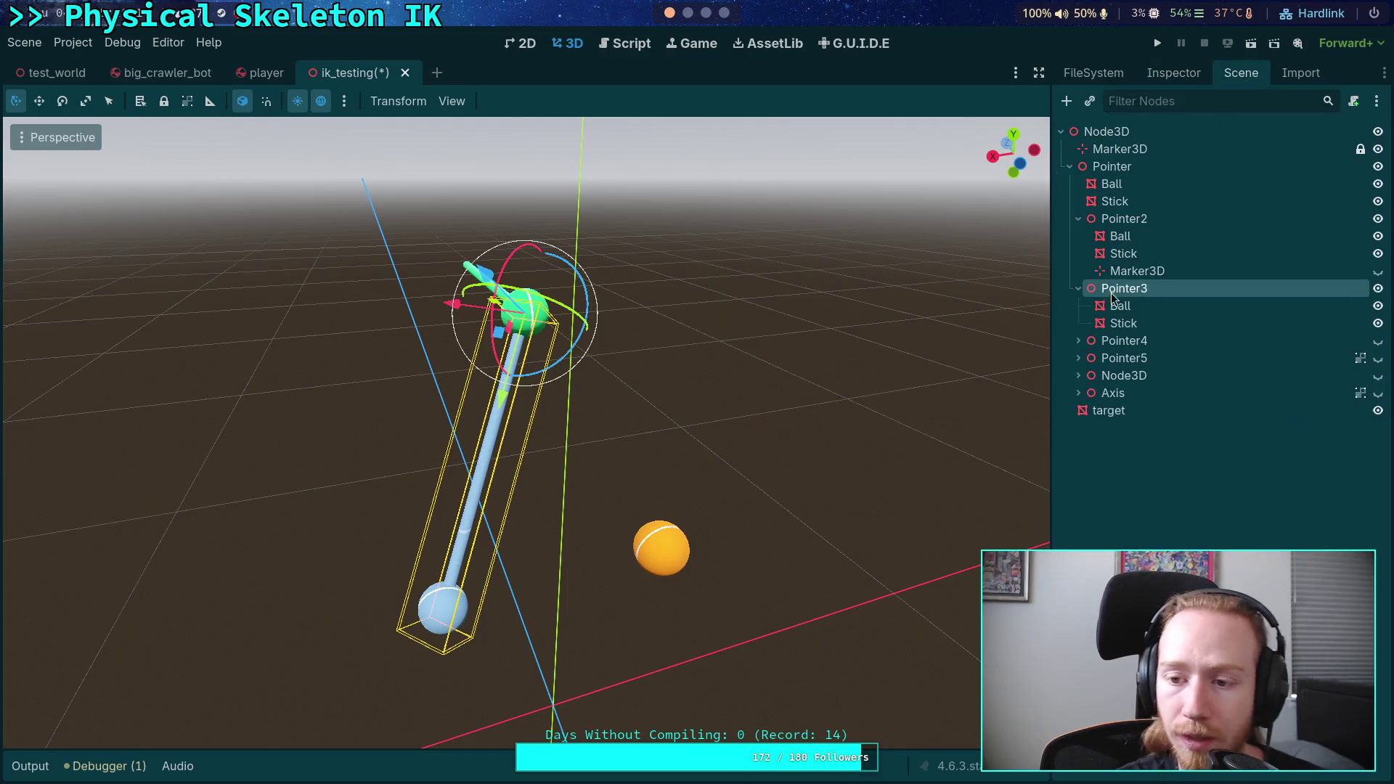
- Hide Pointer3 and its children in the scene
click(1132, 294)
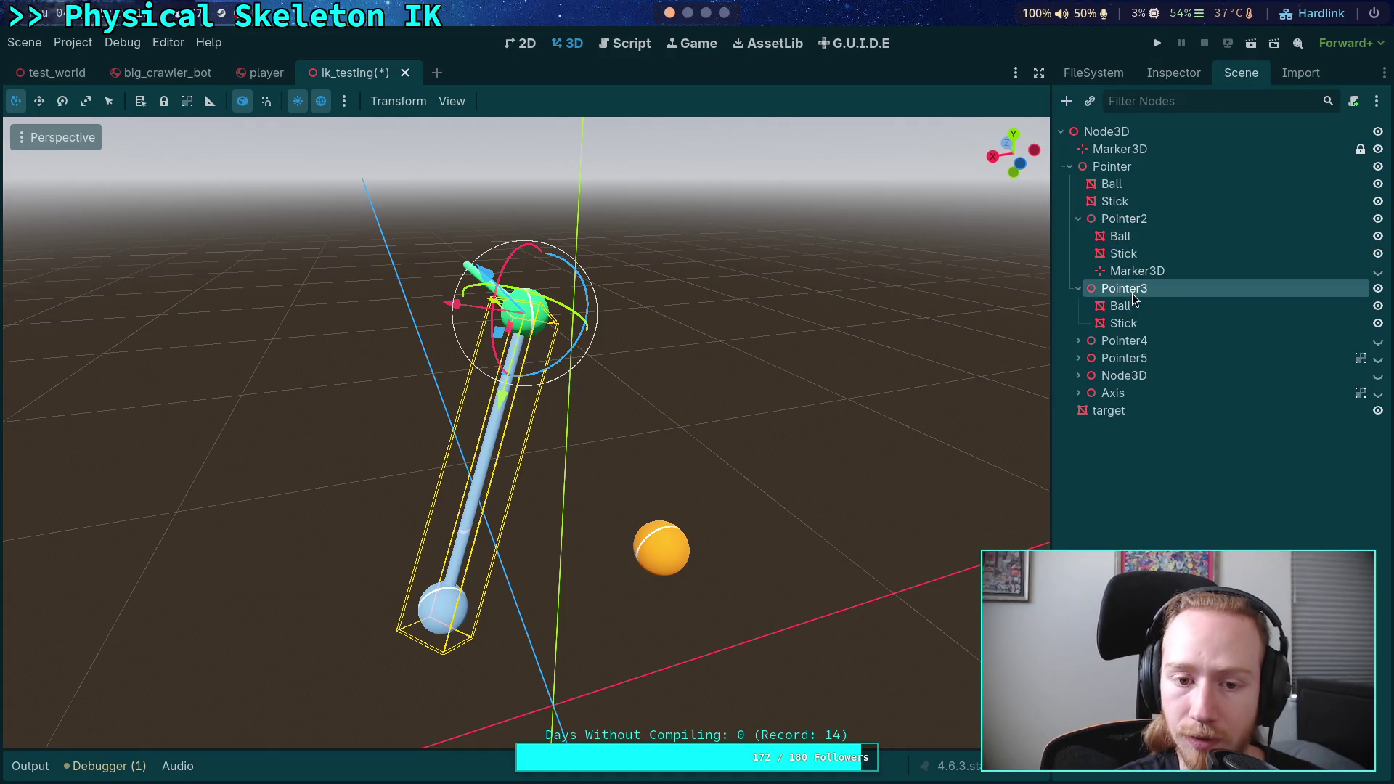
click(1377, 220)
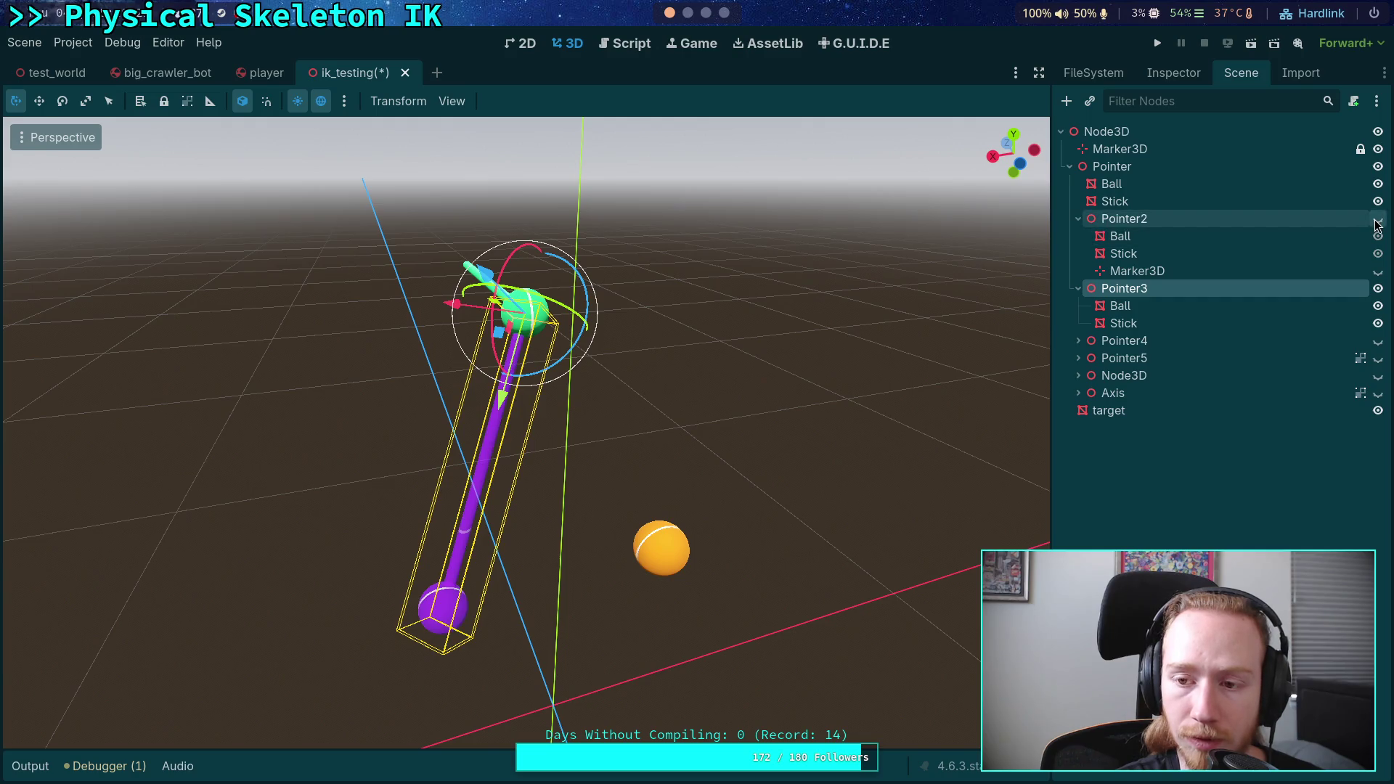
click(1377, 220)
click(1377, 289)
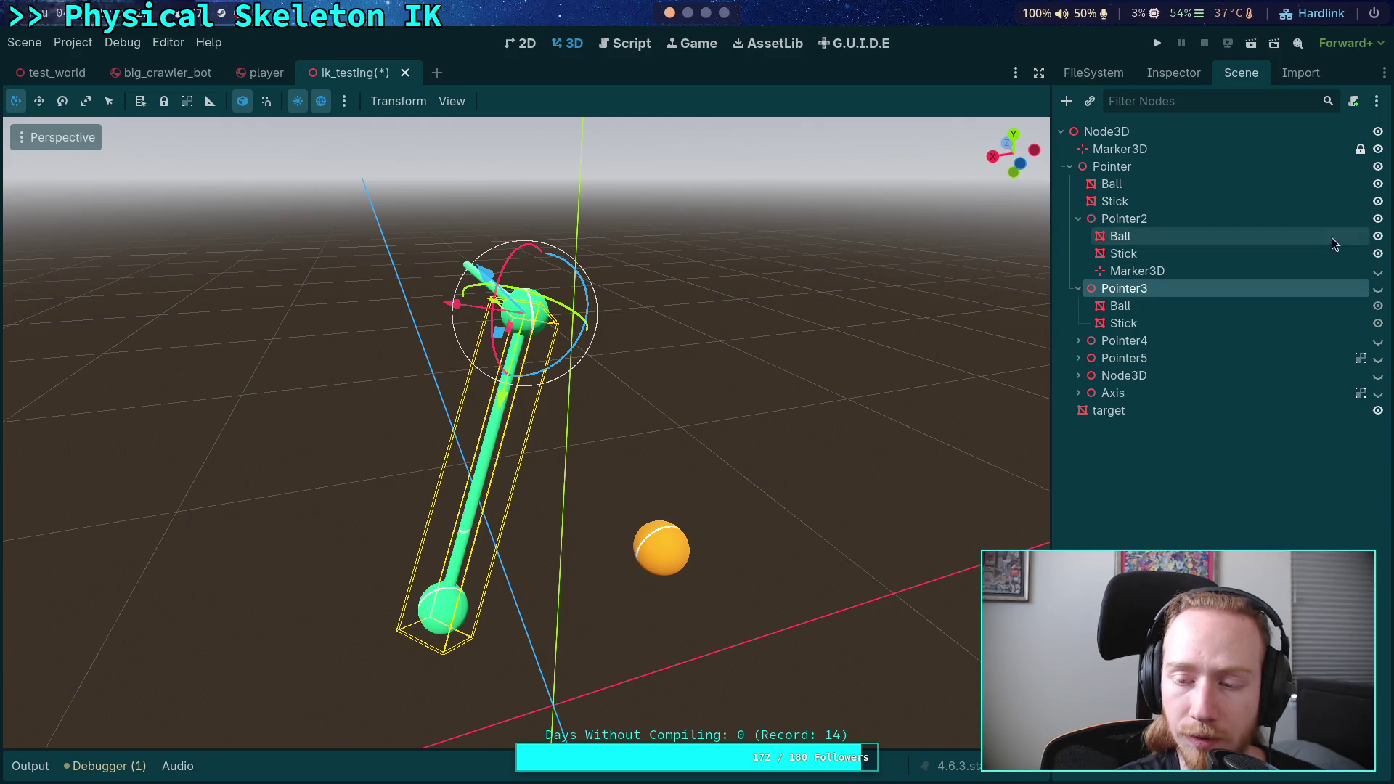
- Reset Pointer2's rotation to zero, then tilt it to about -53° on X
click(1133, 219)
click(1151, 74)
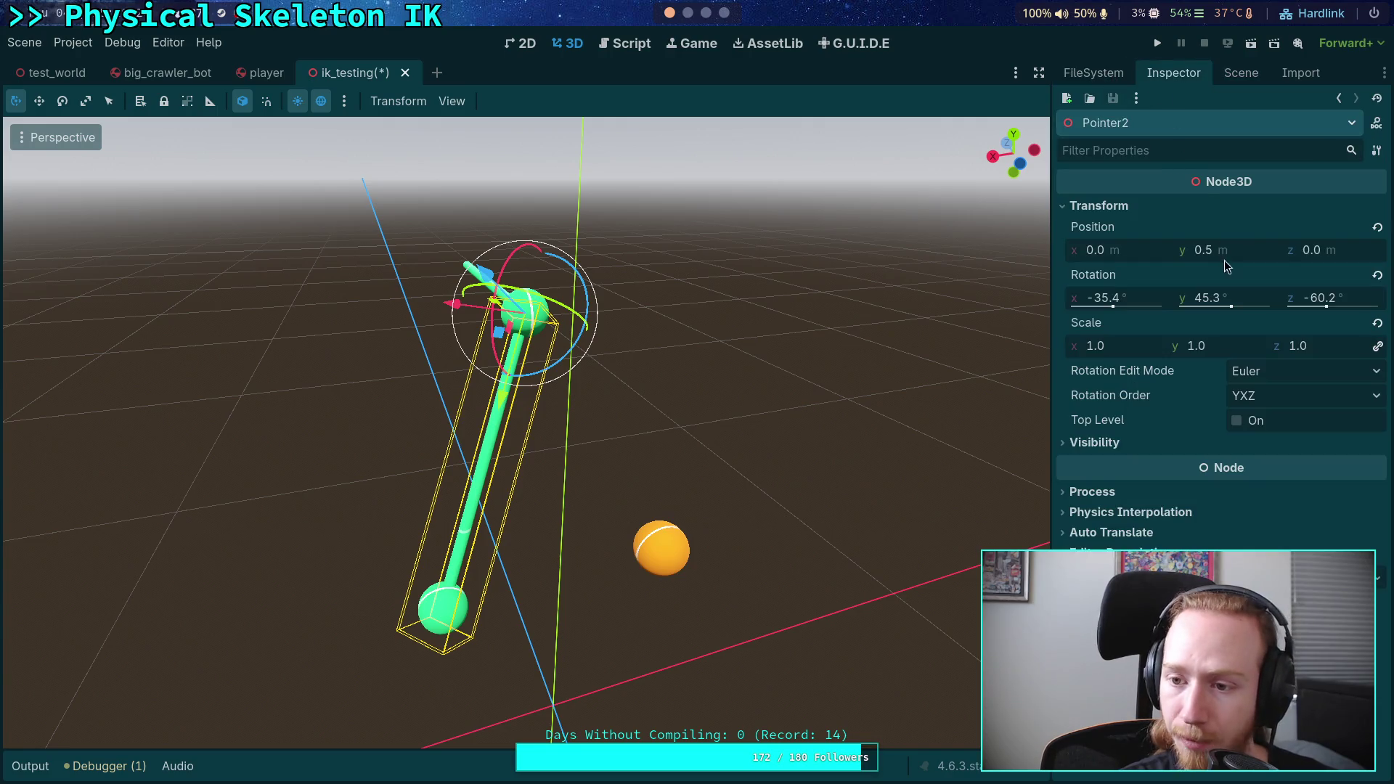
click(1377, 275)
mouse_move(801, 282)
mouse_down()
mouse_move(752, 280)
mouse_move(890, 282)
mouse_up()
drag(535, 266, 796, 233)
drag(407, 292, 501, 352)
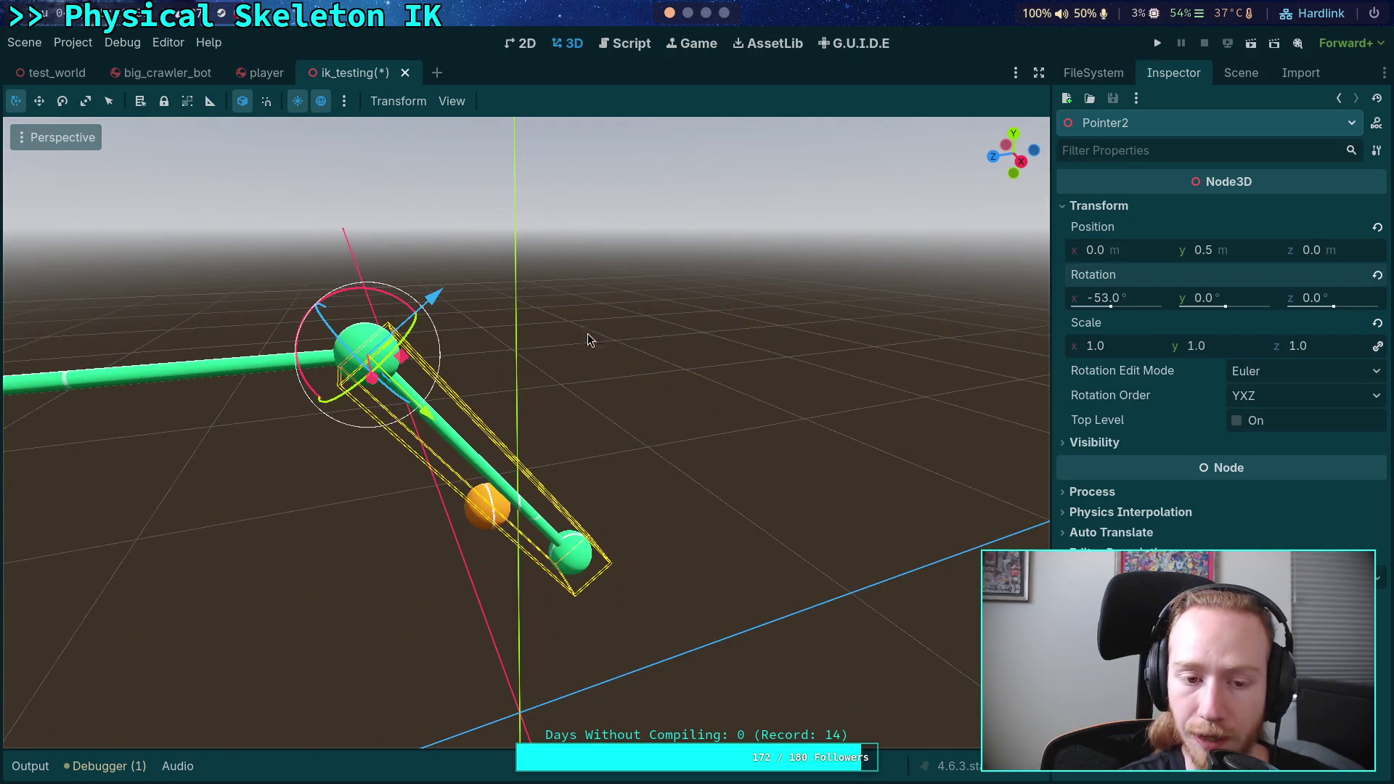
drag(587, 333, 552, 349)
- Rotate Pointer2 more upright along world axes, then switch back to local space
mouse_move(371, 361)
mouse_down()
mouse_move(267, 355)
mouse_move(305, 291)
mouse_up()
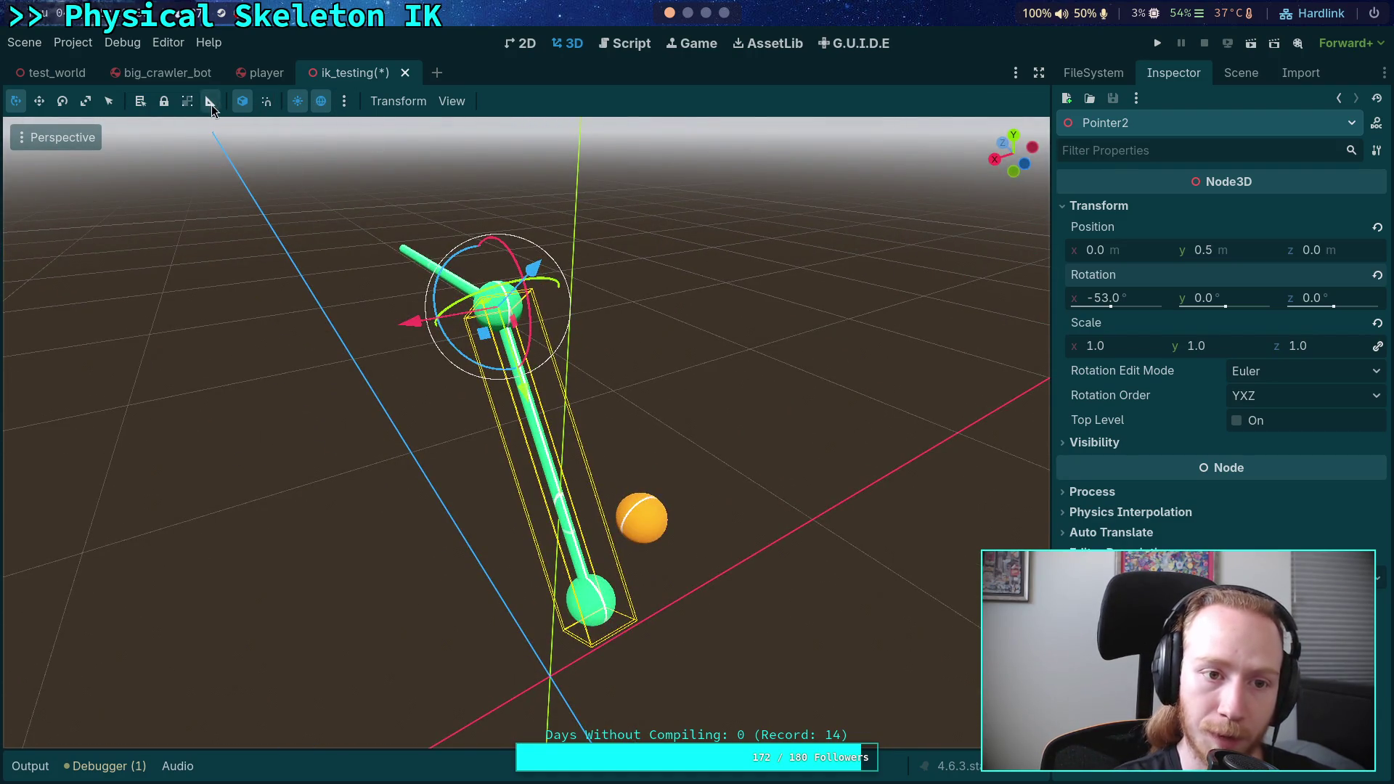
click(249, 106)
mouse_move(501, 335)
mouse_down()
mouse_move(586, 342)
mouse_move(498, 325)
mouse_up()
click(1228, 77)
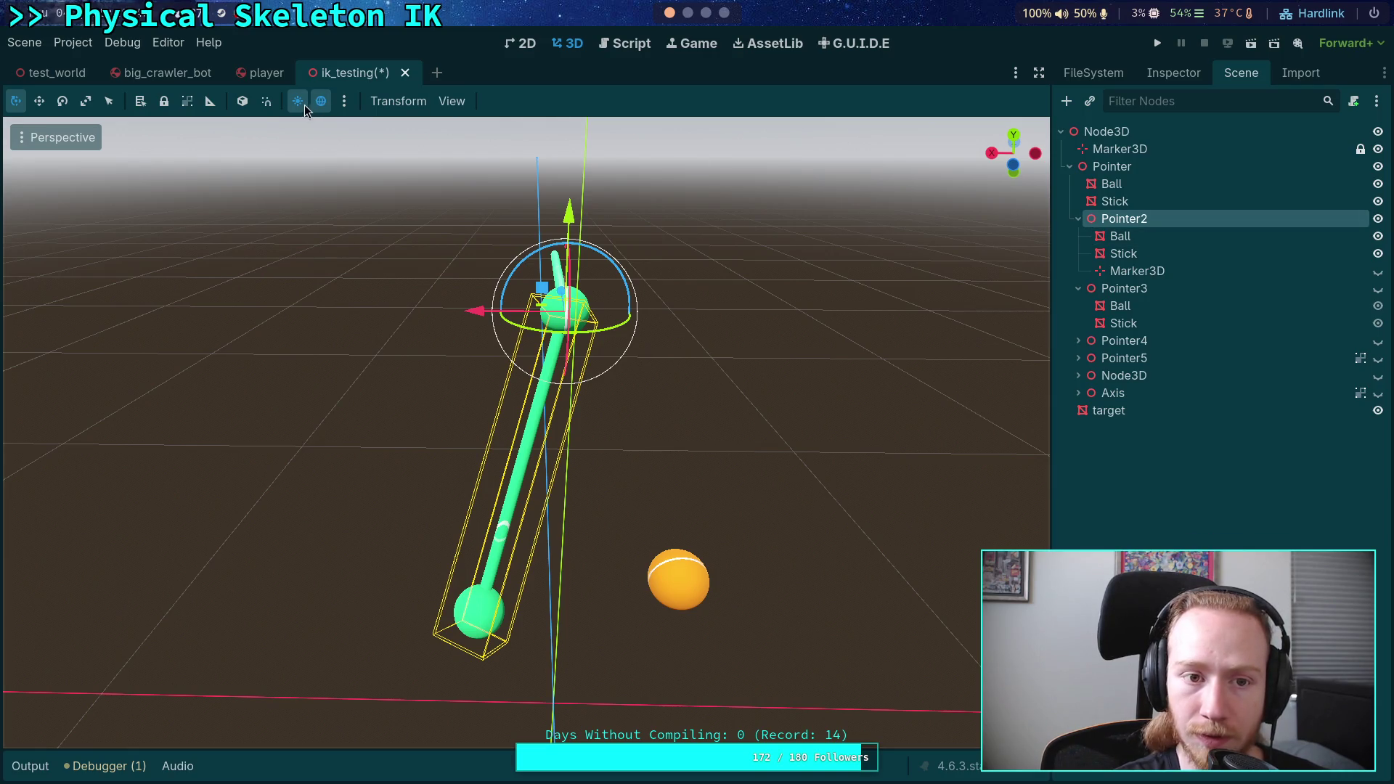
click(243, 101)
mouse_move(545, 444)
mouse_down()
mouse_move(663, 327)
mouse_move(768, 395)
mouse_move(579, 432)
mouse_move(587, 412)
mouse_up()
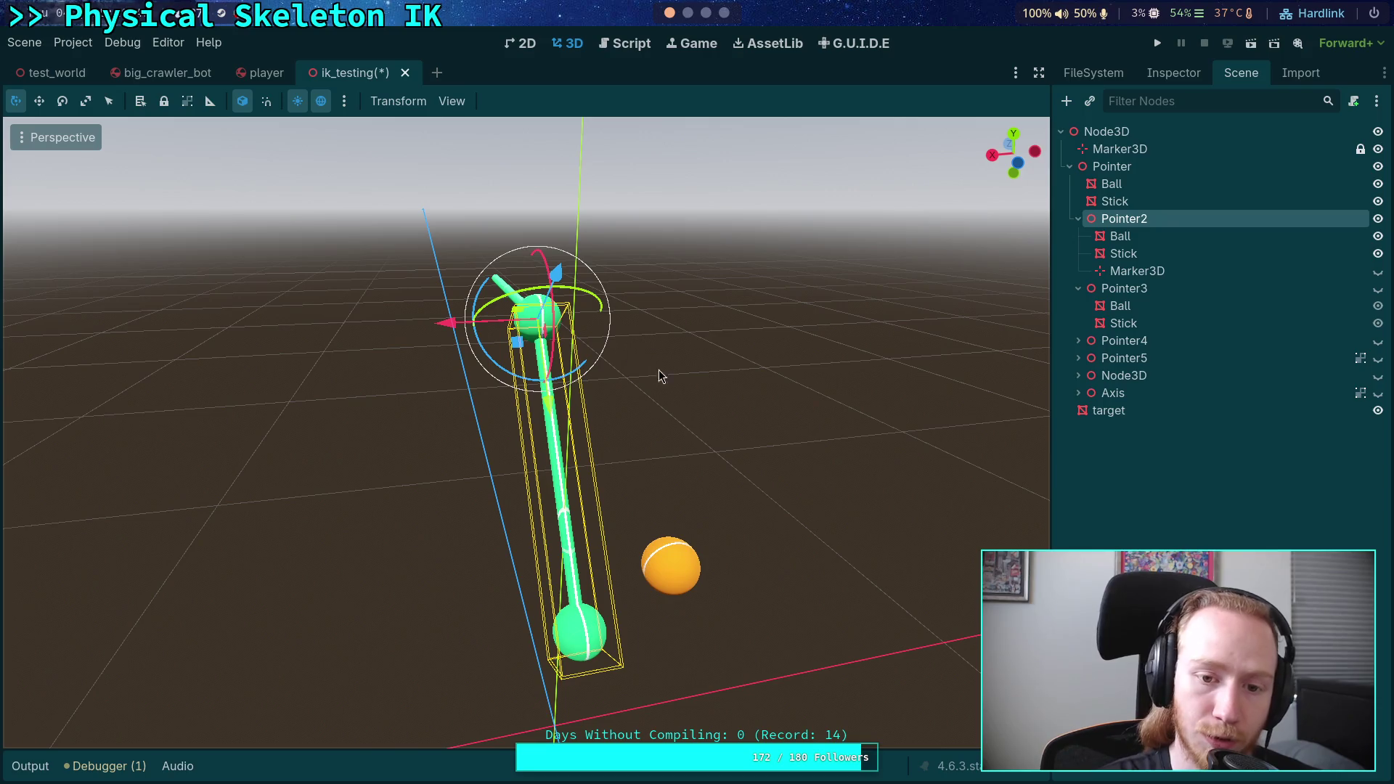
drag(610, 401, 332, 380)
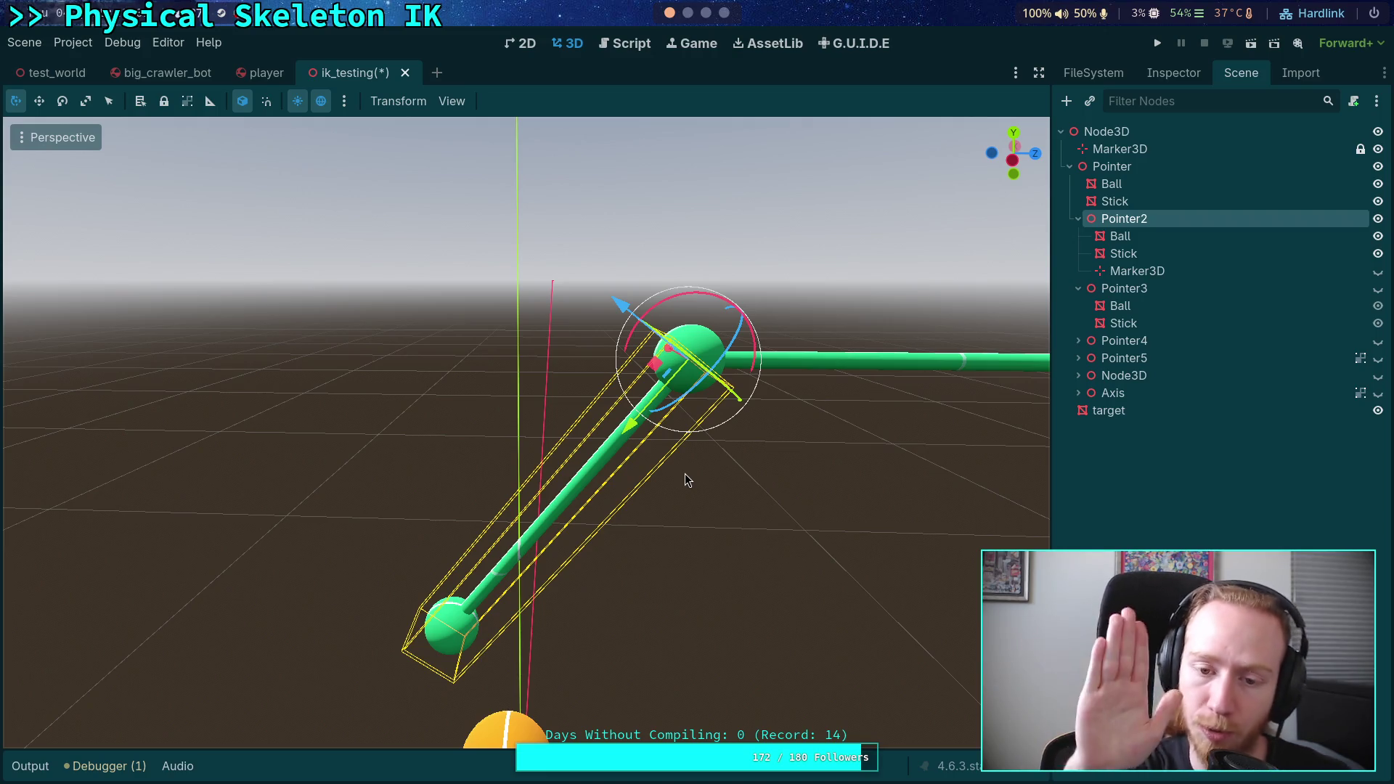
- Inspect the arm from several angles, toggling between world and local rotation axes
click(243, 101)
mouse_move(497, 336)
mouse_down()
mouse_move(541, 436)
mouse_move(682, 488)
mouse_move(604, 436)
mouse_up()
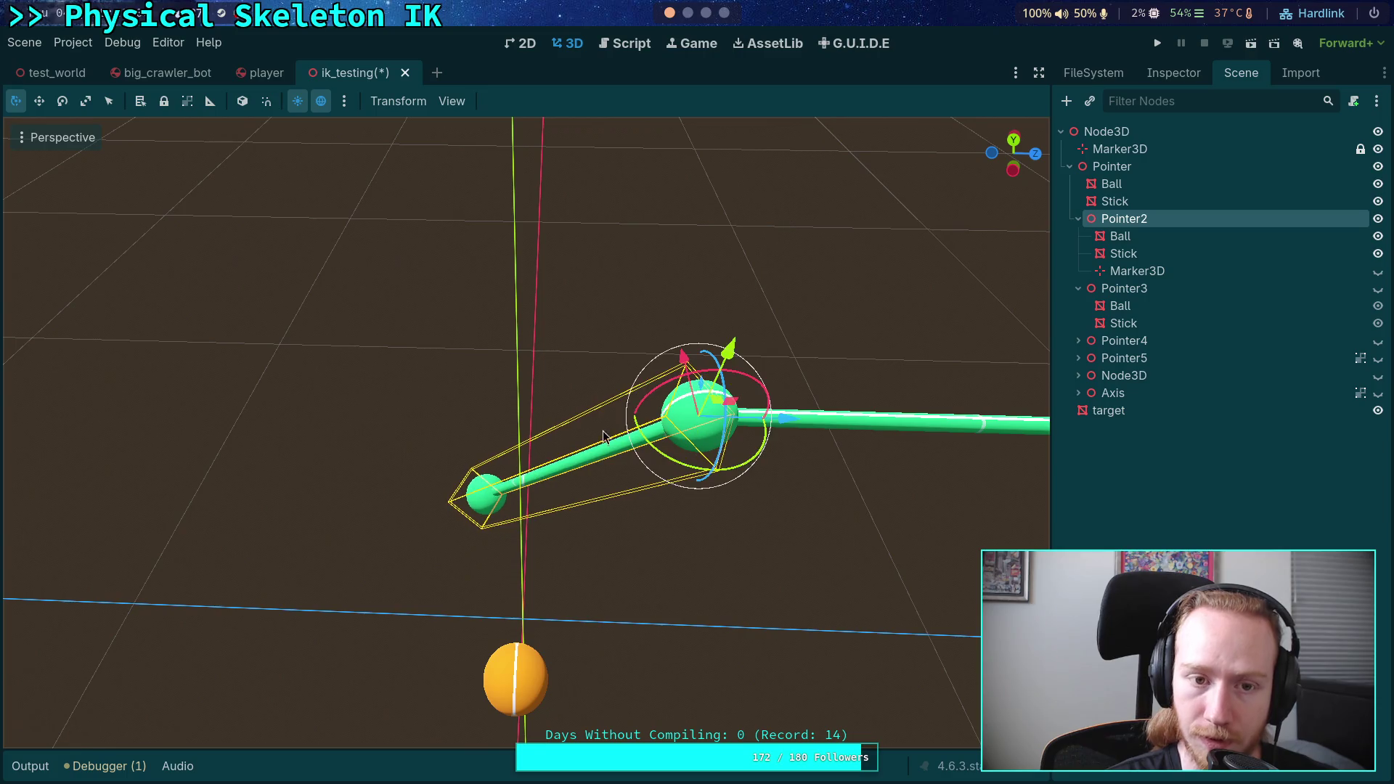
click(243, 101)
drag(618, 436, 712, 370)
click(1258, 293)
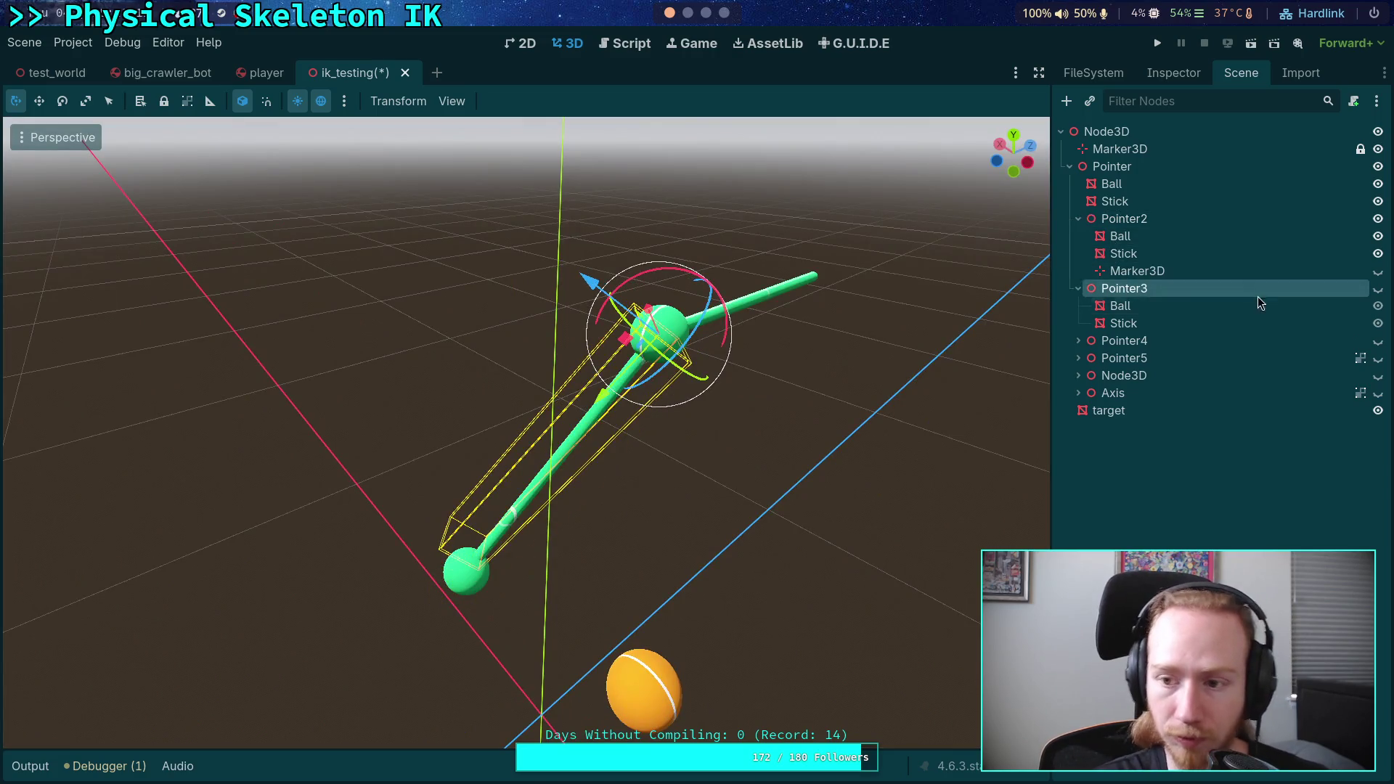
mouse_move(858, 349)
mouse_down()
mouse_move(737, 360)
mouse_move(798, 340)
mouse_move(921, 367)
mouse_up()
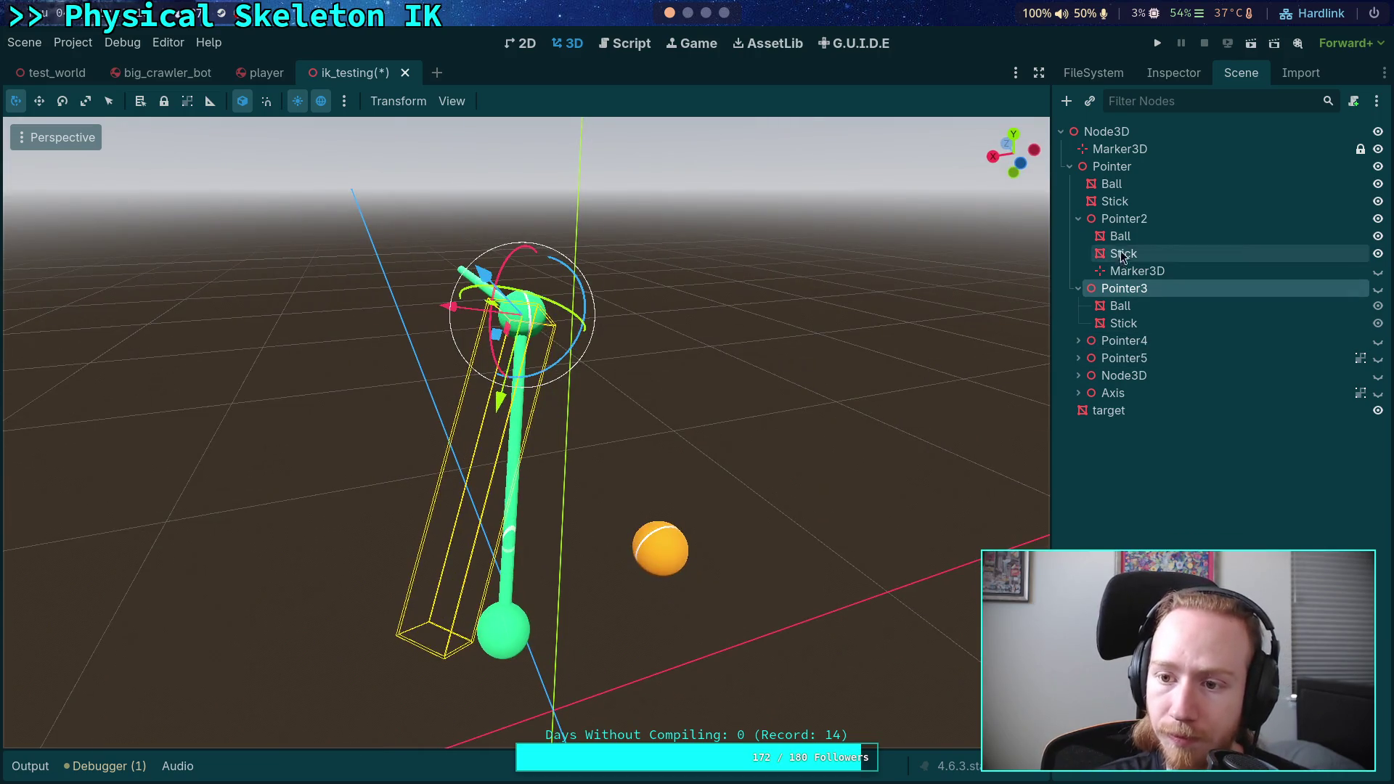
click(1123, 219)
click(1129, 289)
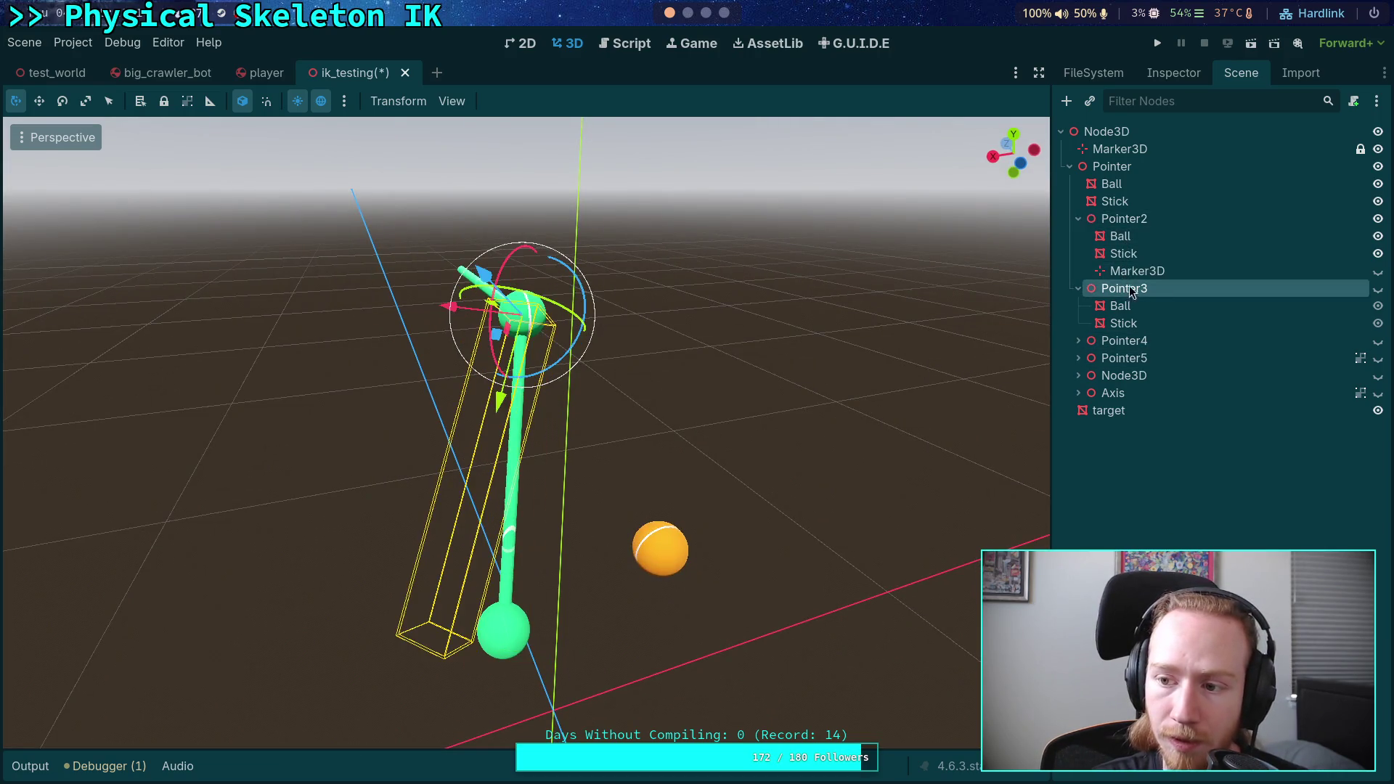
- Make Pointer3 visible again and reset its rotation to zero
click(1378, 288)
mouse_move(762, 349)
mouse_down()
mouse_move(658, 379)
mouse_move(674, 414)
mouse_up()
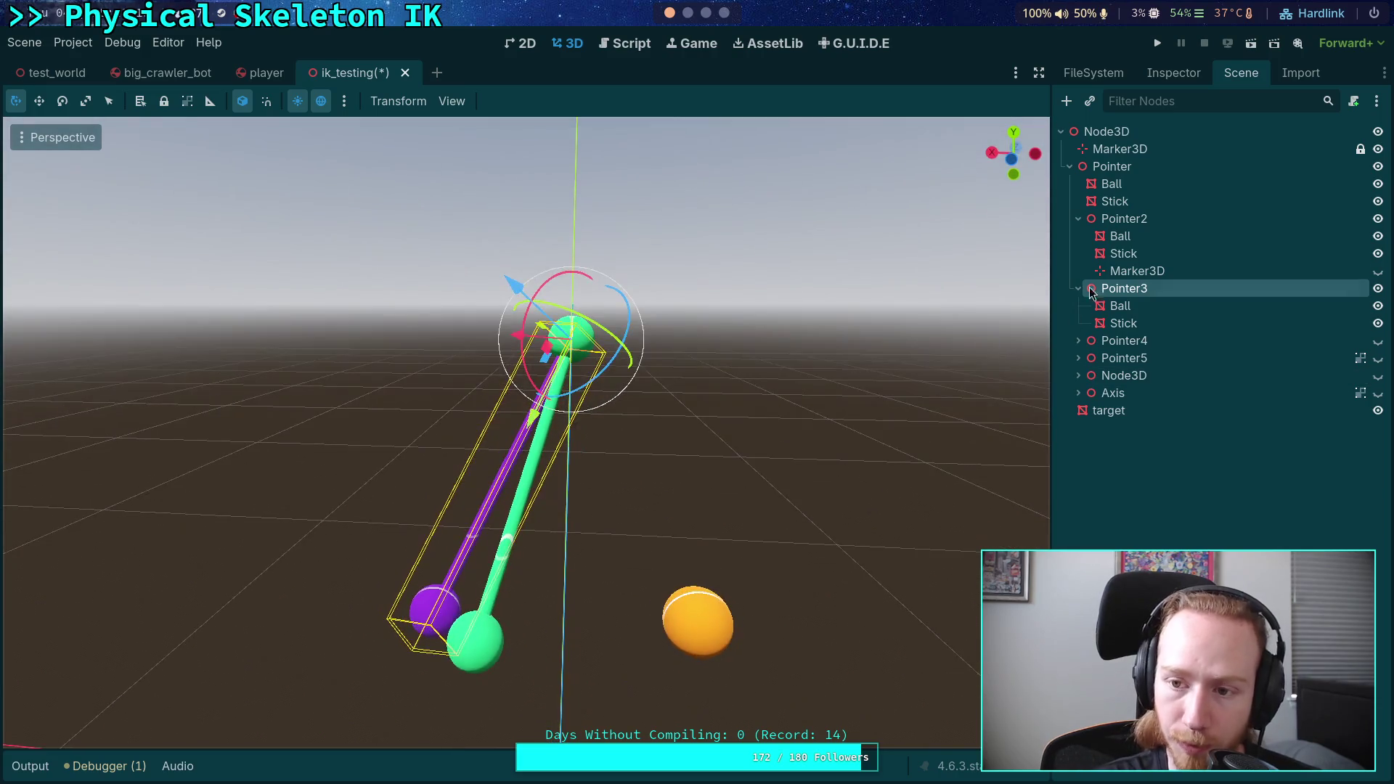
click(1122, 220)
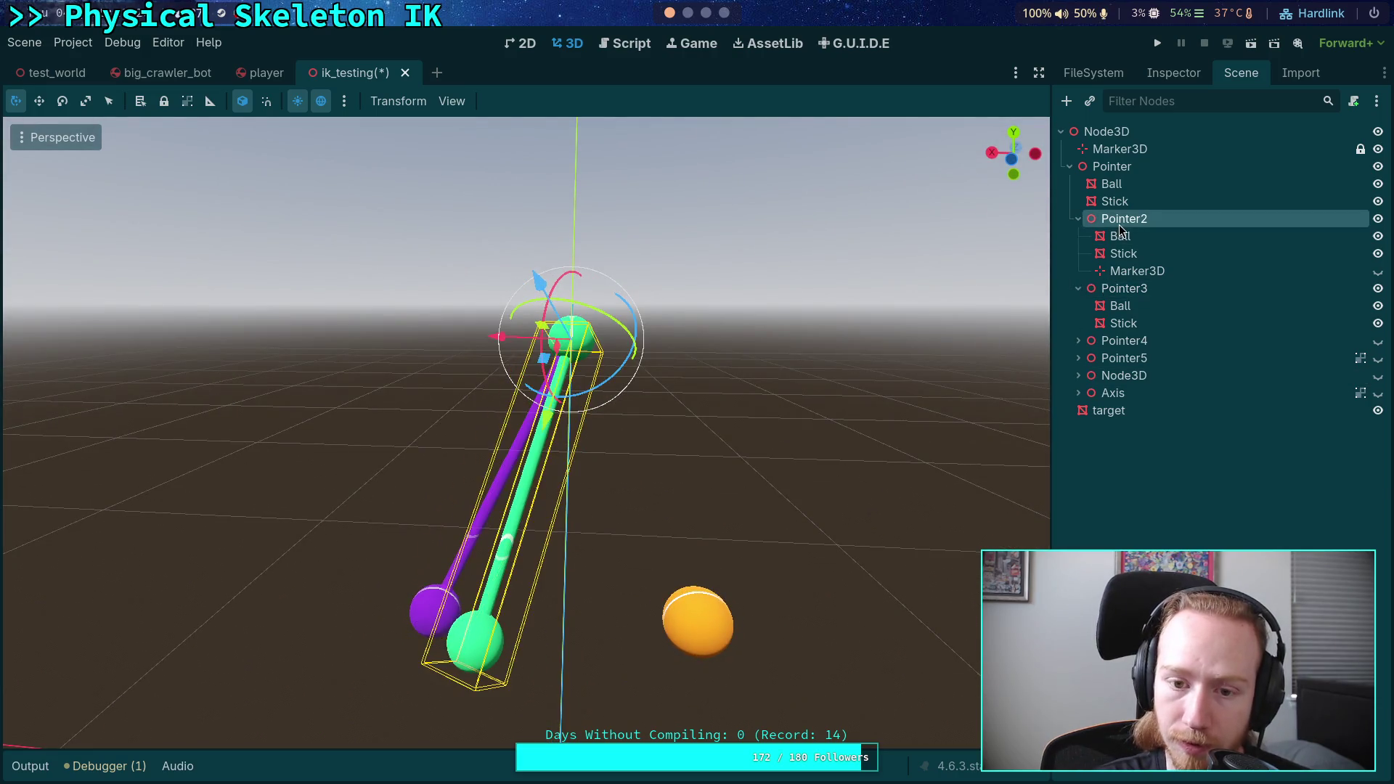
click(1135, 169)
click(1124, 219)
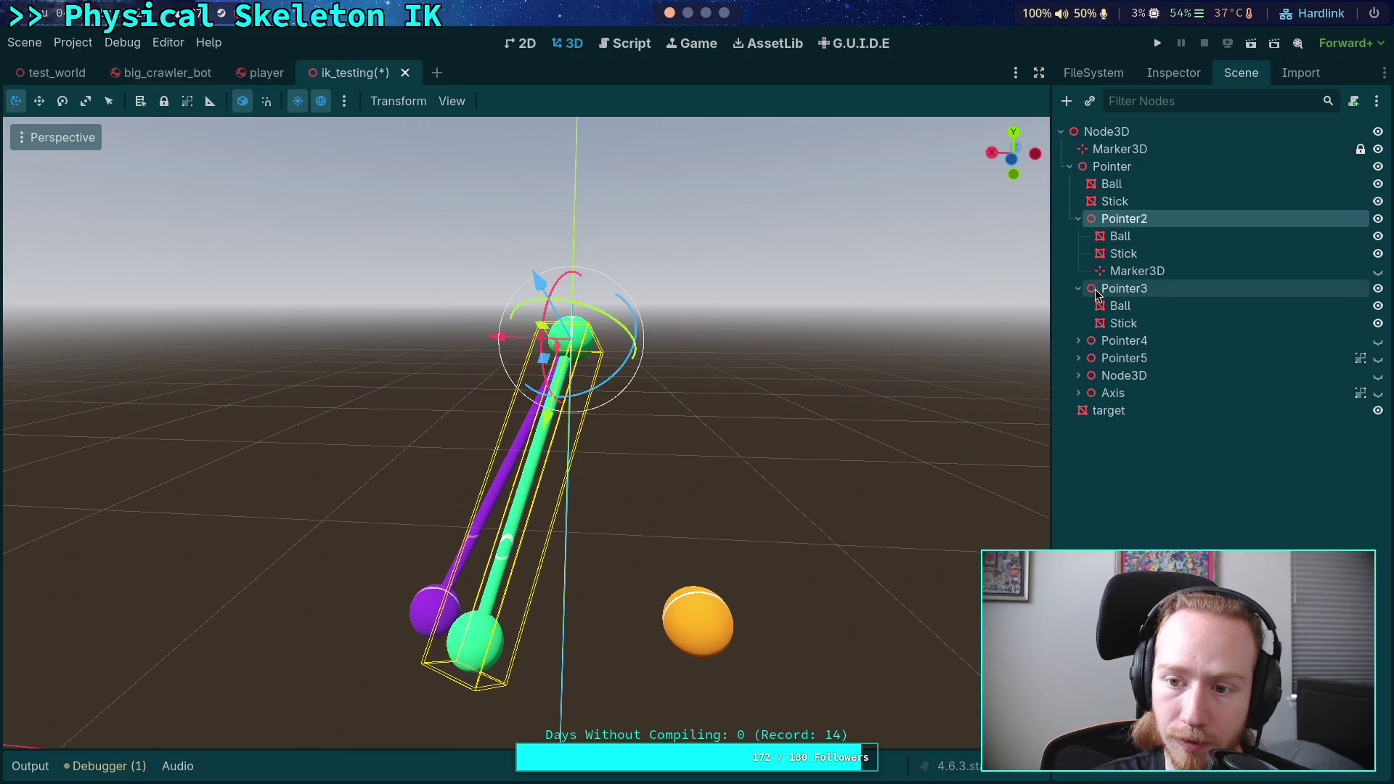
click(1123, 288)
click(1157, 74)
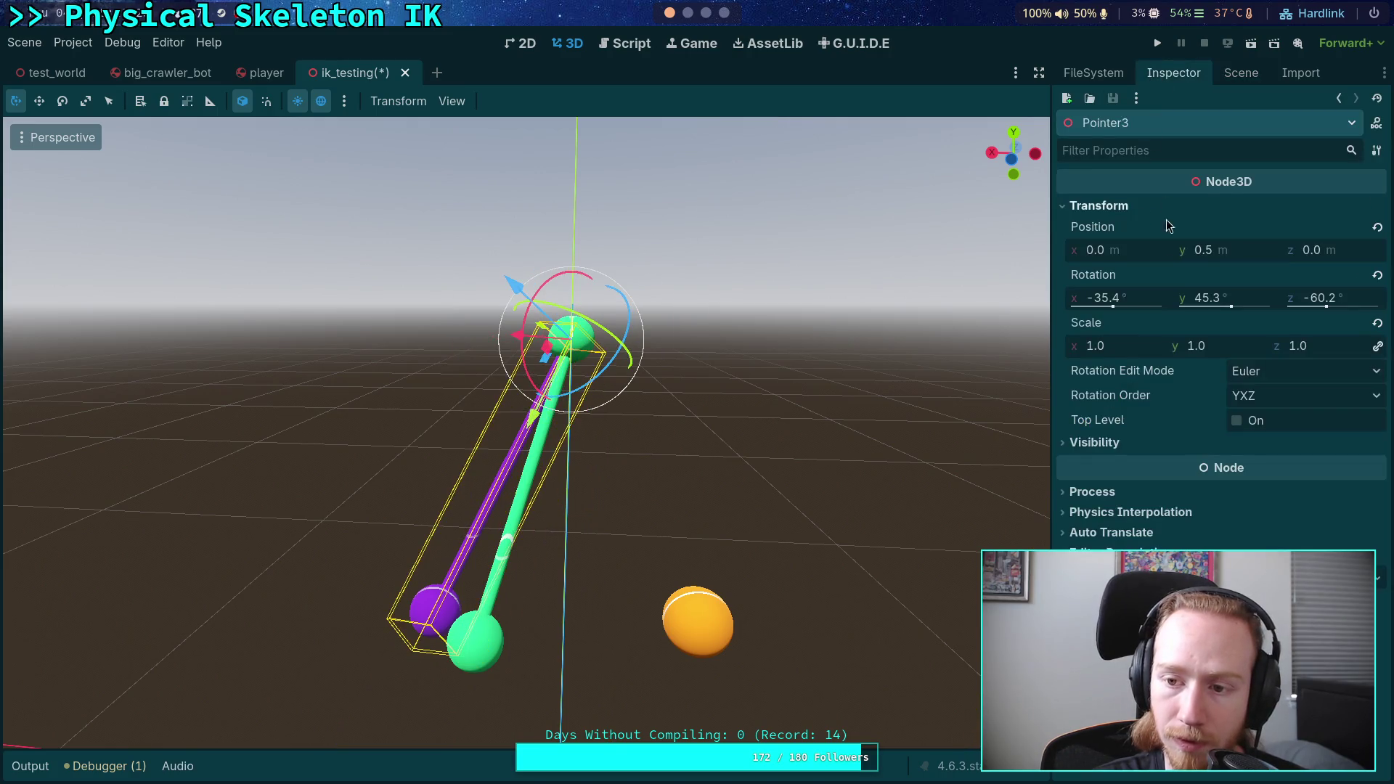
click(1377, 276)
mouse_move(603, 283)
mouse_down()
mouse_move(587, 325)
mouse_move(513, 332)
mouse_up()
mouse_move(643, 368)
mouse_down()
mouse_move(717, 337)
mouse_move(730, 373)
mouse_move(829, 373)
mouse_up()
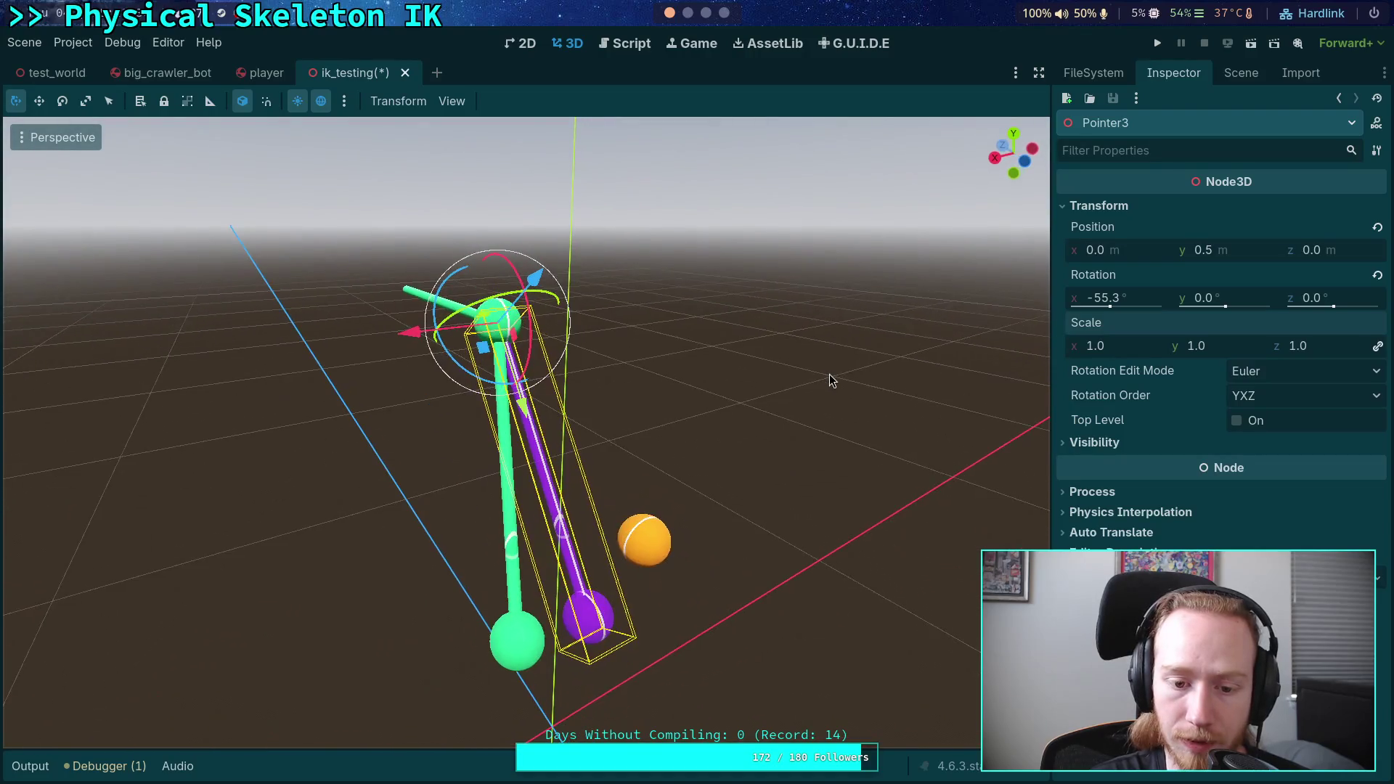
- Copy Pointer2's rotation value (-46.8, 28.4, -36.6)
click(1241, 73)
click(1126, 350)
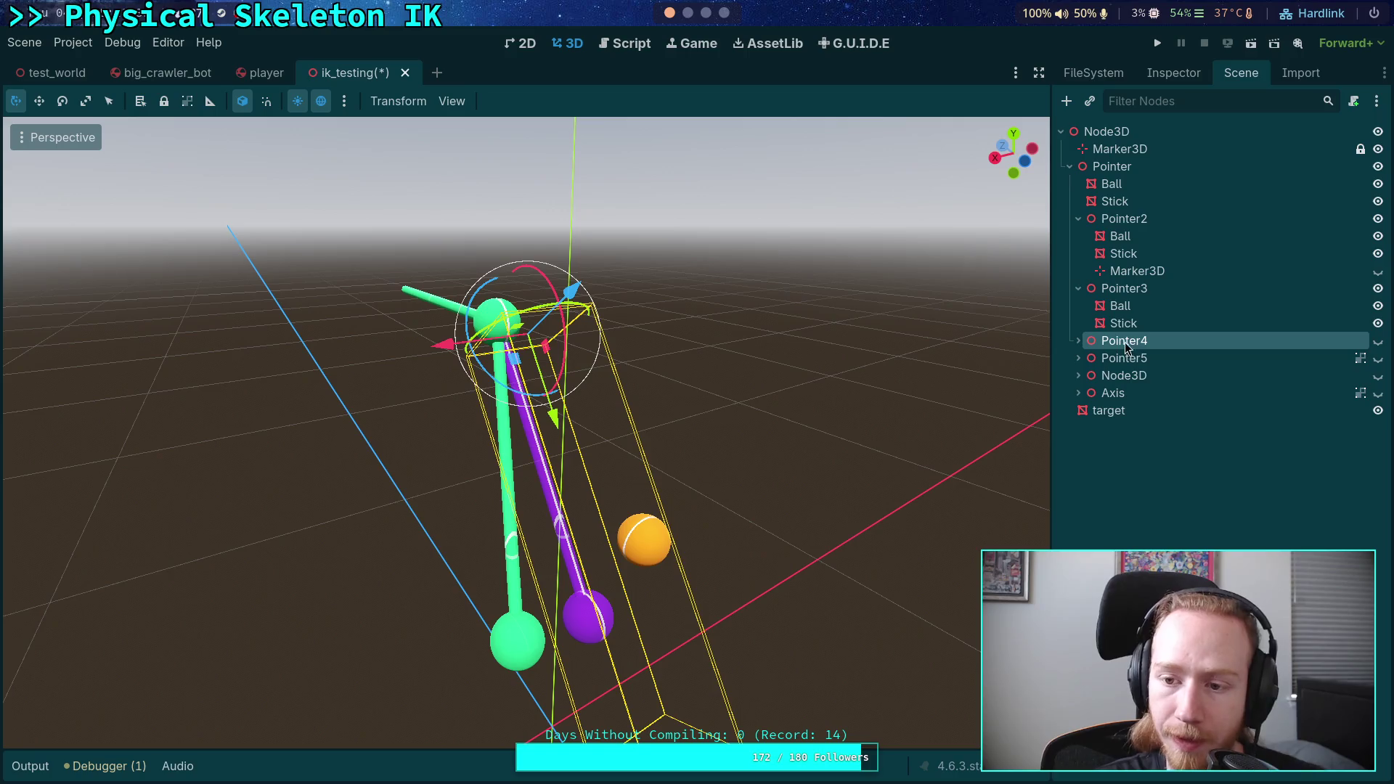
click(1125, 219)
click(1134, 290)
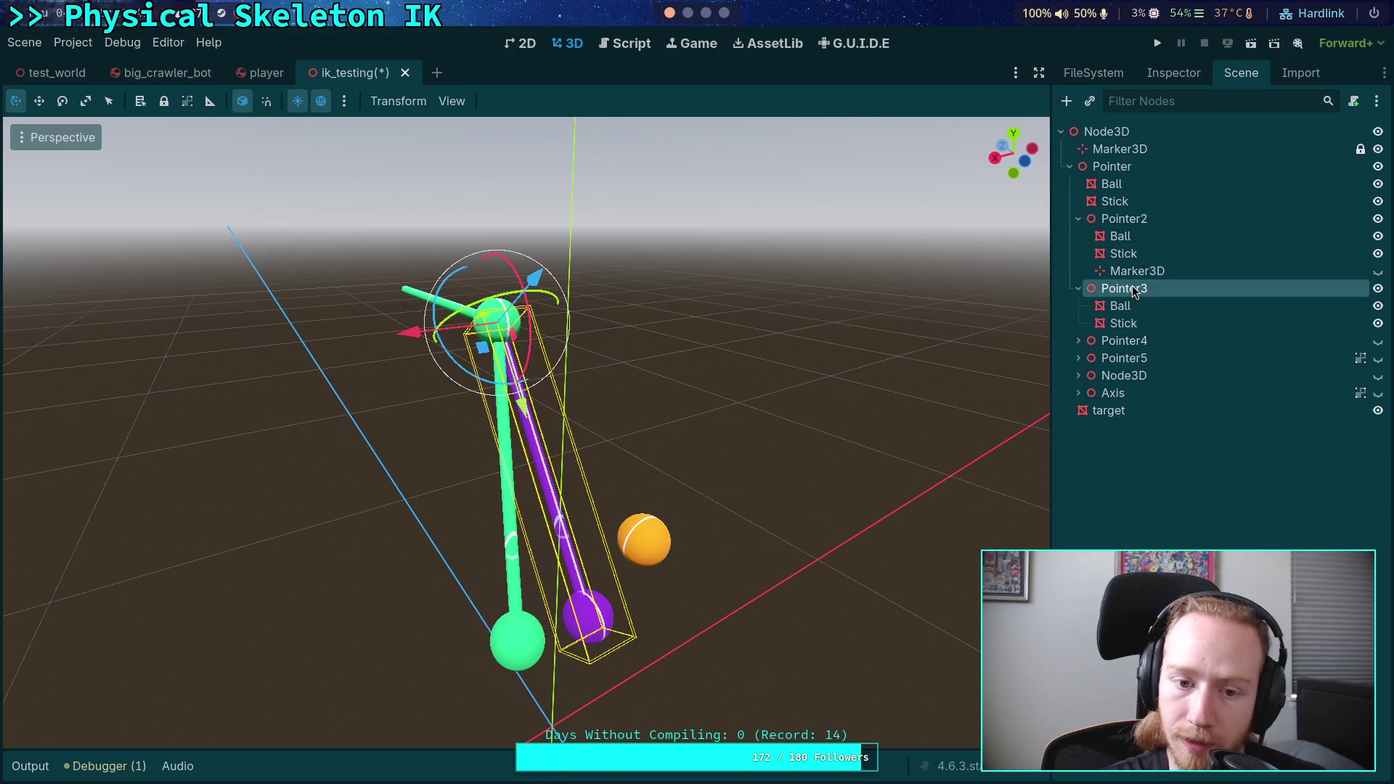
click(1176, 75)
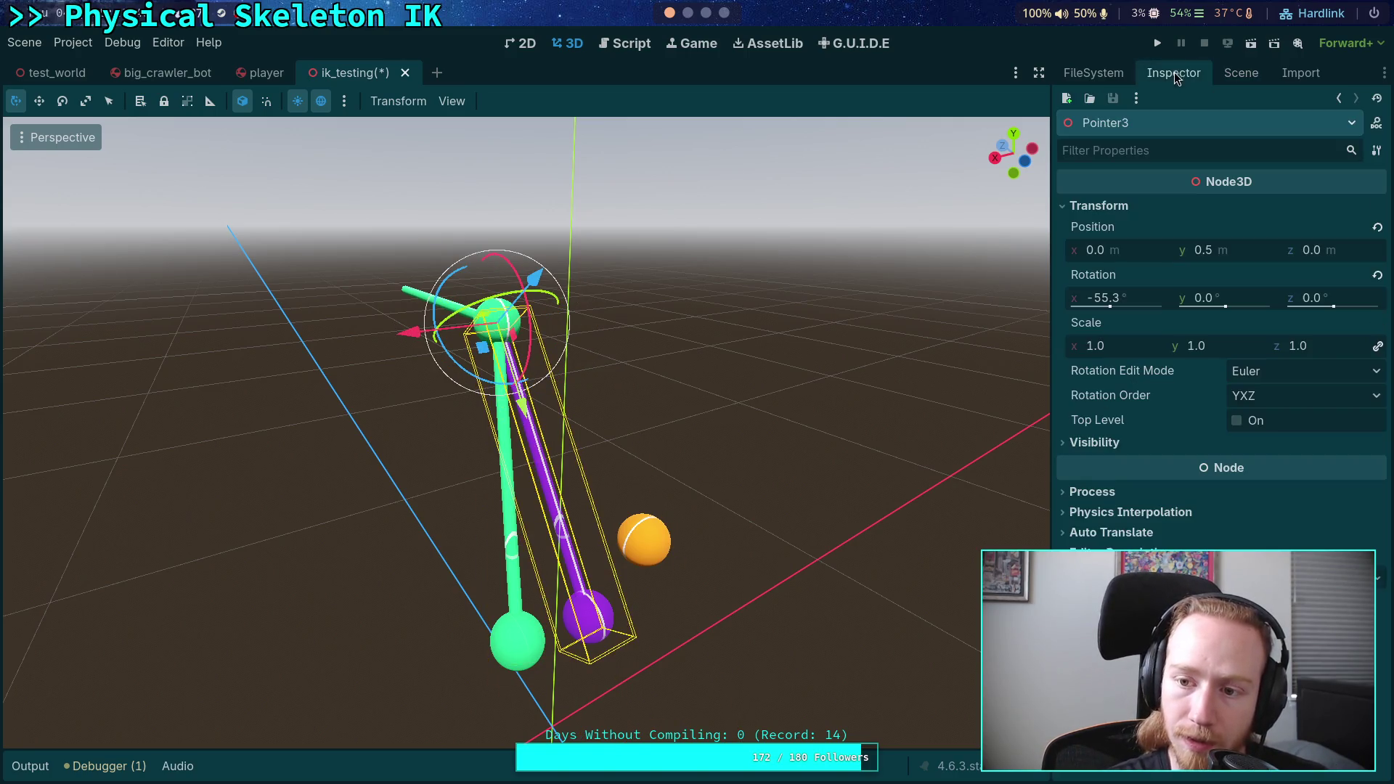
click(1241, 73)
click(1126, 218)
click(1174, 73)
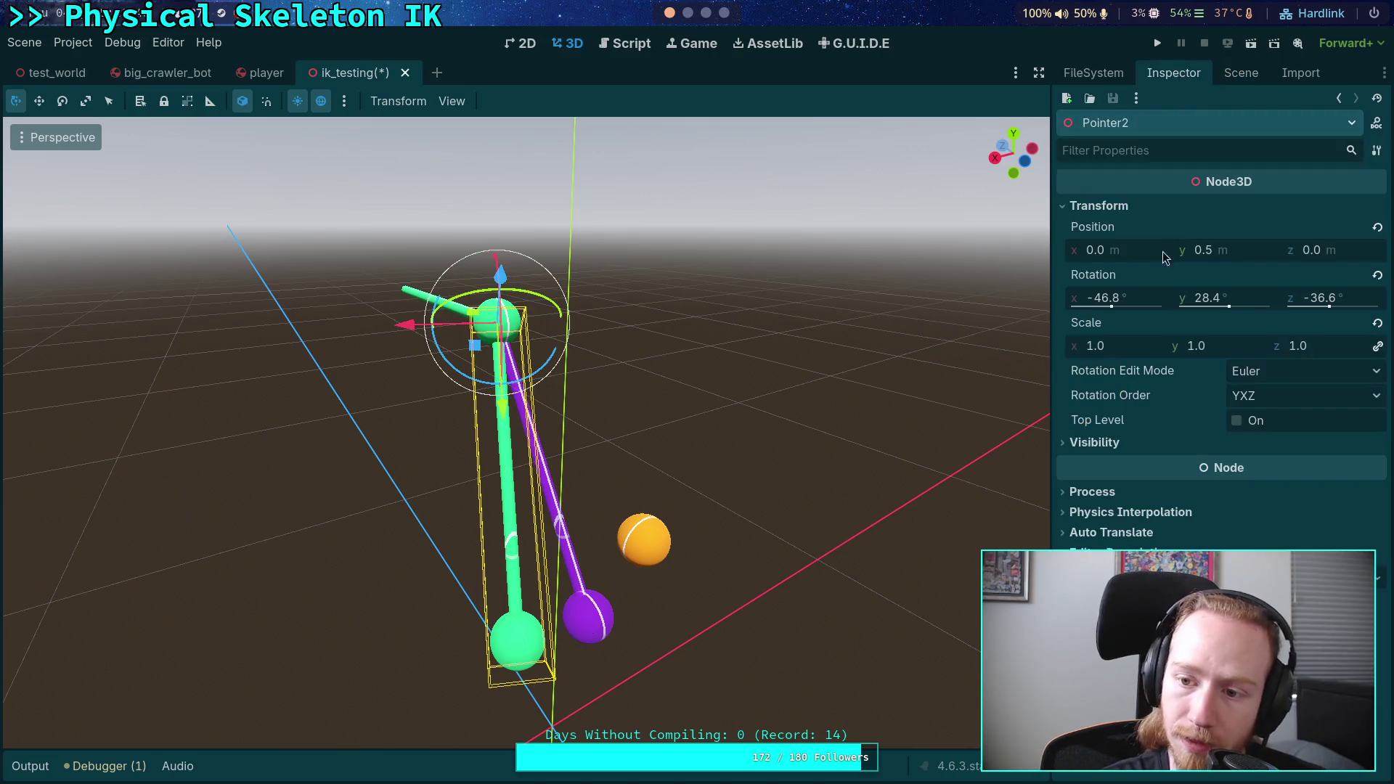
right_click(1130, 280)
click(1183, 290)
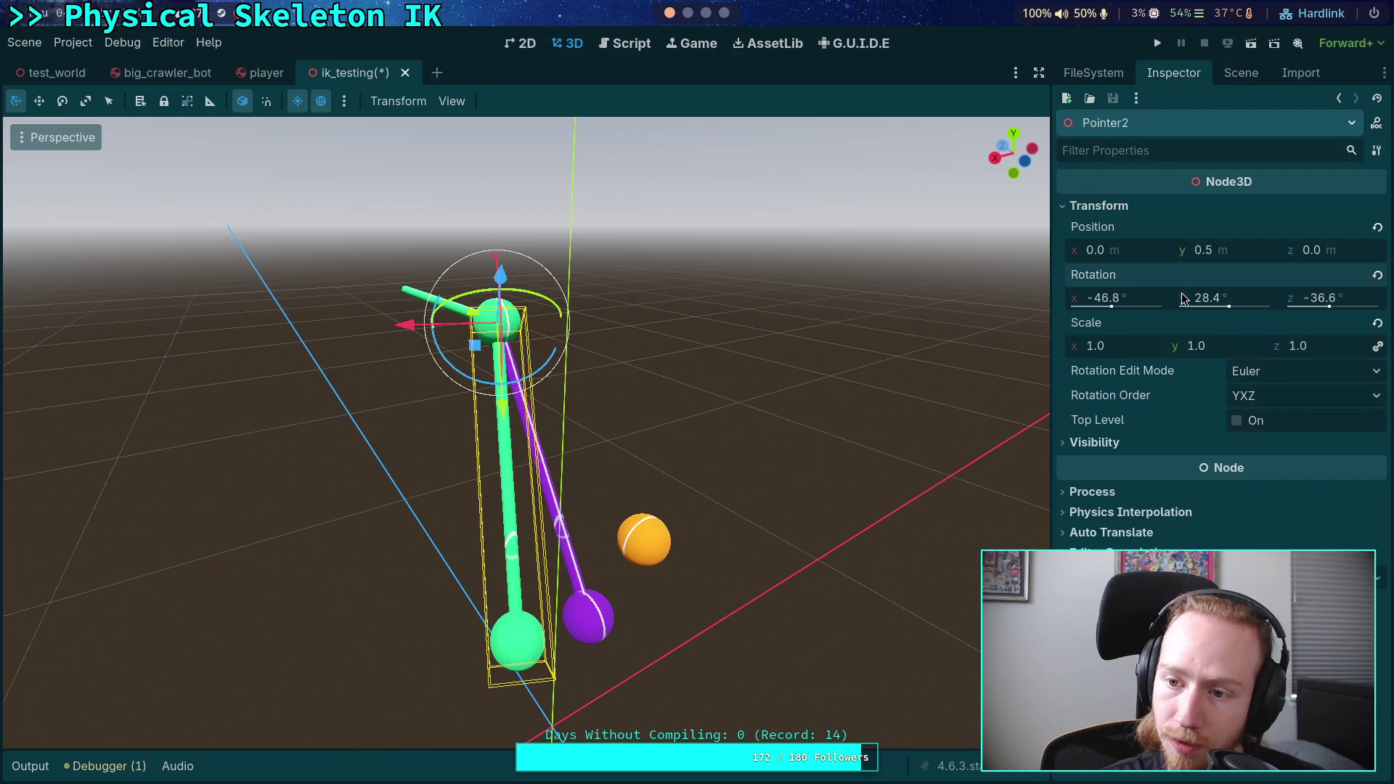
- Paste Pointer2's rotation onto Pointer3 so both sticks line up
click(1241, 73)
click(1123, 289)
click(1174, 73)
right_click(1129, 300)
click(1130, 310)
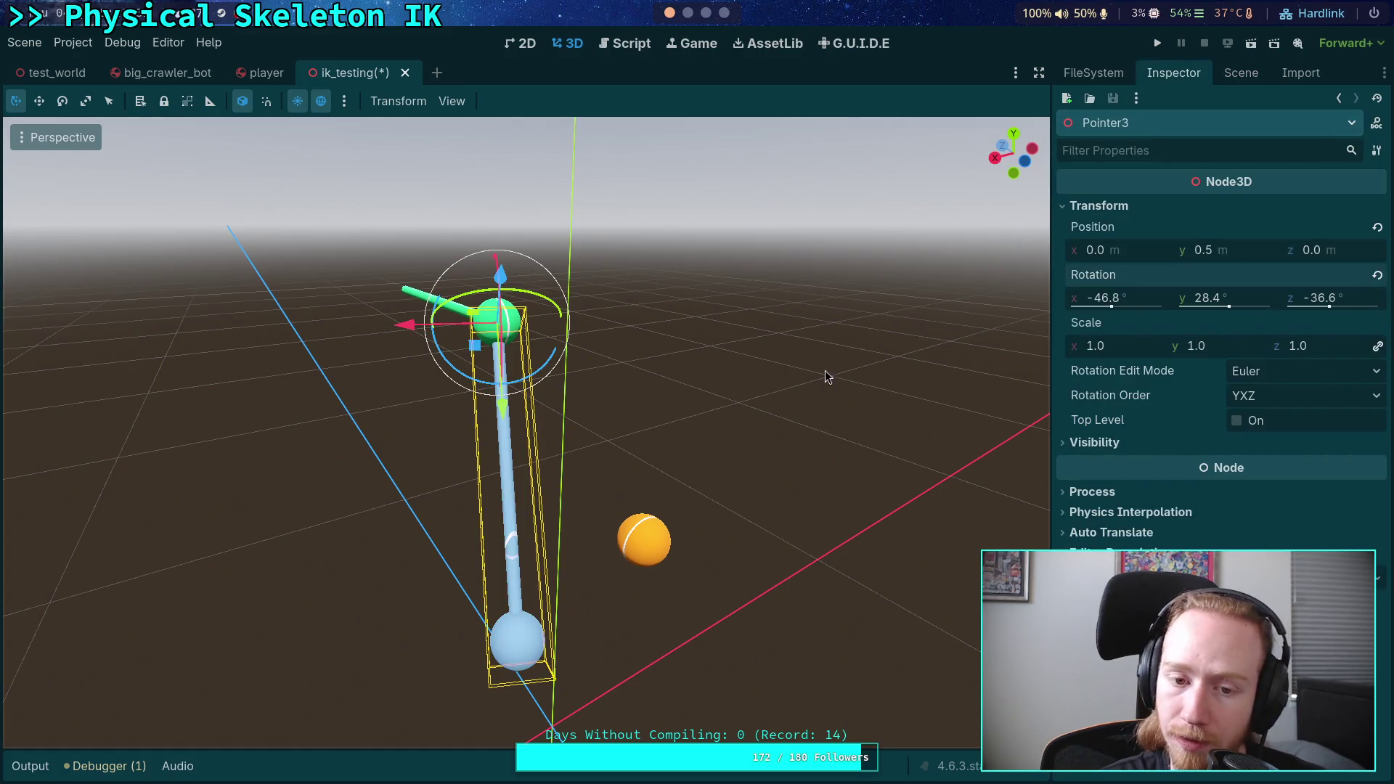
click(1240, 73)
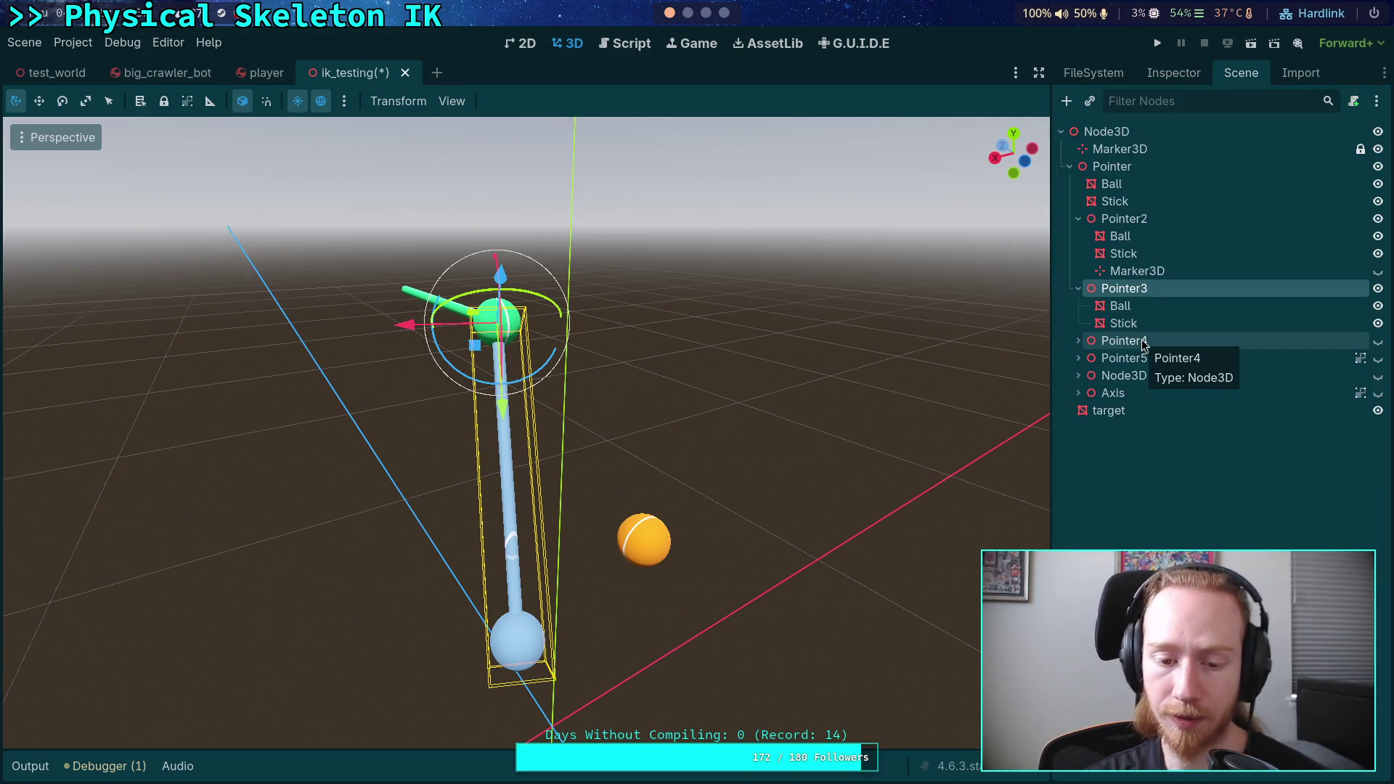
- Move Axis2 out from under Axis so it sits beside it in the tree
click(1111, 393)
click(1078, 396)
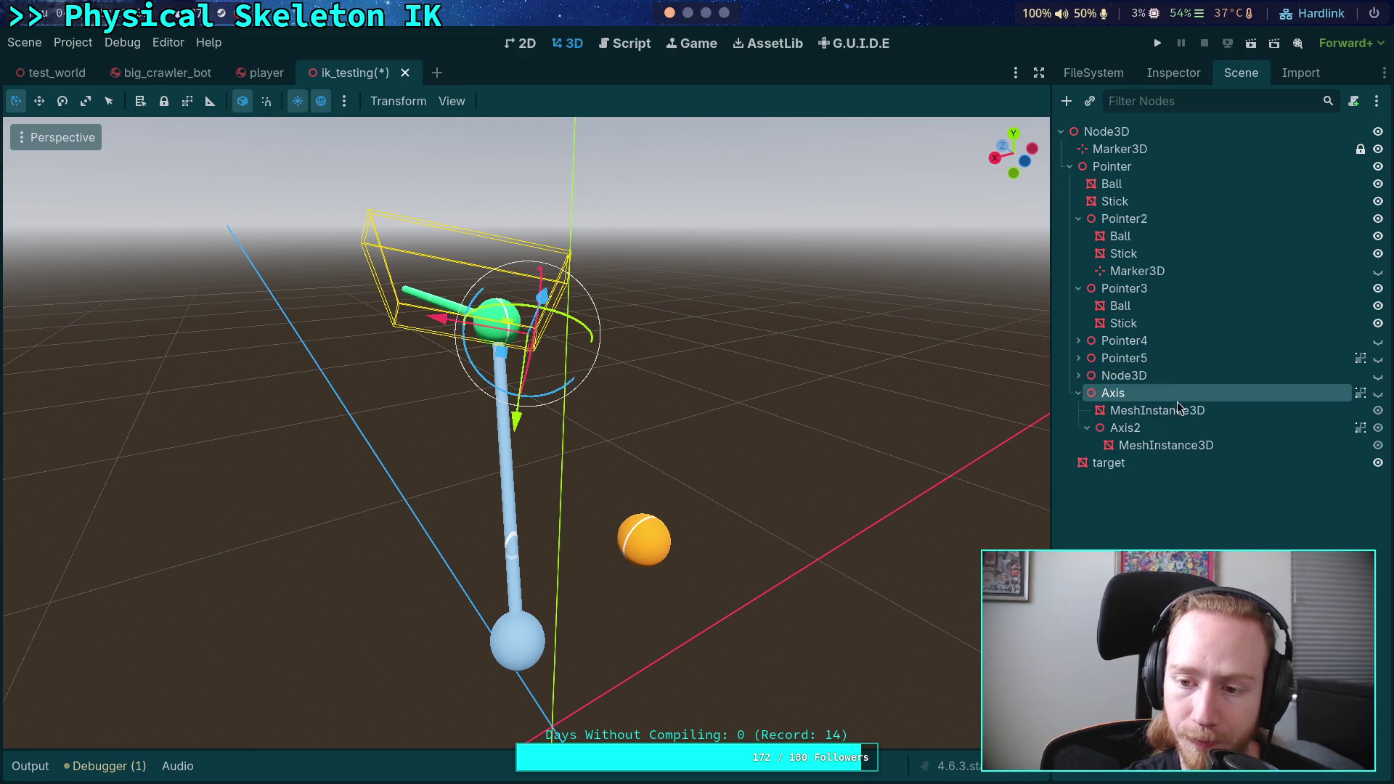
click(1117, 428)
mouse_move(1117, 428)
mouse_down()
mouse_move(1097, 456)
mouse_move(1098, 421)
mouse_move(1102, 465)
mouse_move(1103, 442)
mouse_move(1137, 434)
mouse_move(1114, 392)
mouse_up()
drag(1114, 392, 1115, 395)
click(1083, 423)
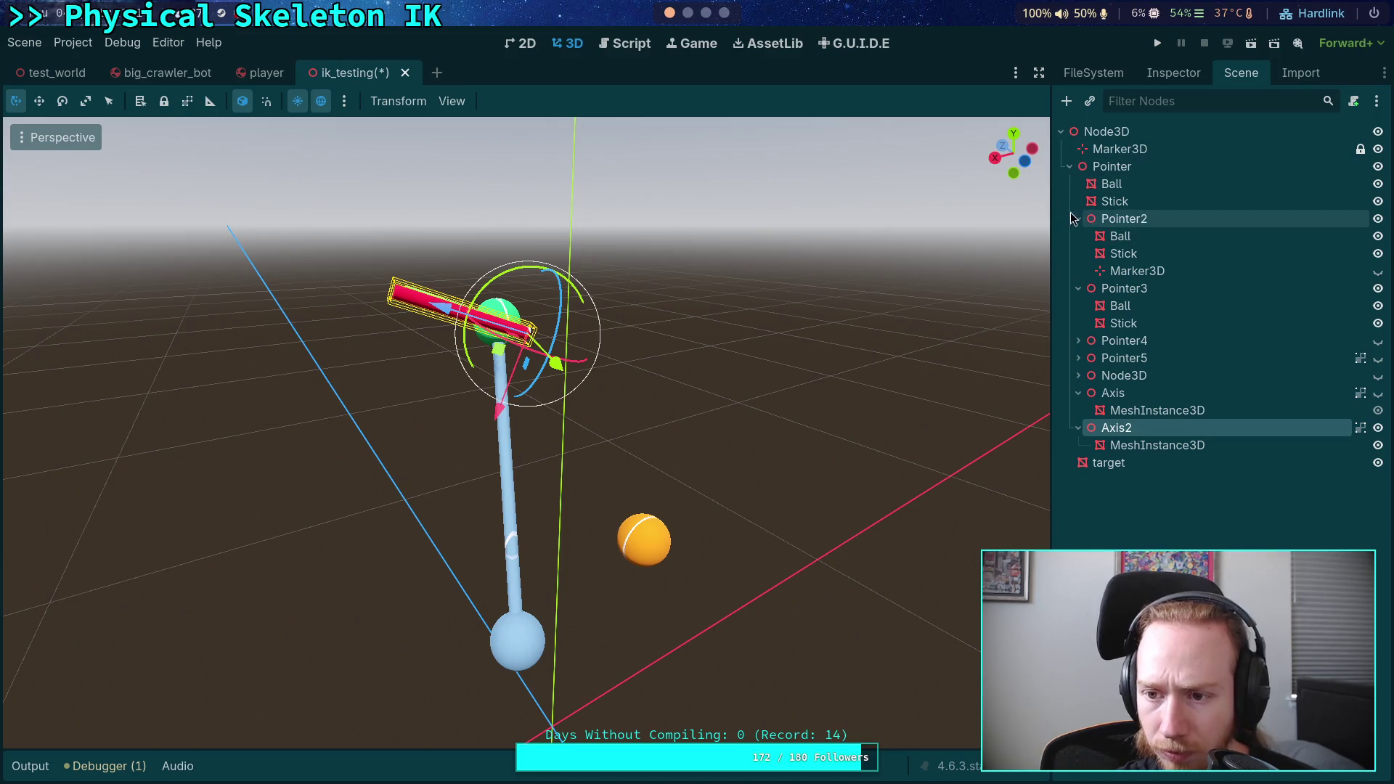
- Delete Pointer4 and Pointer5 from the pointer chain
click(1103, 220)
click(1079, 220)
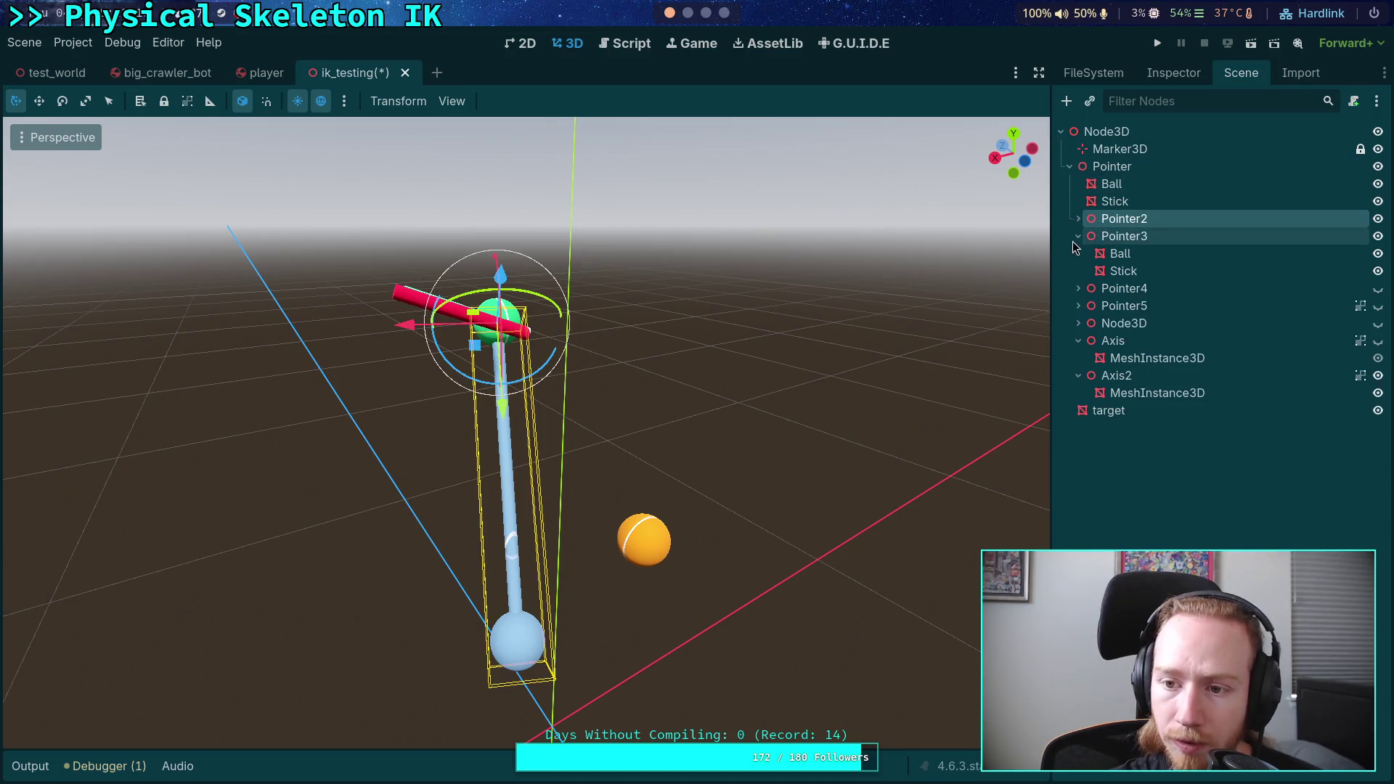
click(1079, 236)
click(1125, 254)
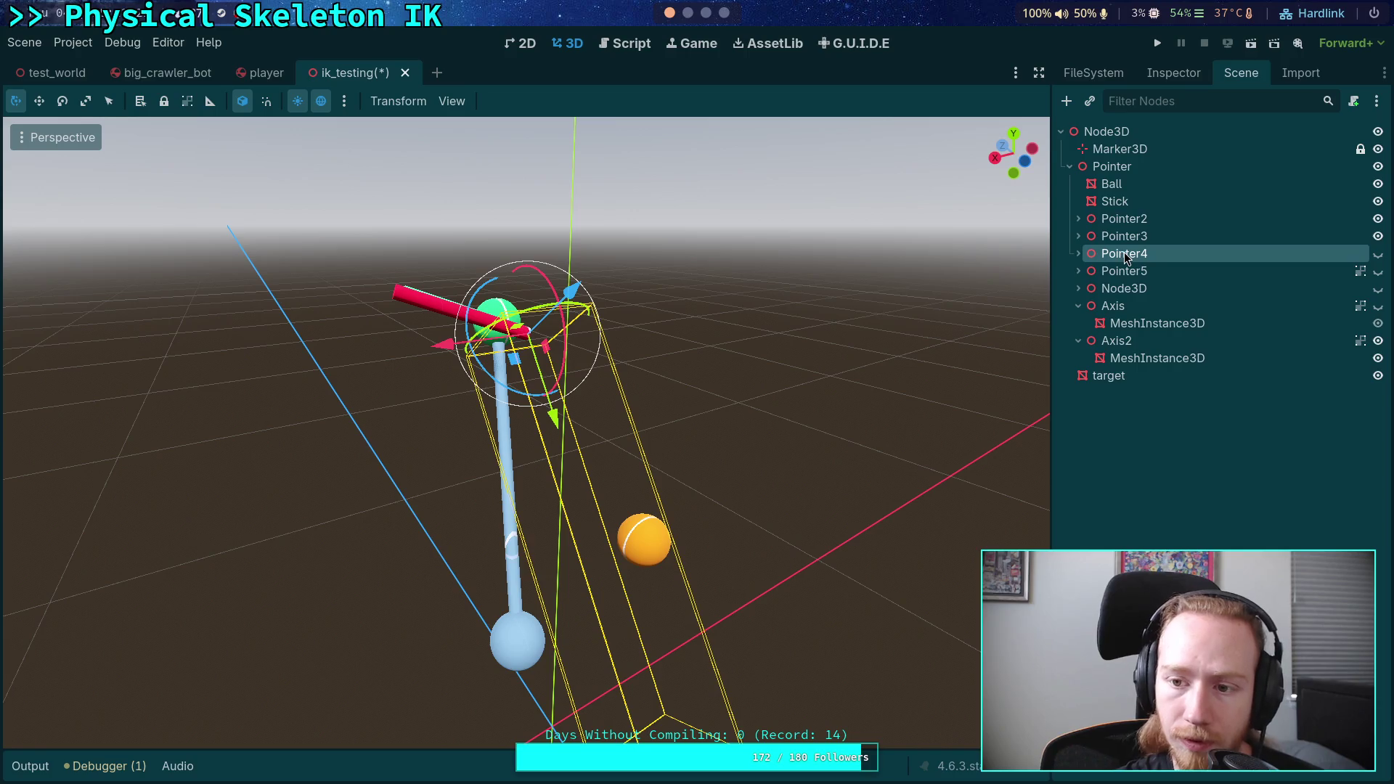
key(Delete)
click(778, 414)
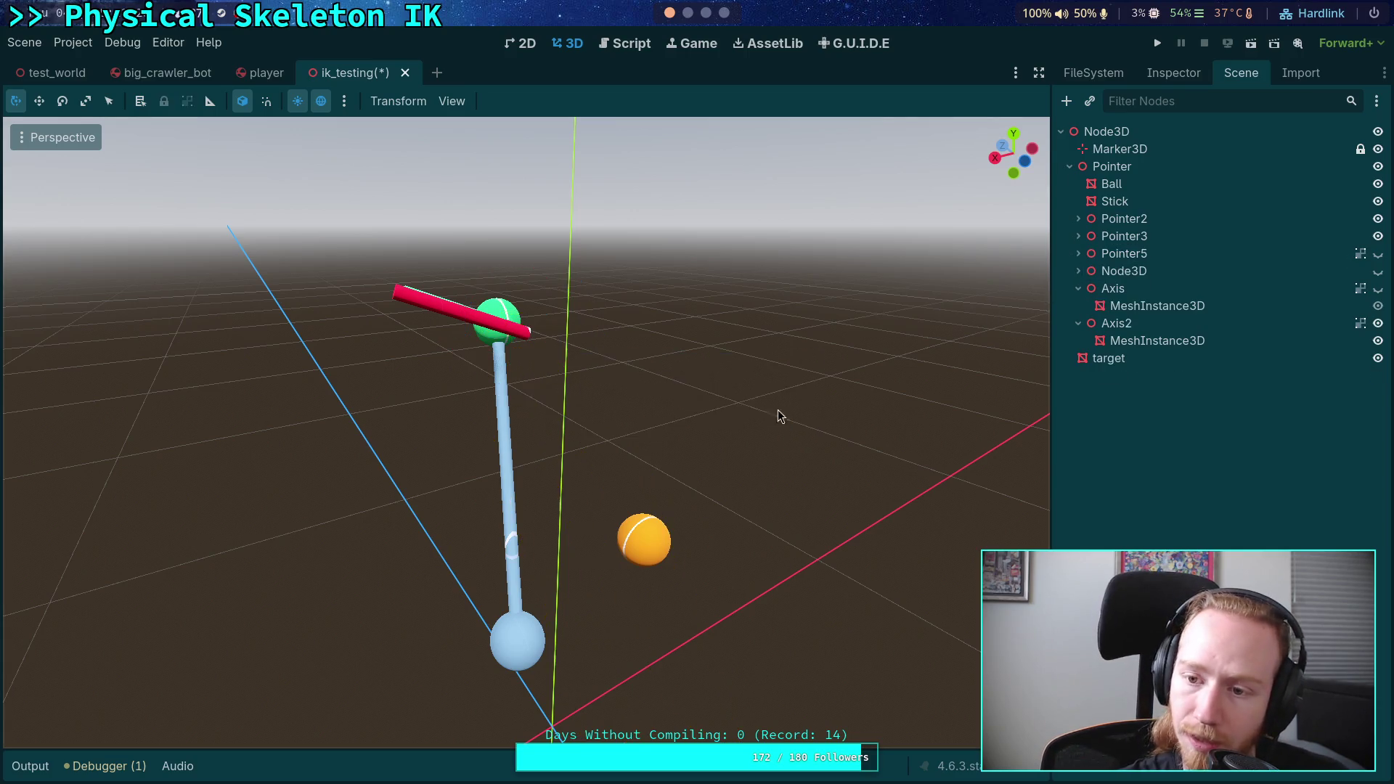
click(1140, 255)
key(Delete)
click(748, 417)
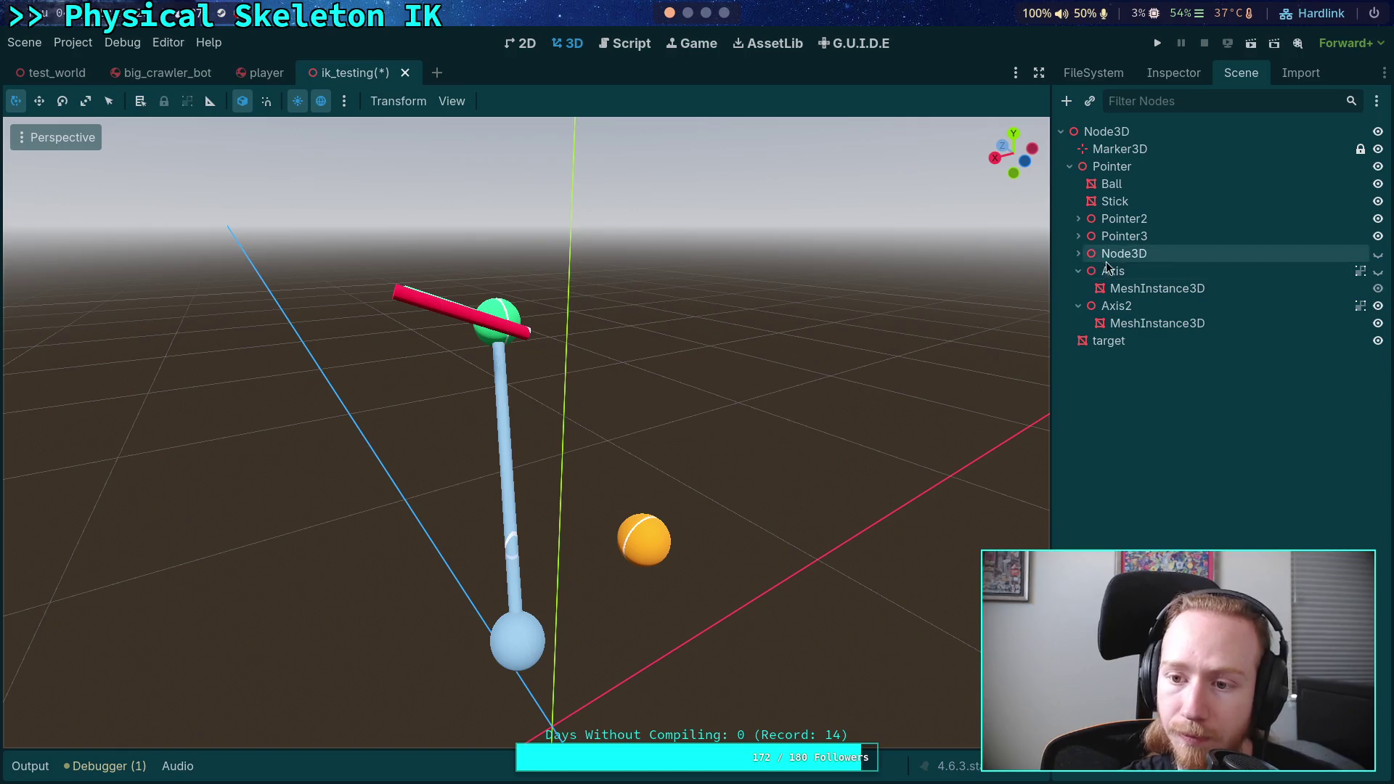
- Delete the Node3D holding Pointer6 and make the Axis marker visible
click(1122, 255)
key(Right)
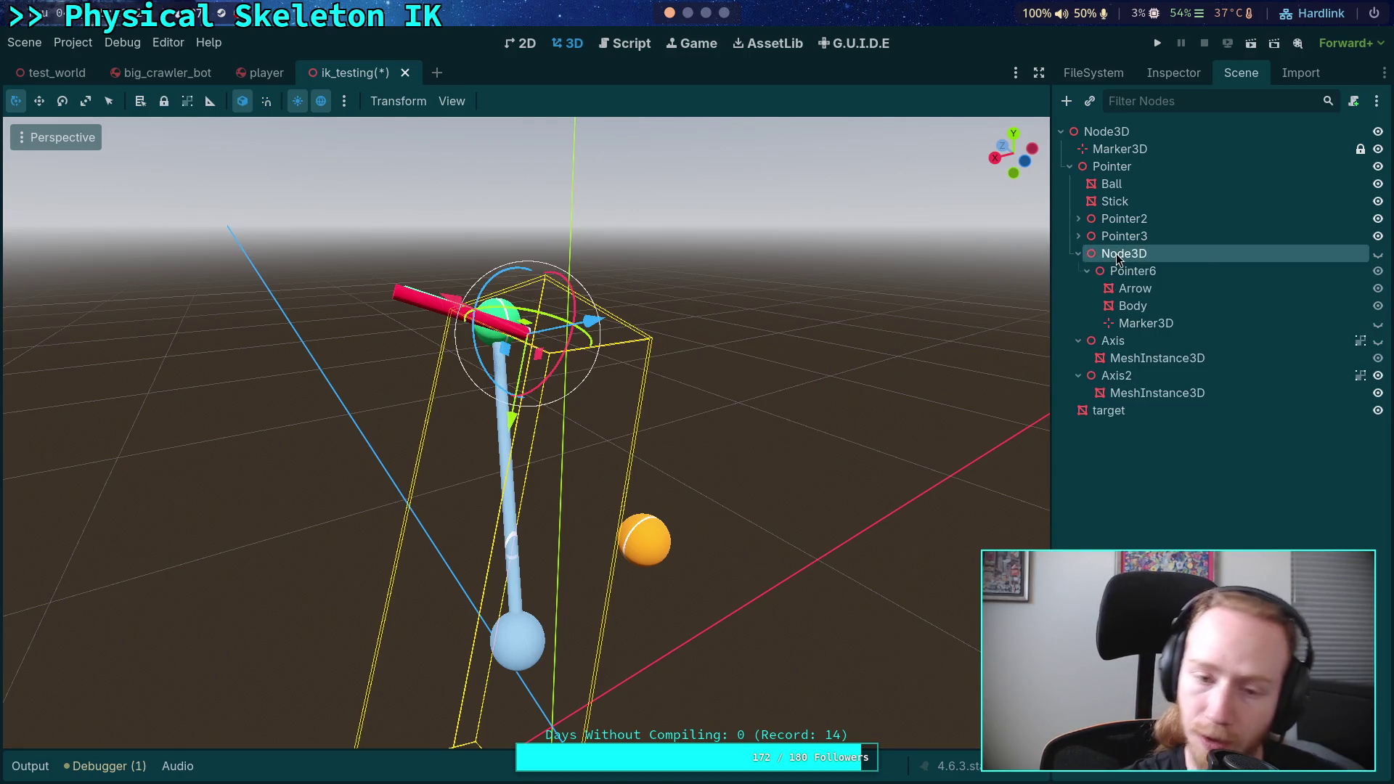
key(Delete)
key(Return)
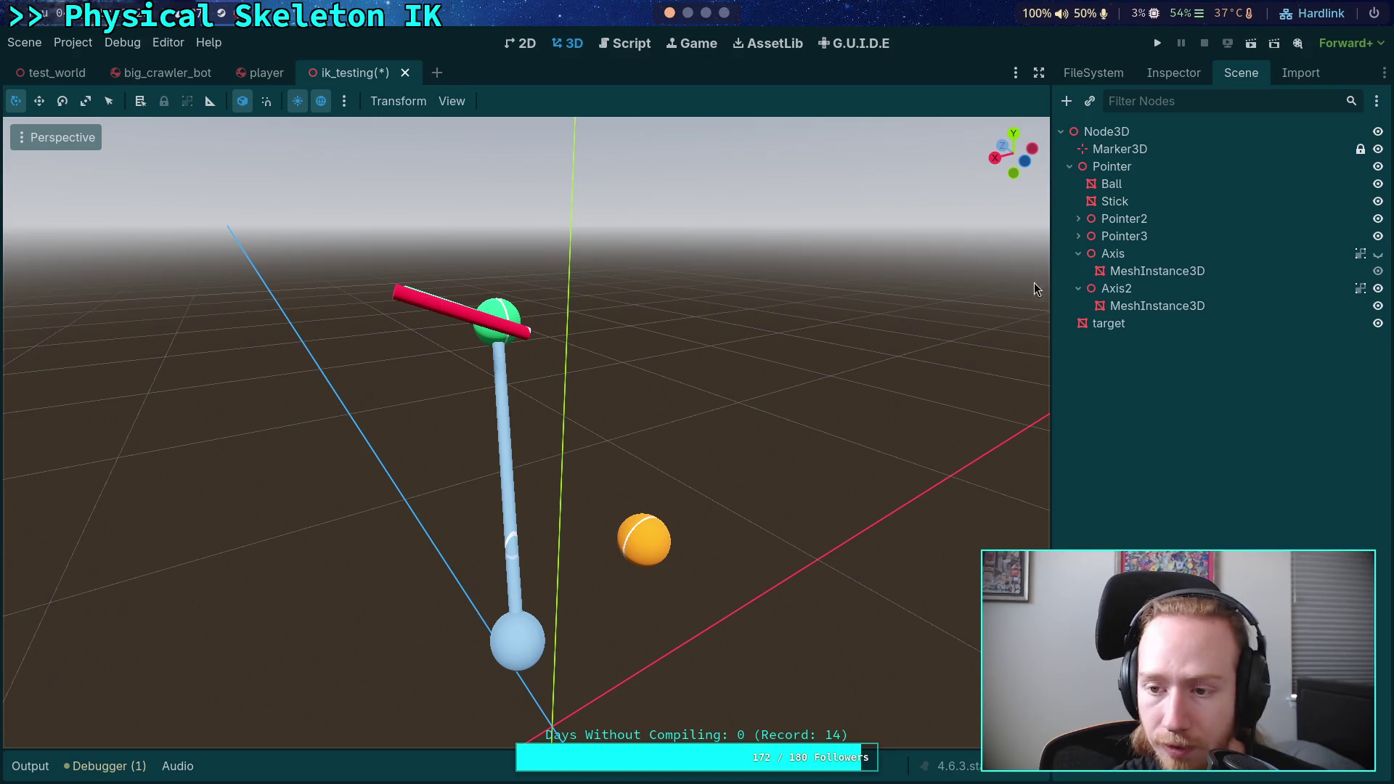
click(1149, 254)
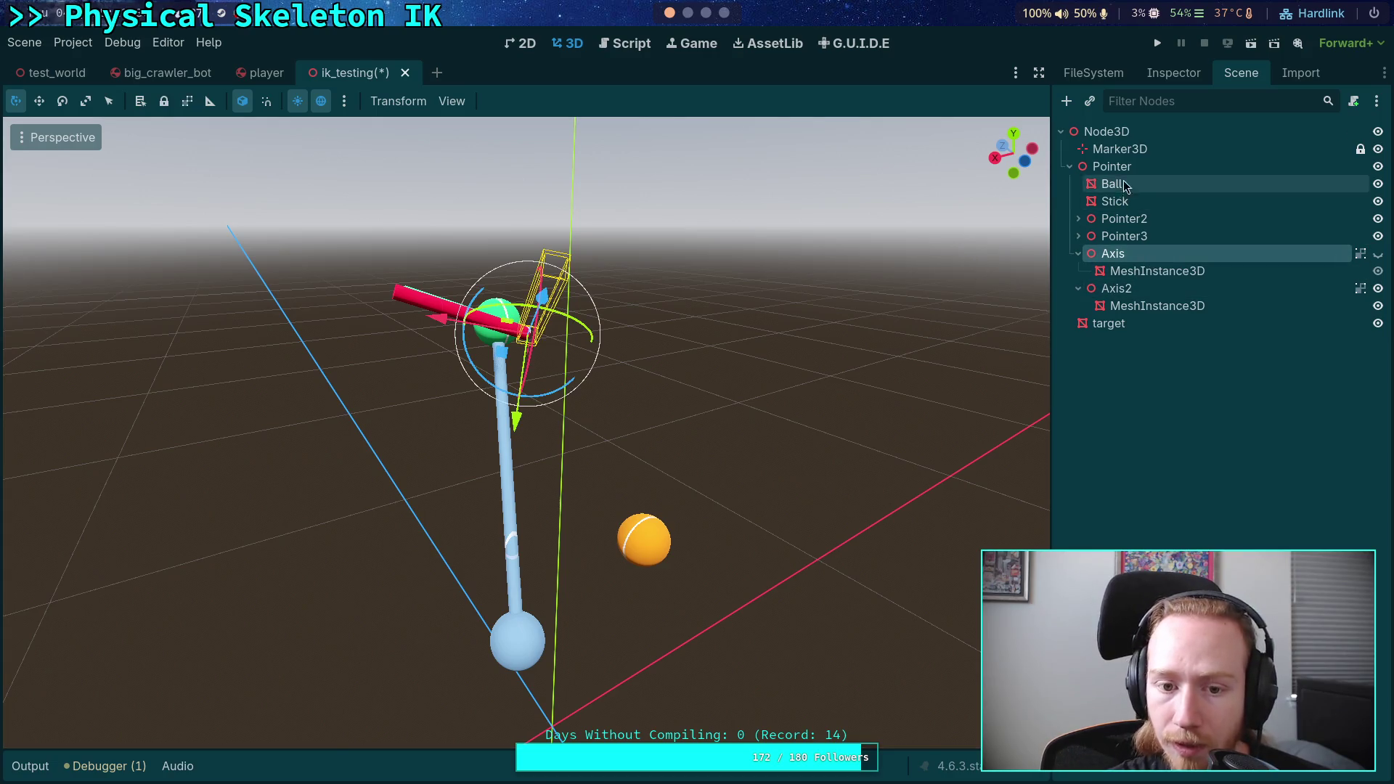
click(1377, 256)
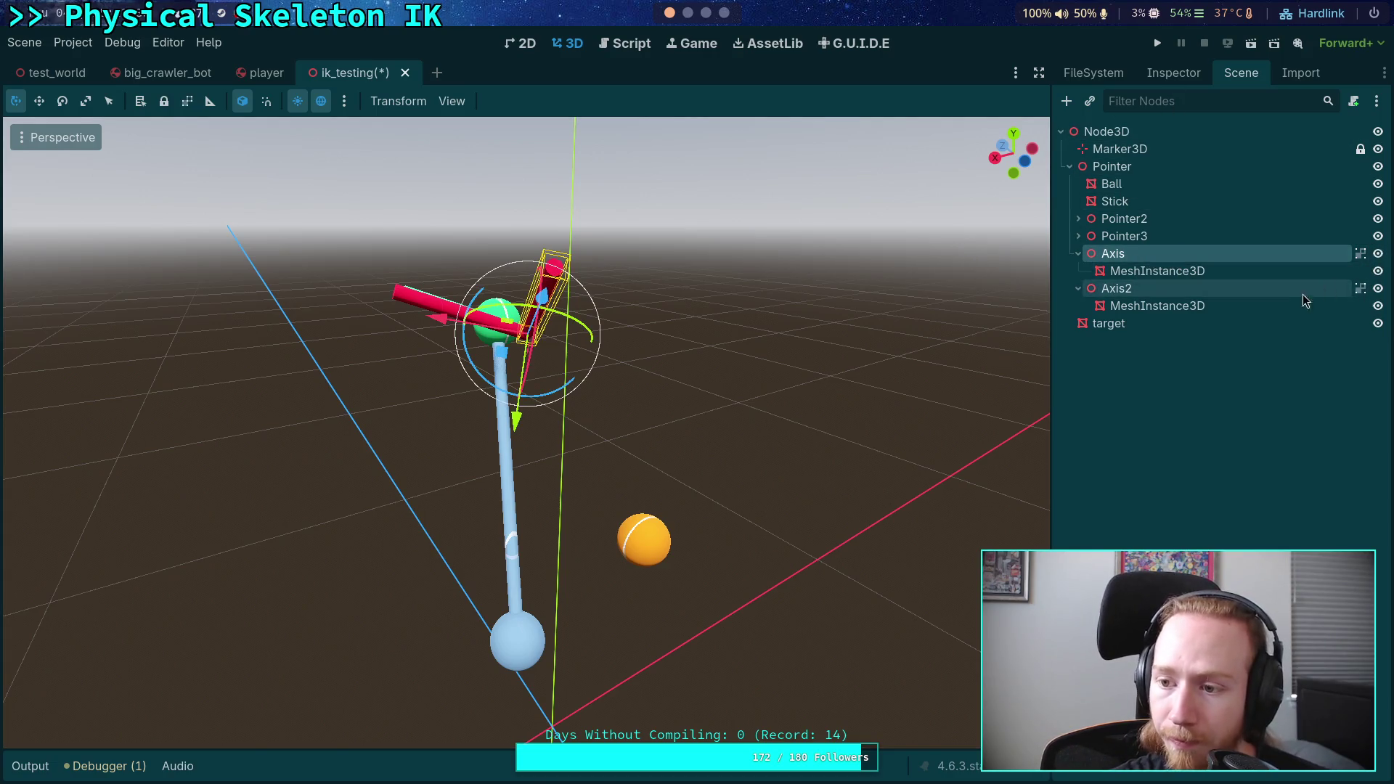
- Hide Axis2, then give Axis zero rotation and a Y position of 0.5
click(1278, 295)
click(1377, 289)
click(1217, 253)
click(1174, 73)
click(1229, 208)
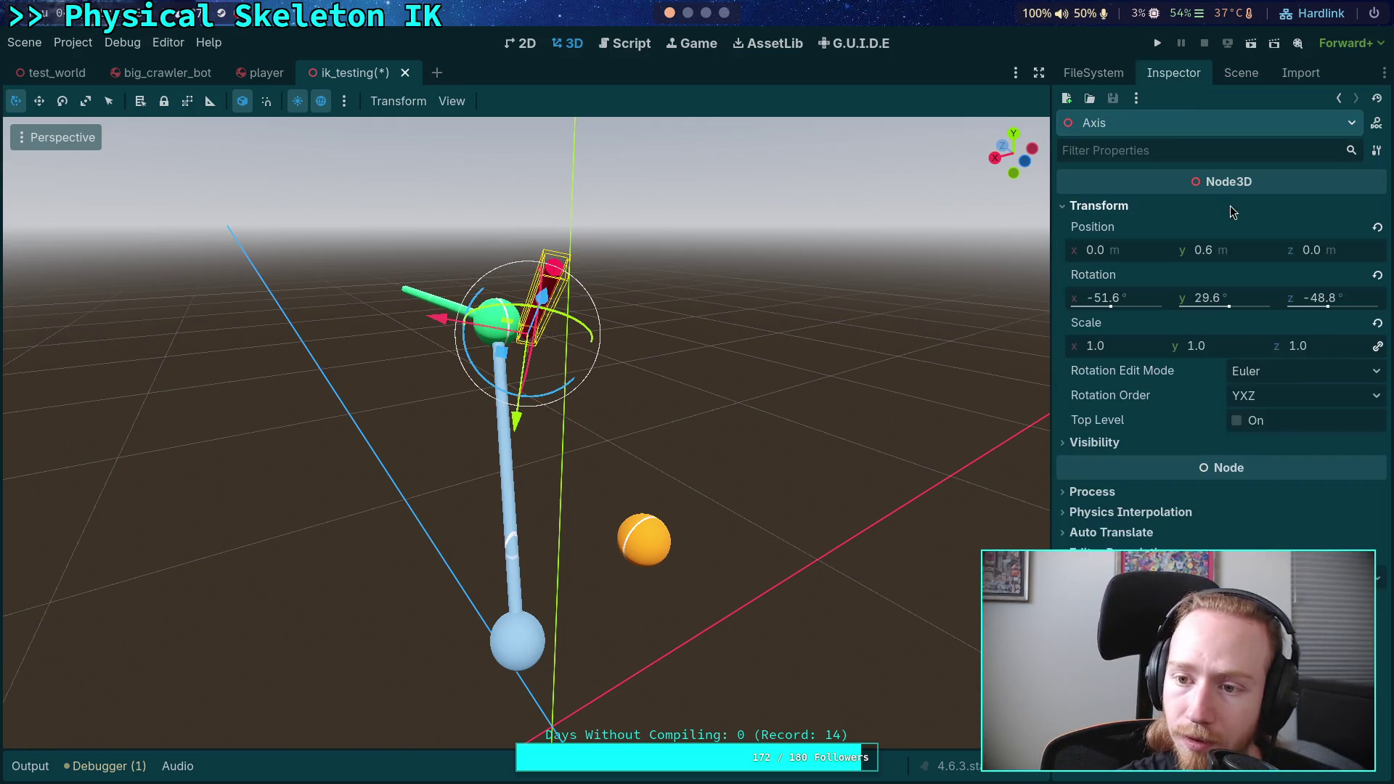
click(1377, 275)
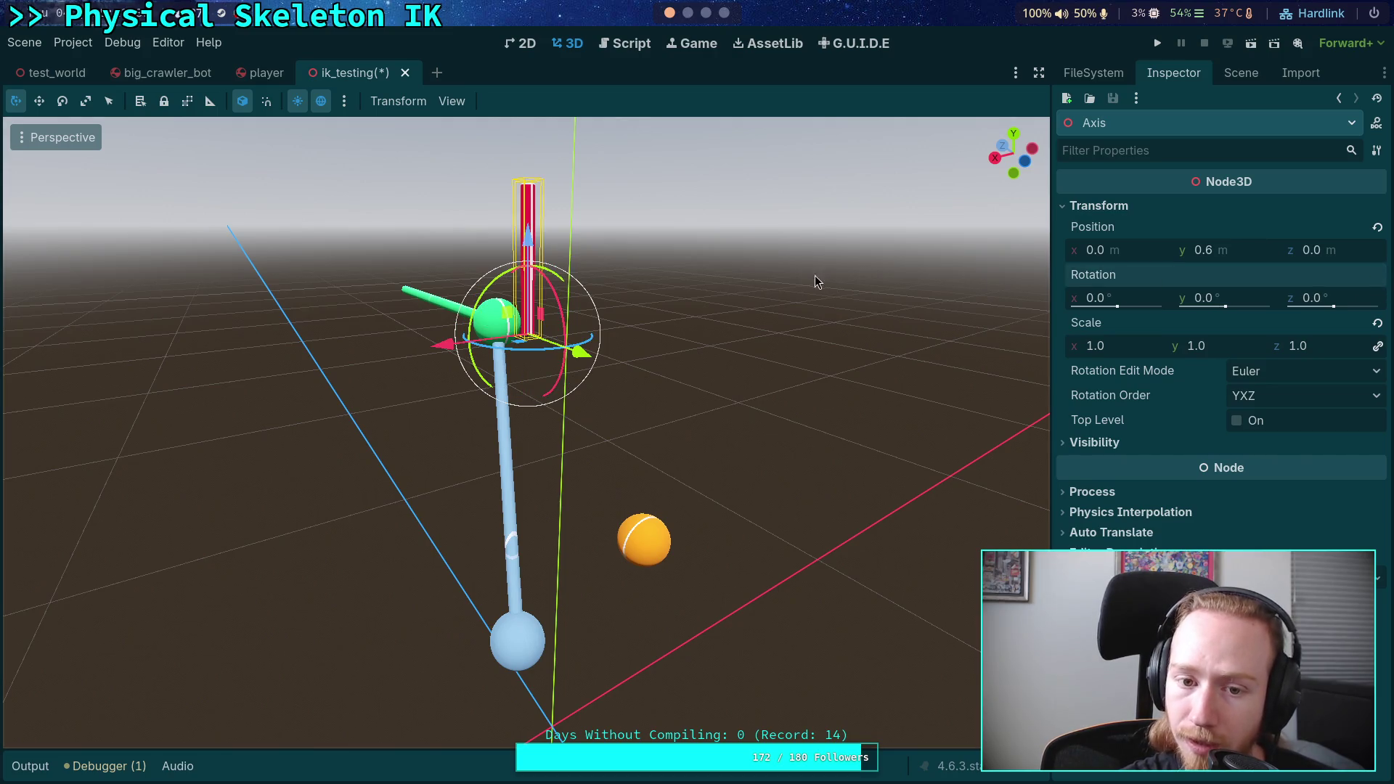
drag(814, 279, 995, 320)
click(1246, 253)
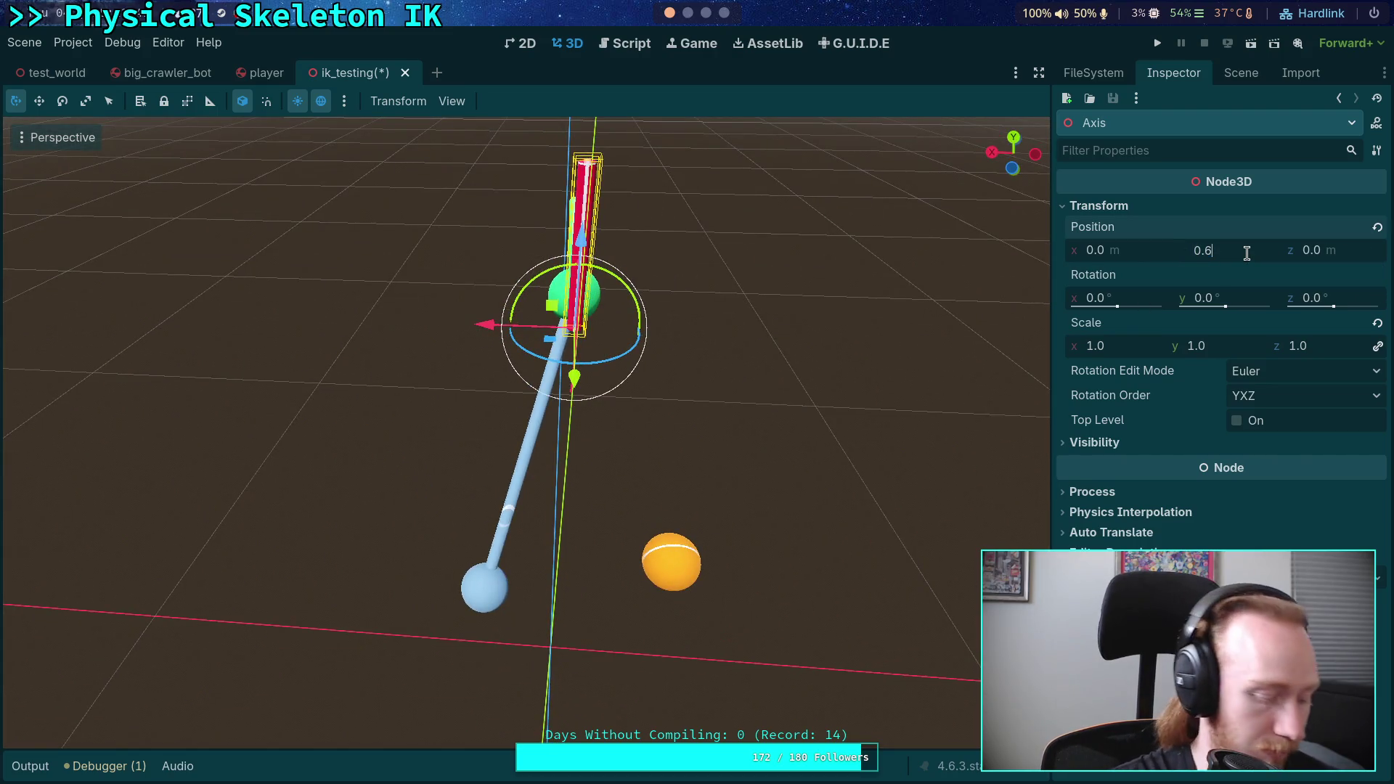
text(0.5)
key(Return)
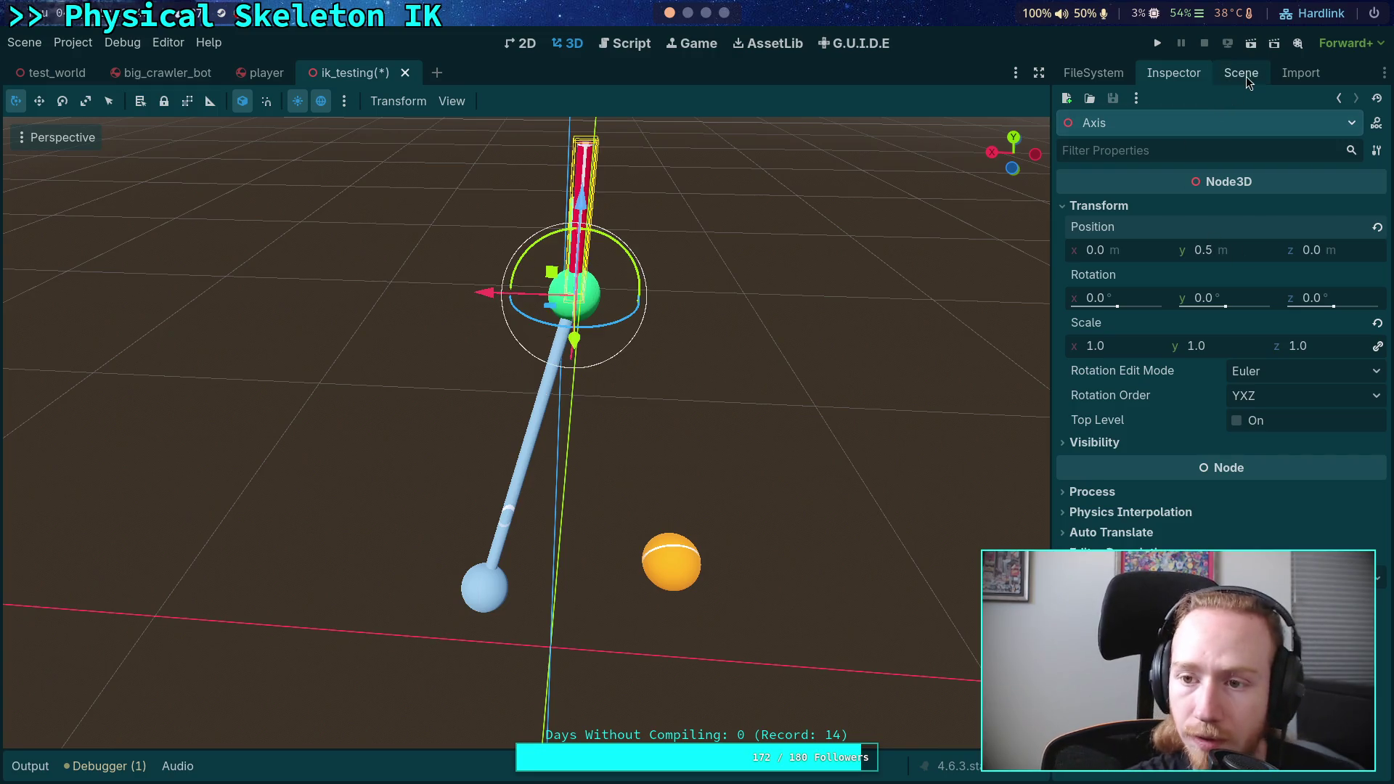
- Select the MeshInstance3D inside Axis and expand its cylinder mesh settings
click(1243, 74)
click(1170, 74)
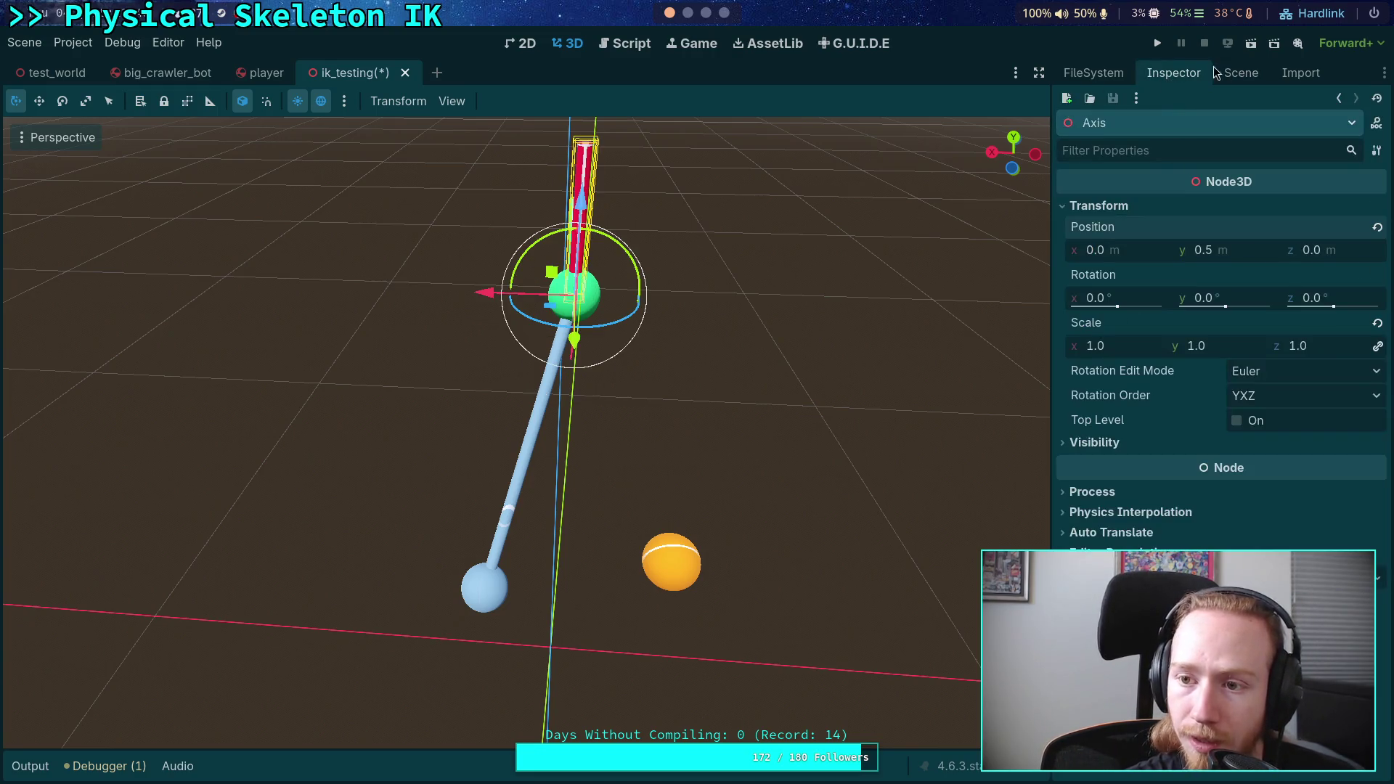
click(1241, 72)
click(1139, 271)
click(1174, 73)
click(1299, 220)
- Set the Axis cylinder's top and bottom radius to 0.004
click(1314, 364)
text(0.006)
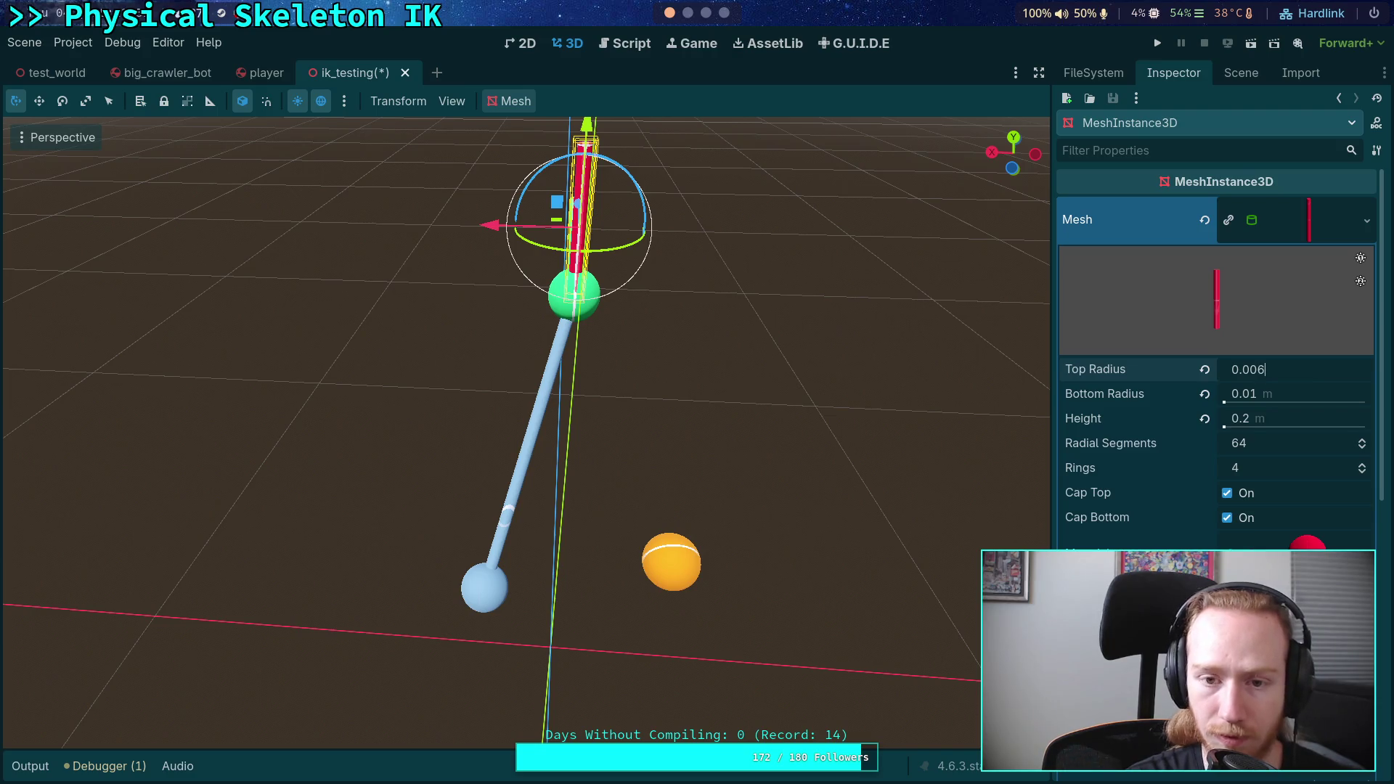
key(Return)
click(1303, 394)
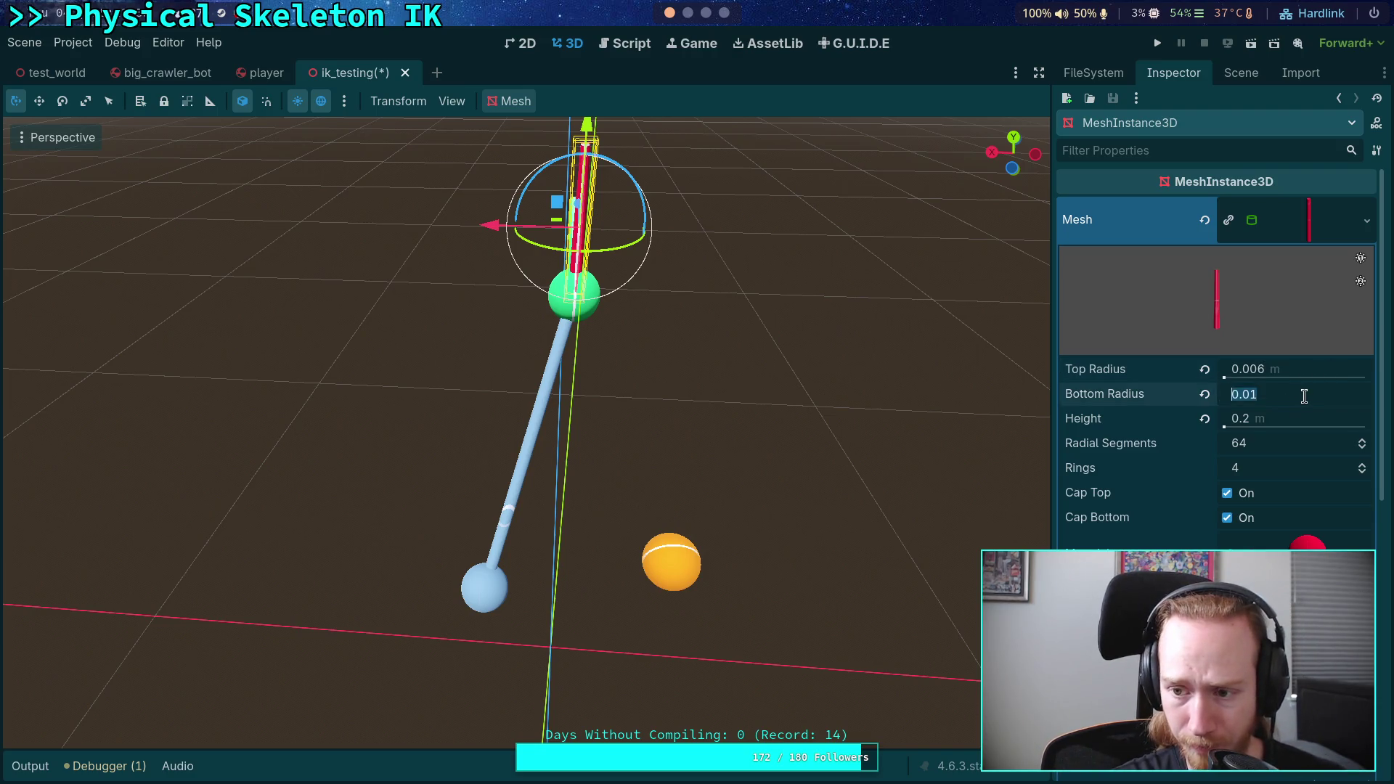
text(0.006)
key(Return)
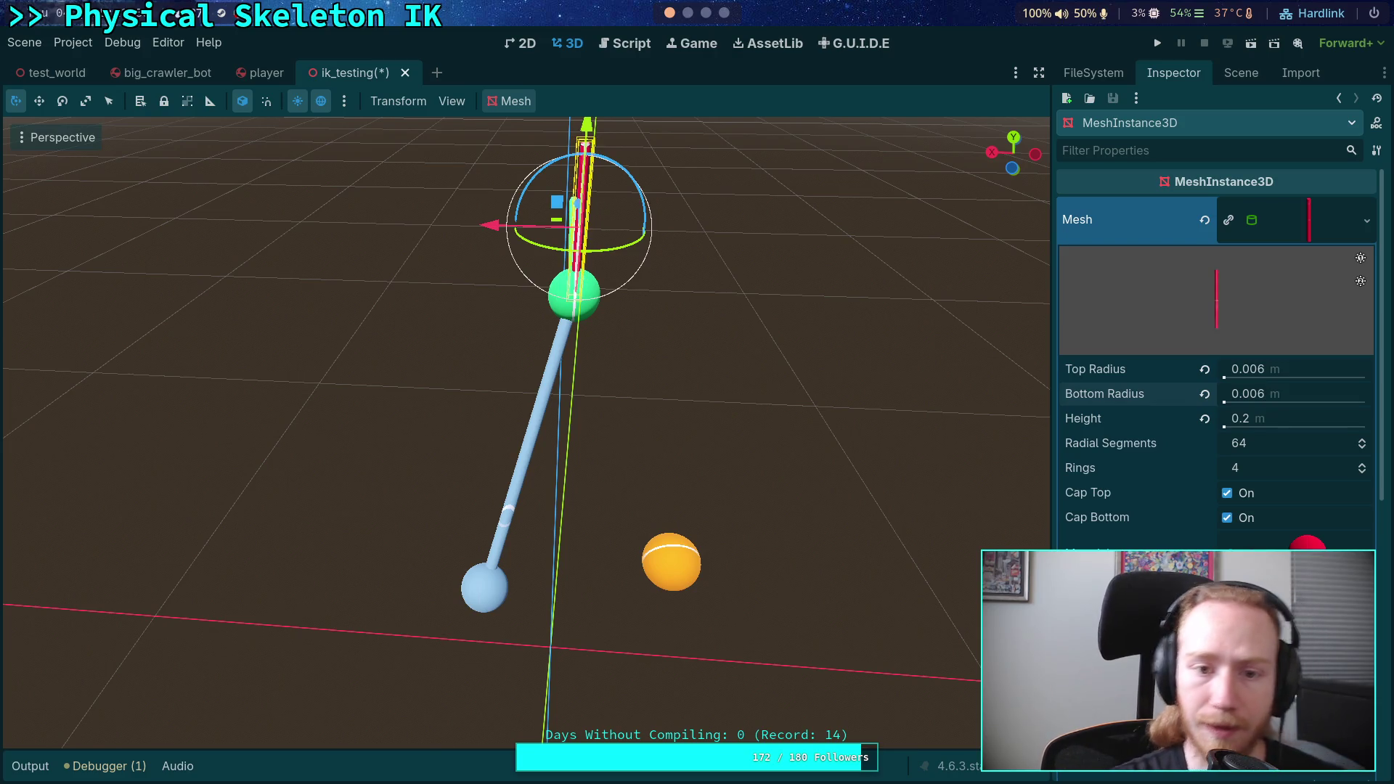
click(1312, 373)
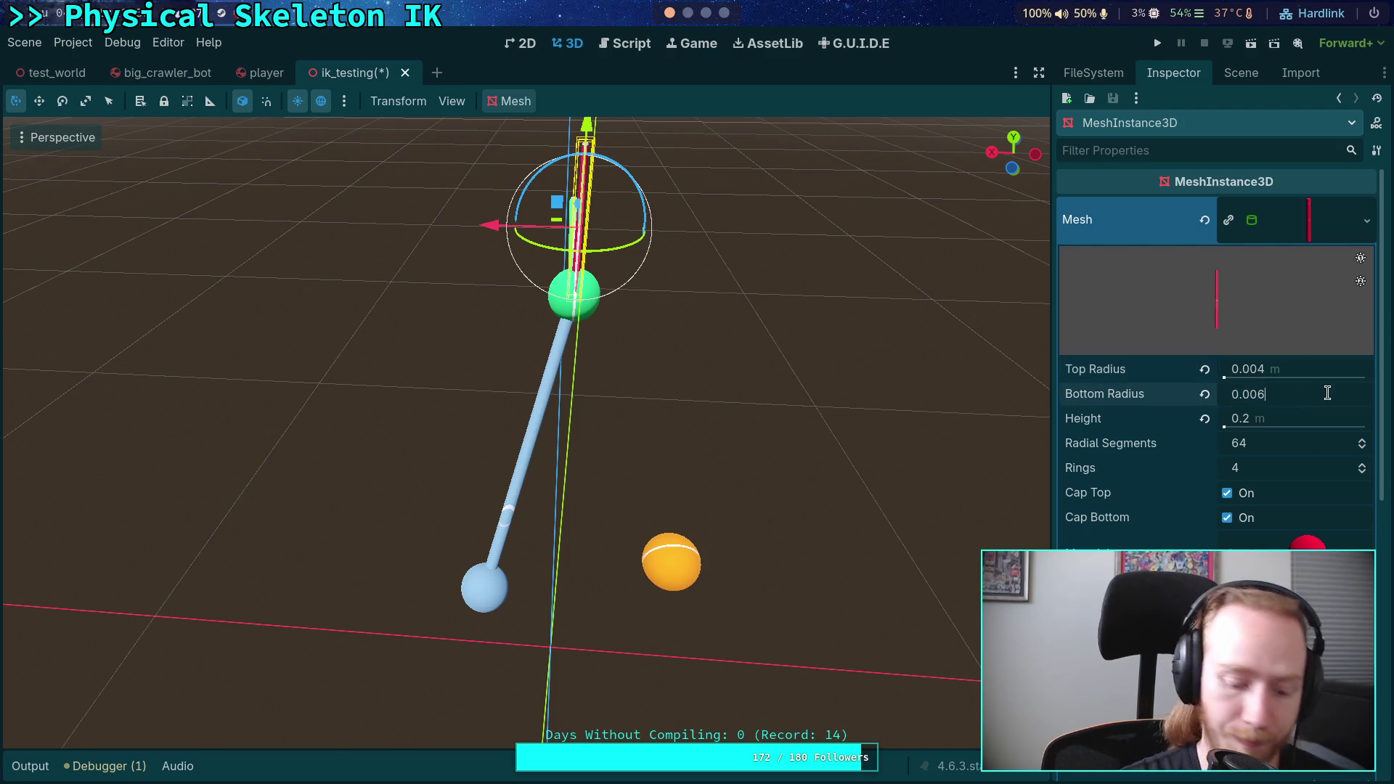
text(0.004)
key(Return)
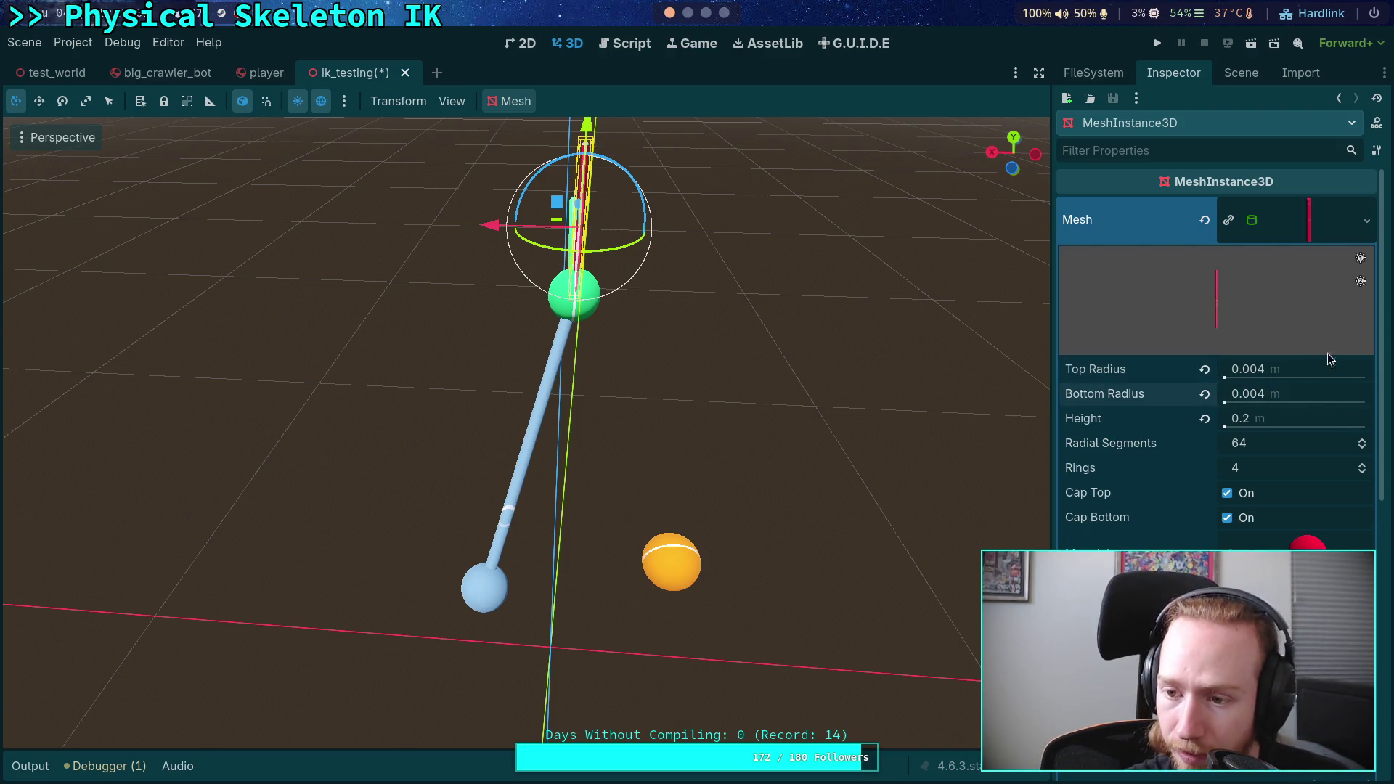
- Reduce the cylinder to 6 radial segments and 0 rings
click(1319, 450)
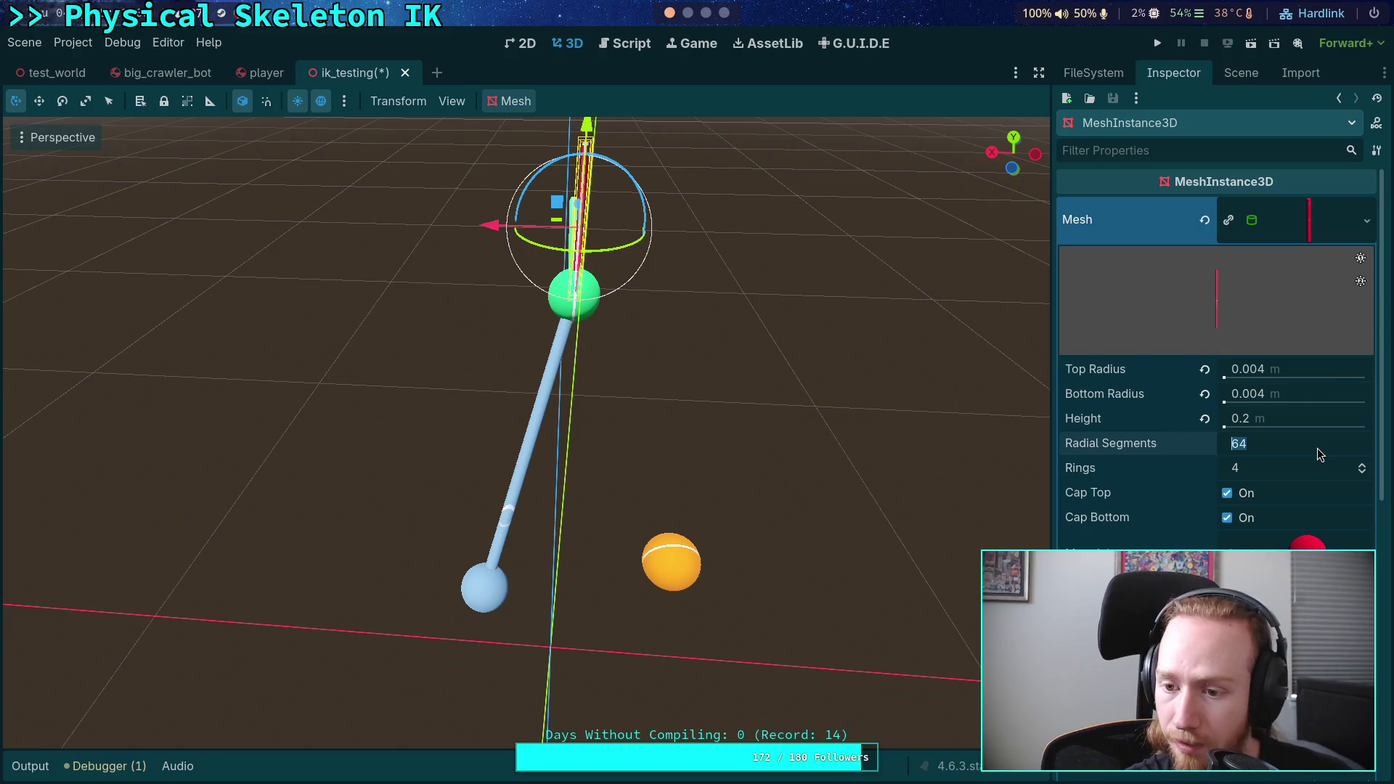
text(8)
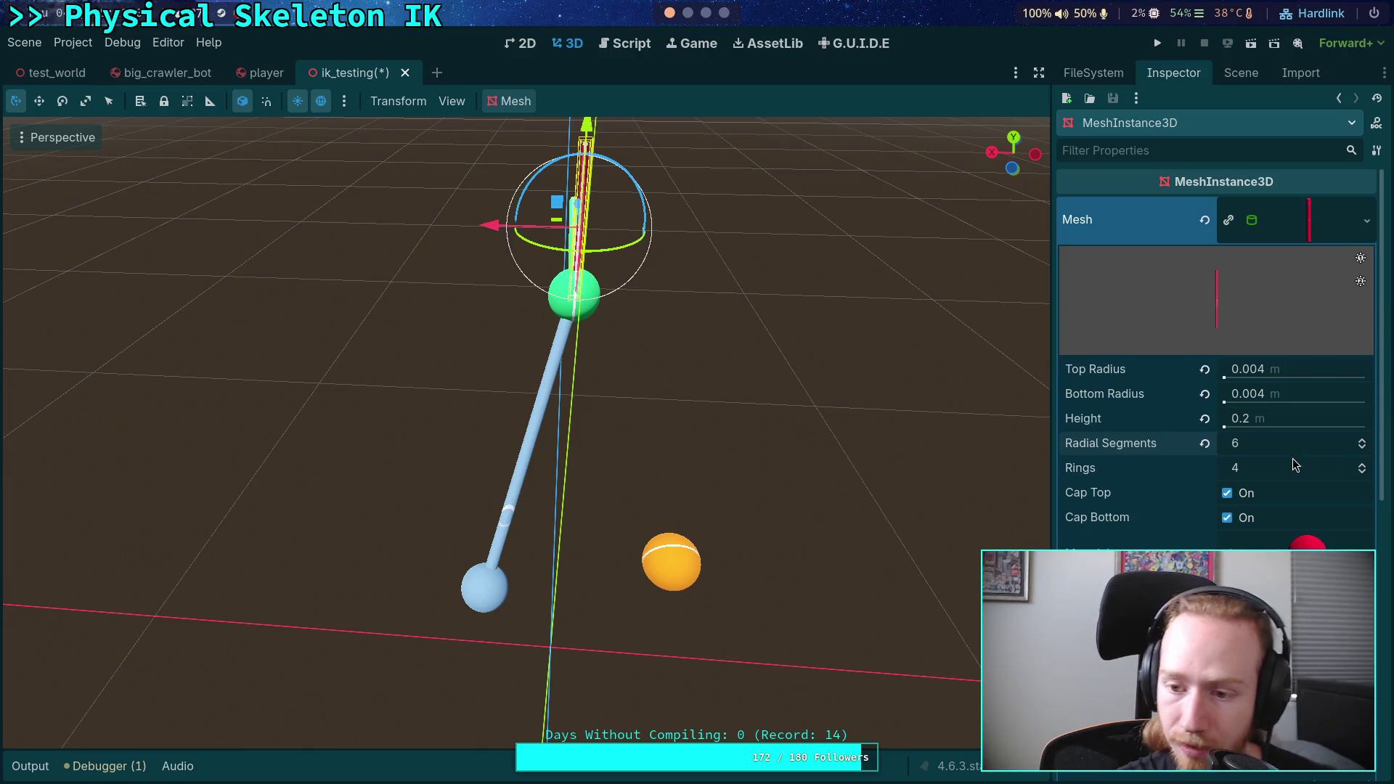
drag(1294, 472, 1263, 472)
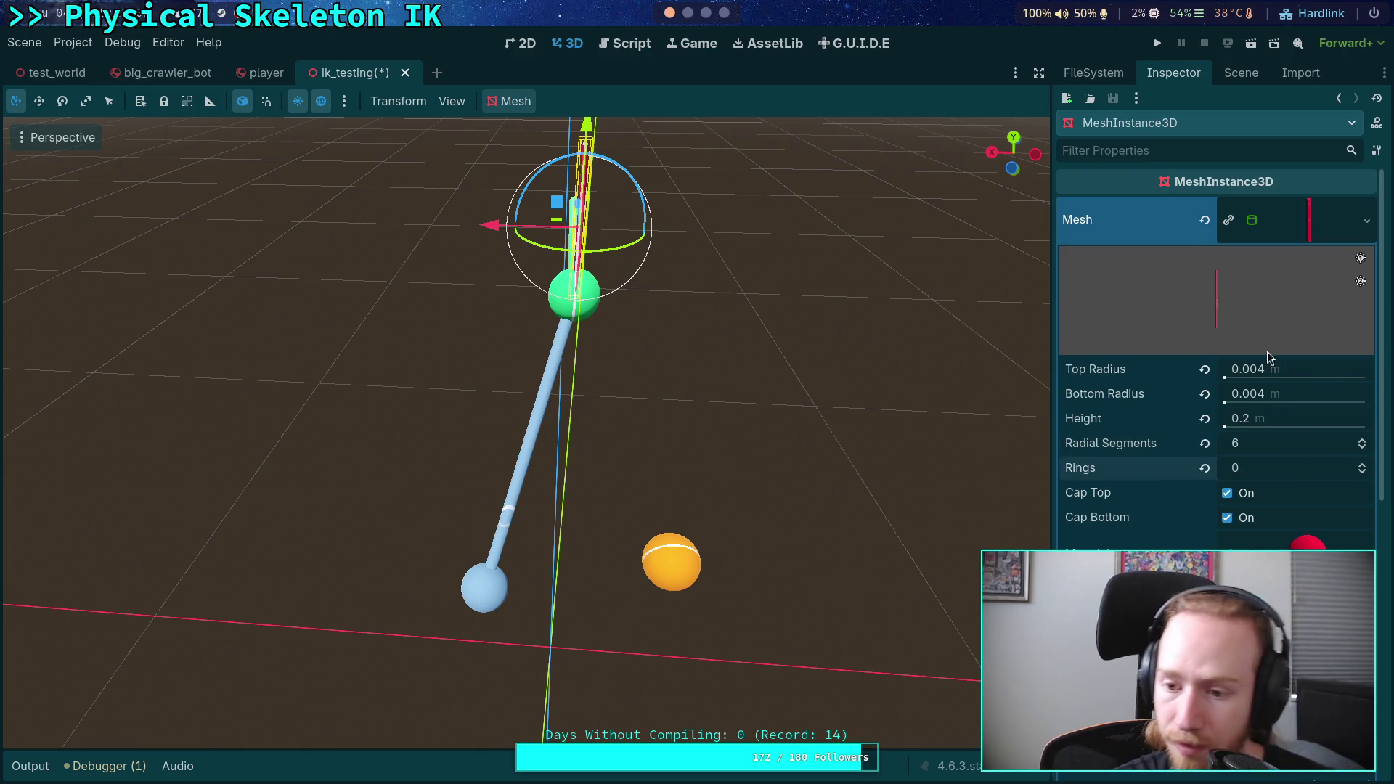
click(1311, 230)
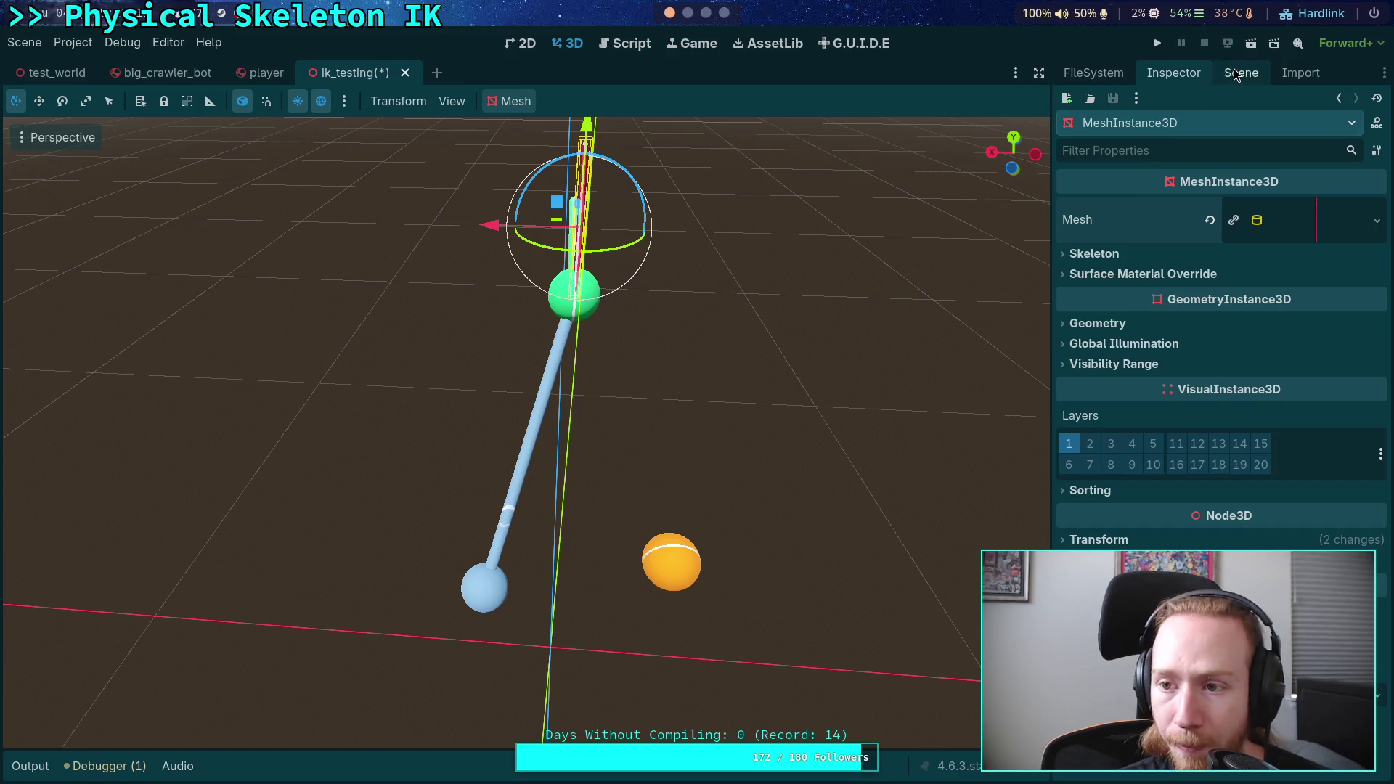
click(1241, 73)
click(1160, 289)
click(1108, 323)
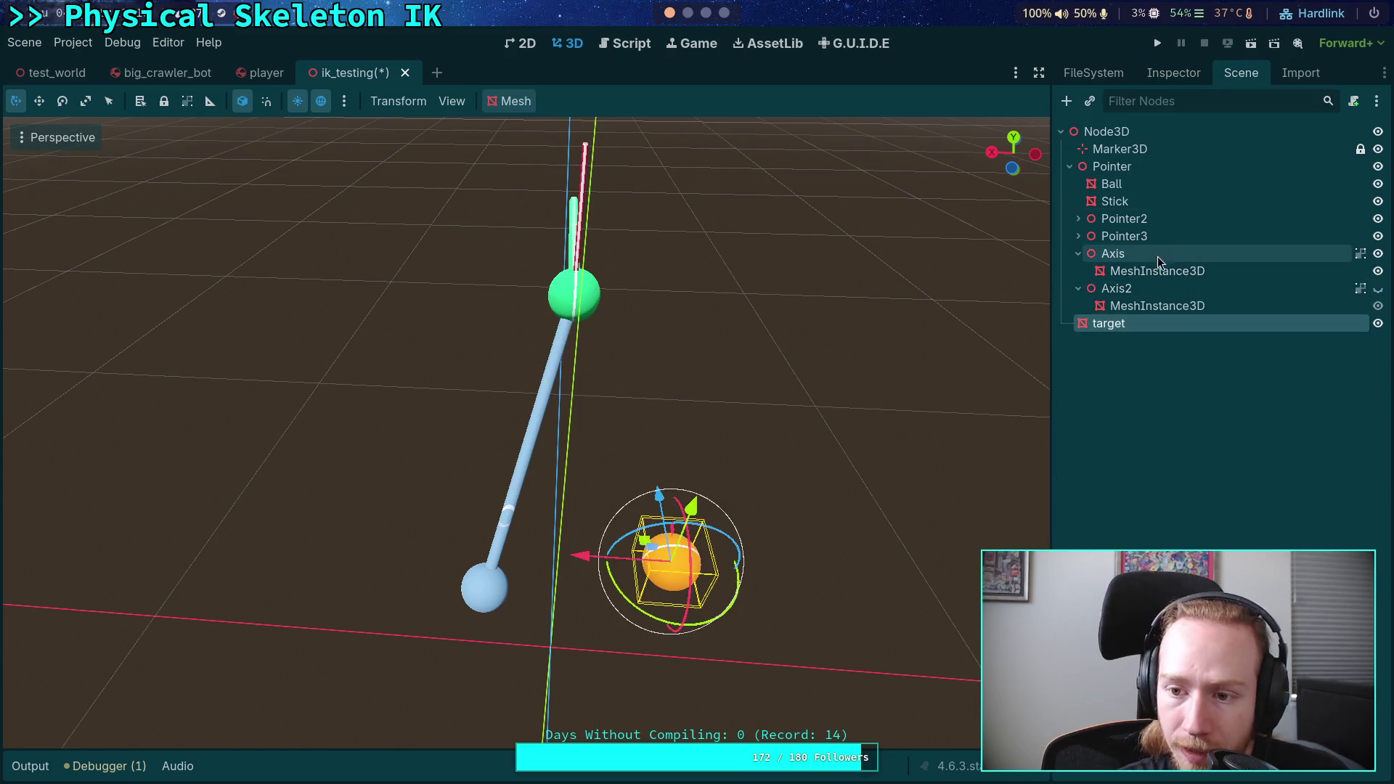
- Inspect the Axis2 marker's cylinder mesh settings
click(1157, 306)
click(1173, 72)
click(1323, 222)
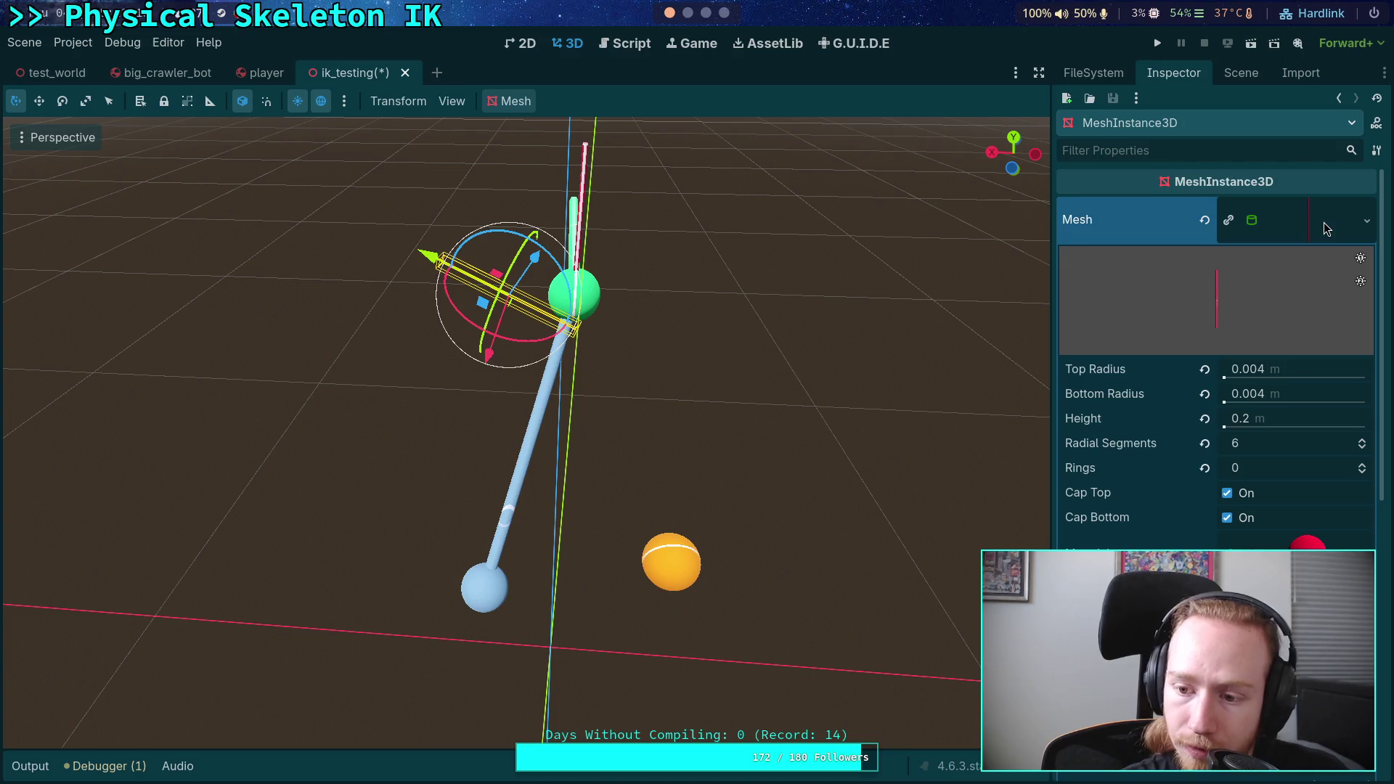
click(1323, 222)
click(1235, 76)
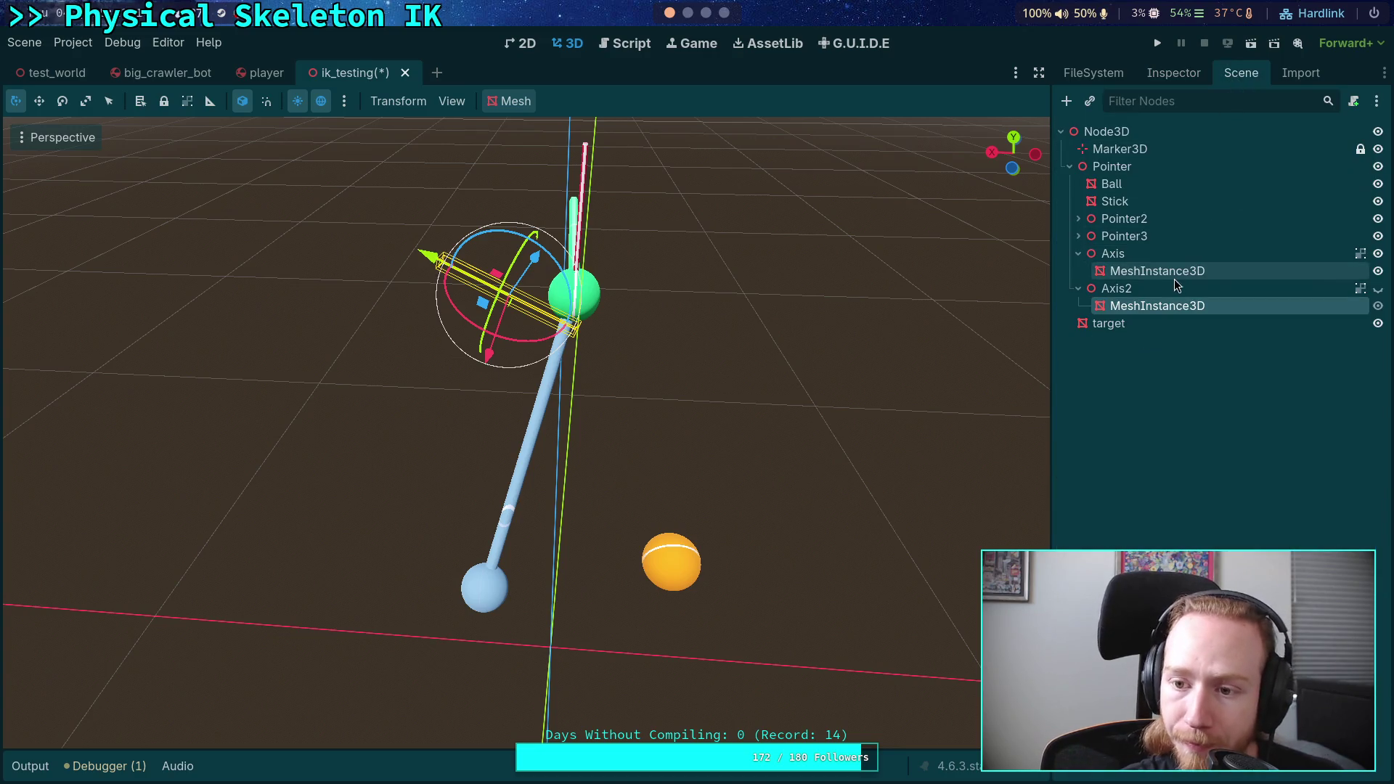
- Rotate the Axis mesh 90° to lie horizontal and move it onto the green ball
click(1173, 255)
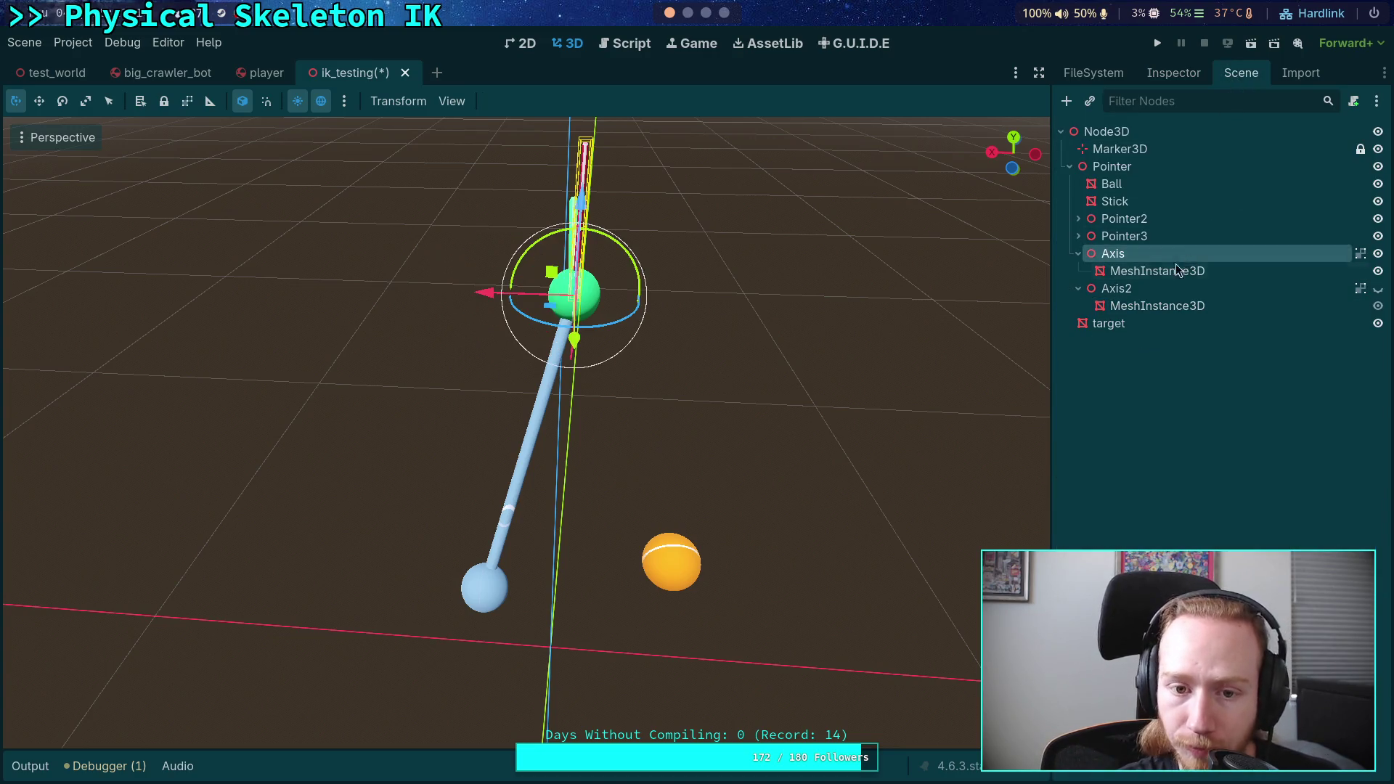
click(1134, 275)
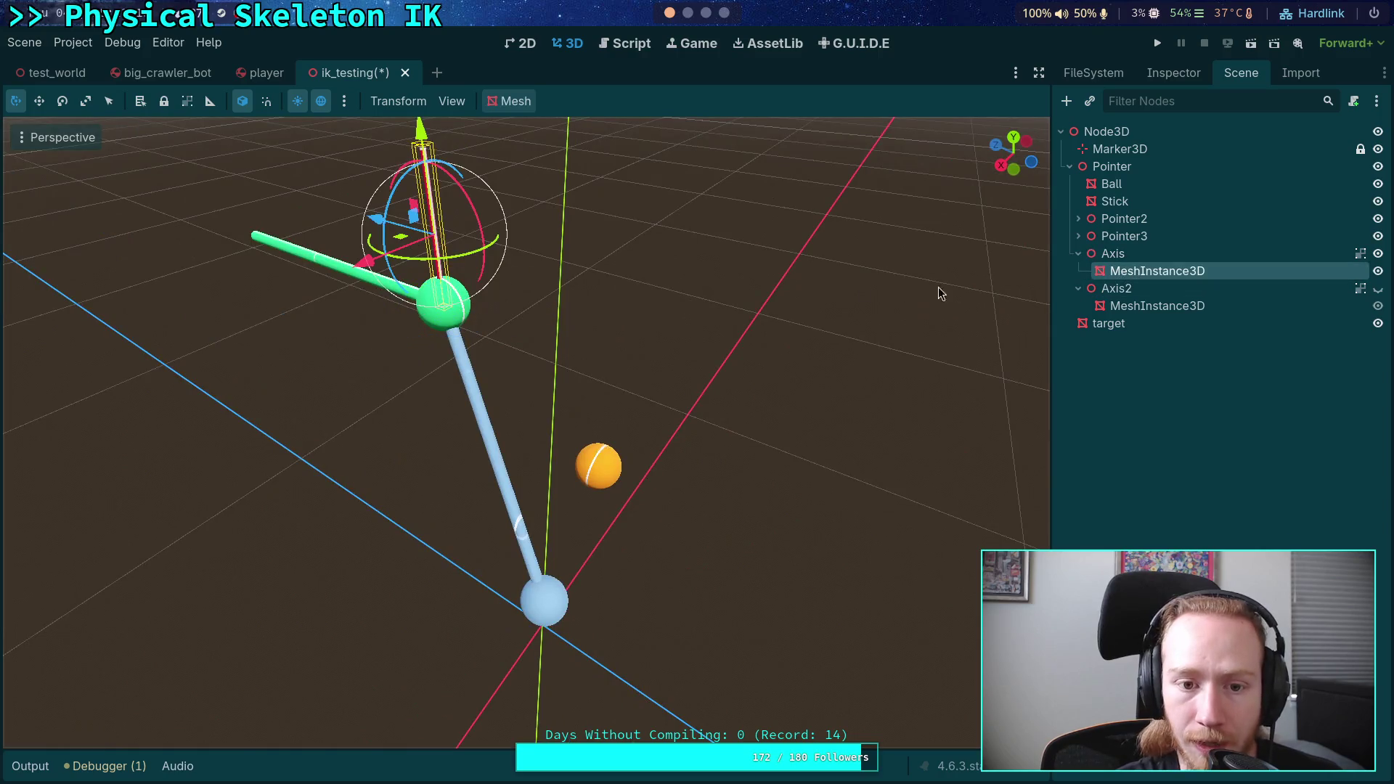
click(1131, 257)
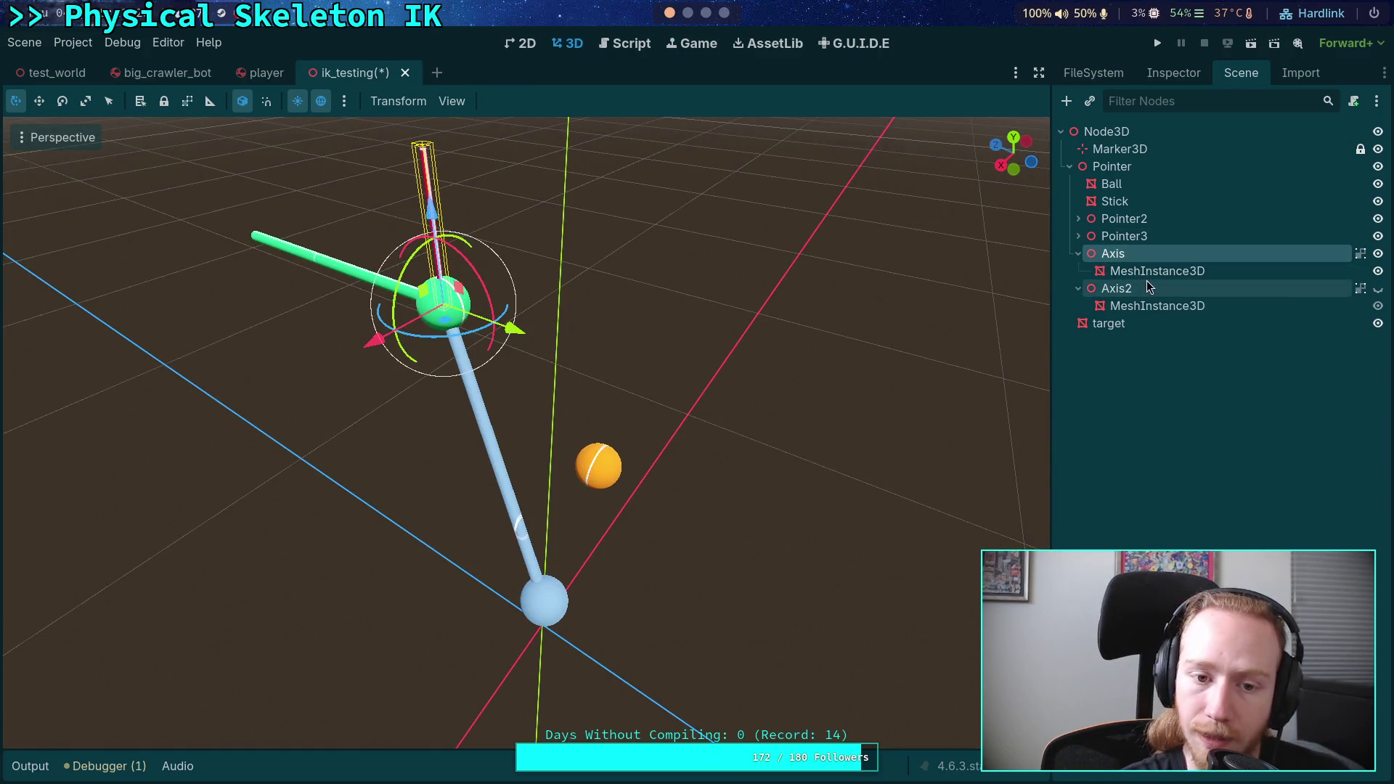
click(1172, 271)
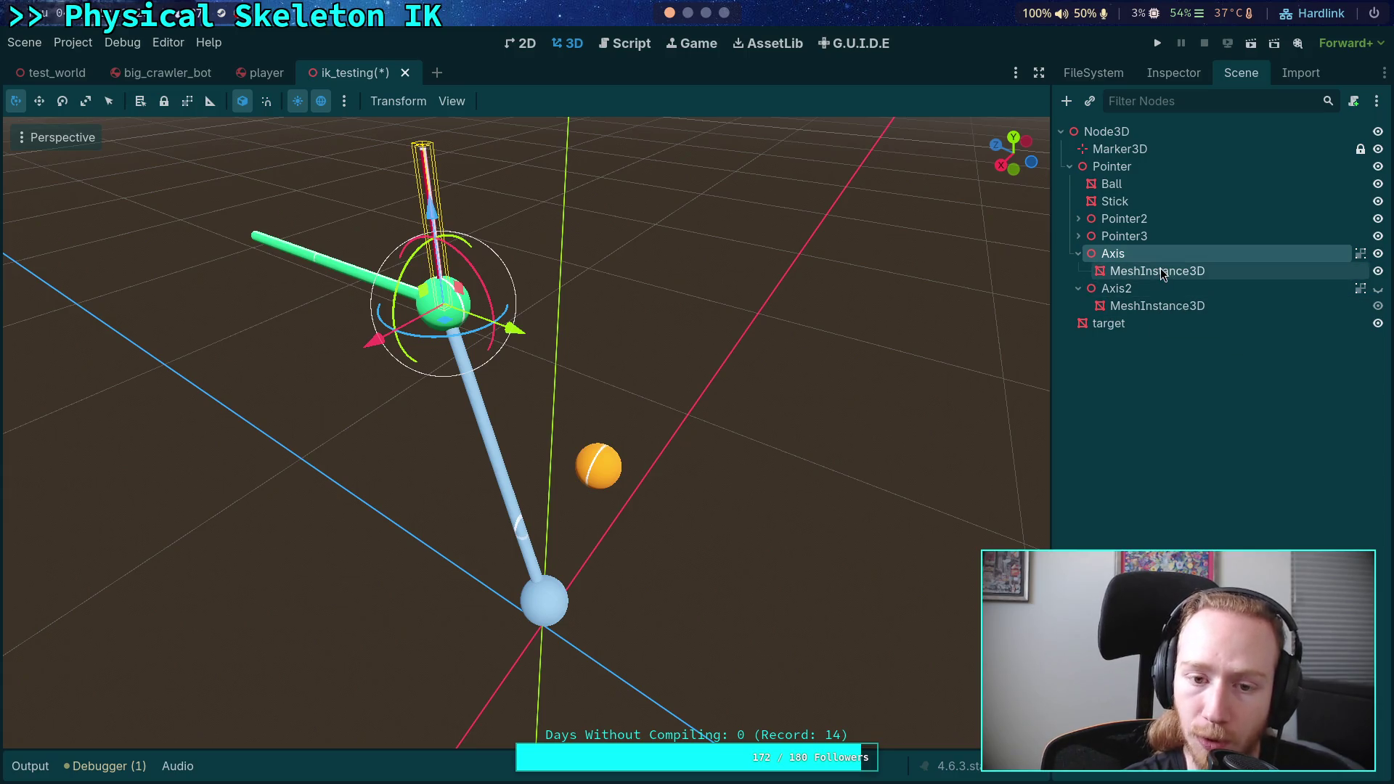
click(1174, 72)
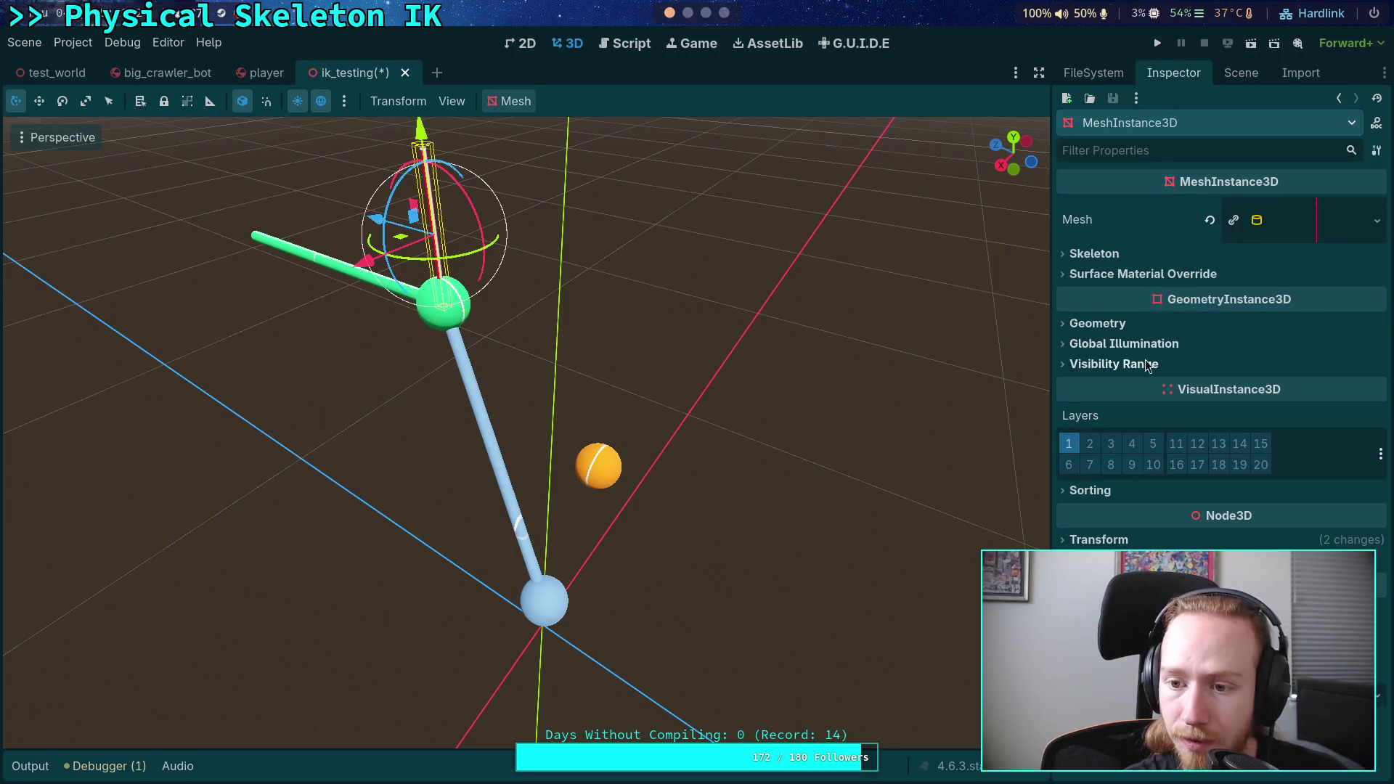
click(1140, 540)
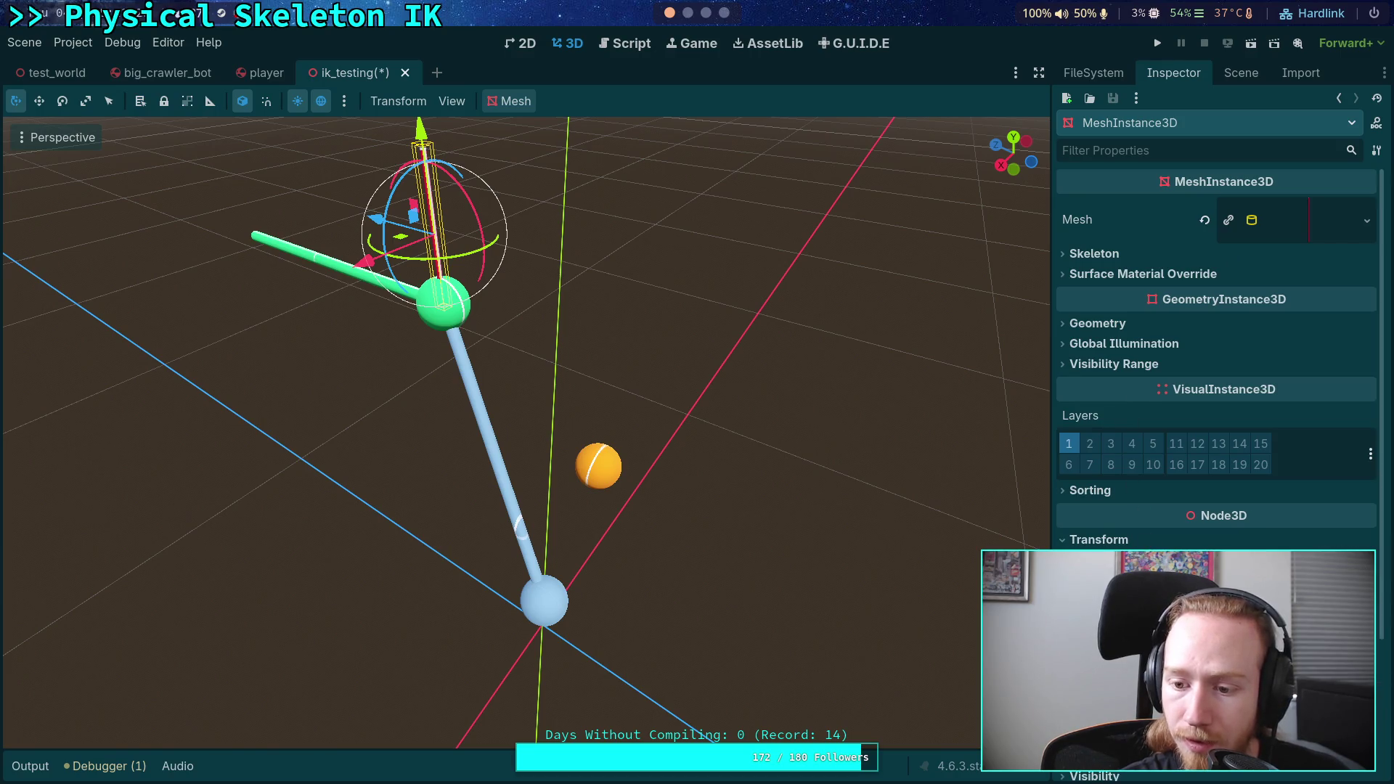
key(Return)
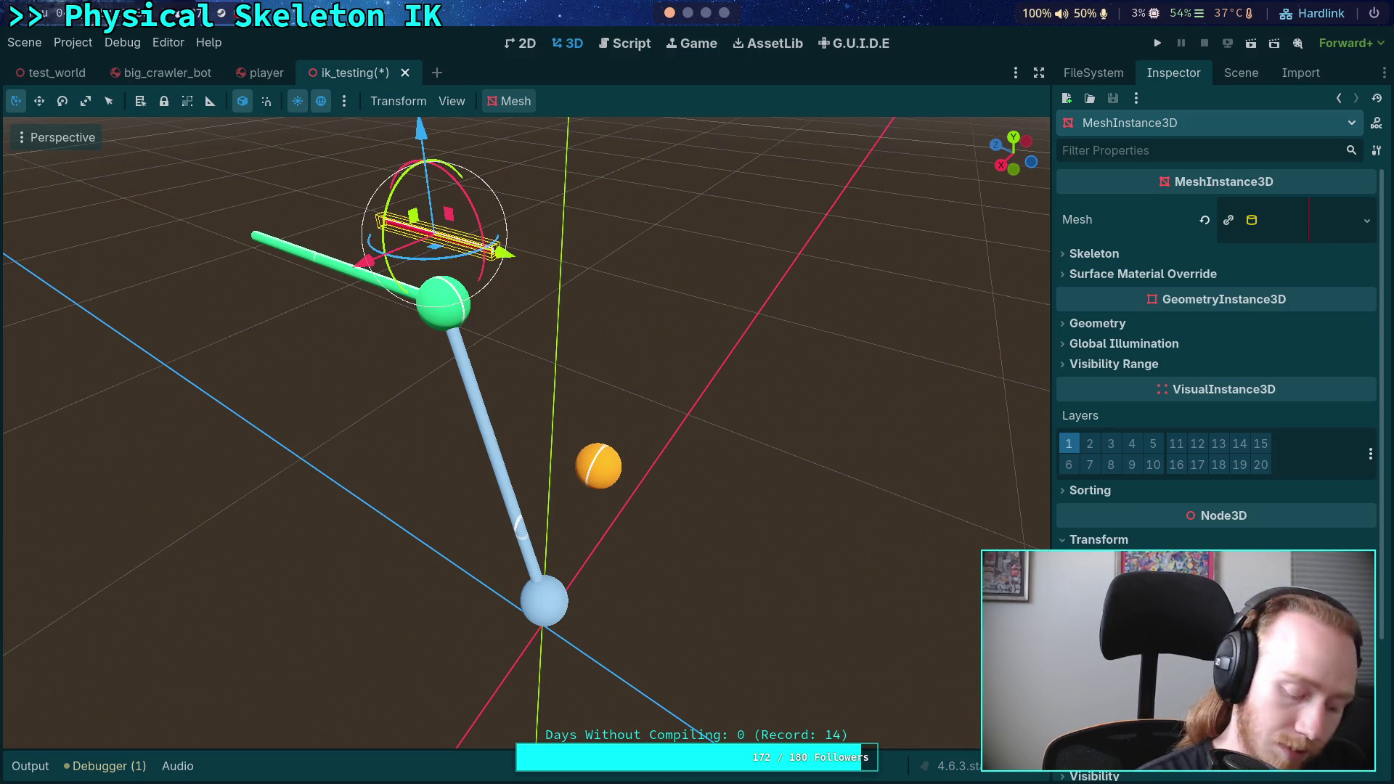
key(Return)
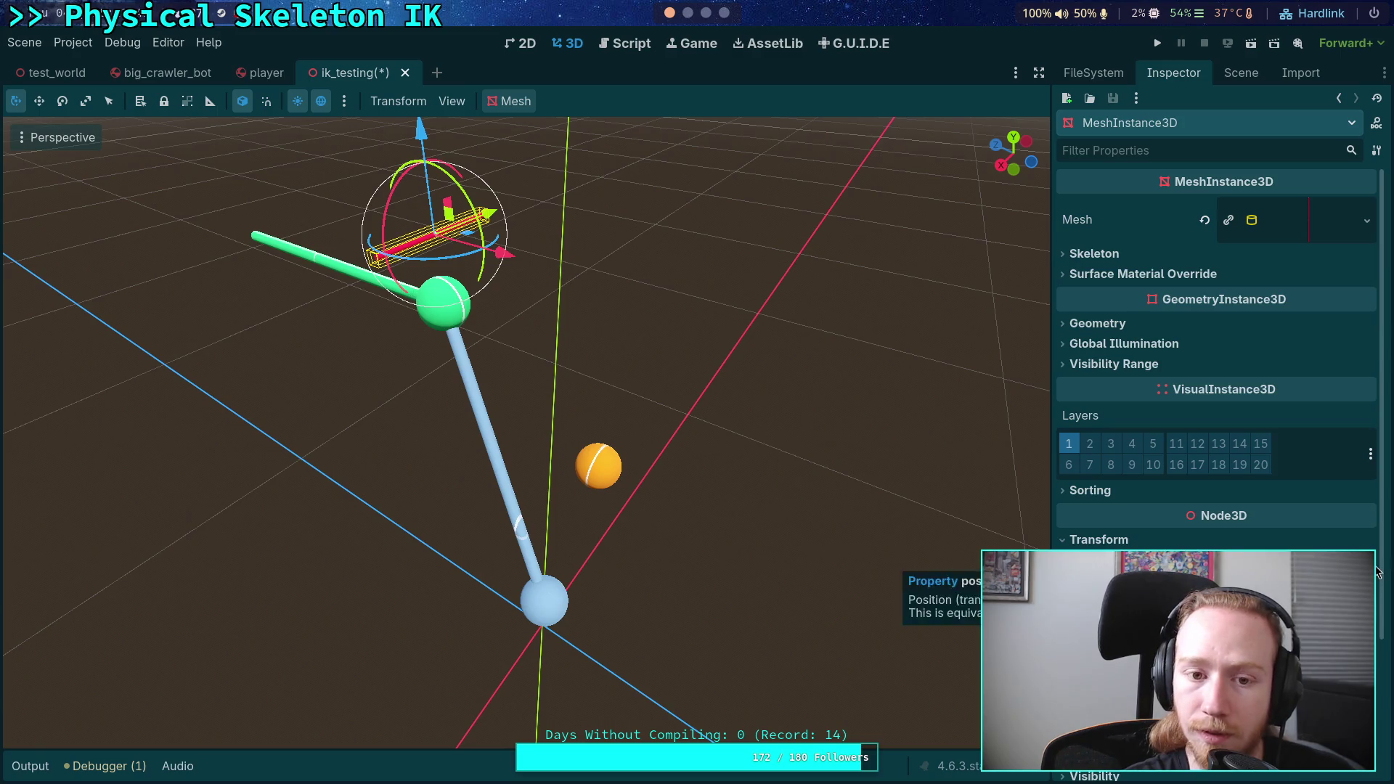
key(ctrl+v)
- Switch to global axes and offset the red stick along X so it starts at the ball
mouse_move(877, 533)
mouse_down()
mouse_move(685, 494)
mouse_move(628, 454)
mouse_move(781, 529)
mouse_move(639, 523)
mouse_up()
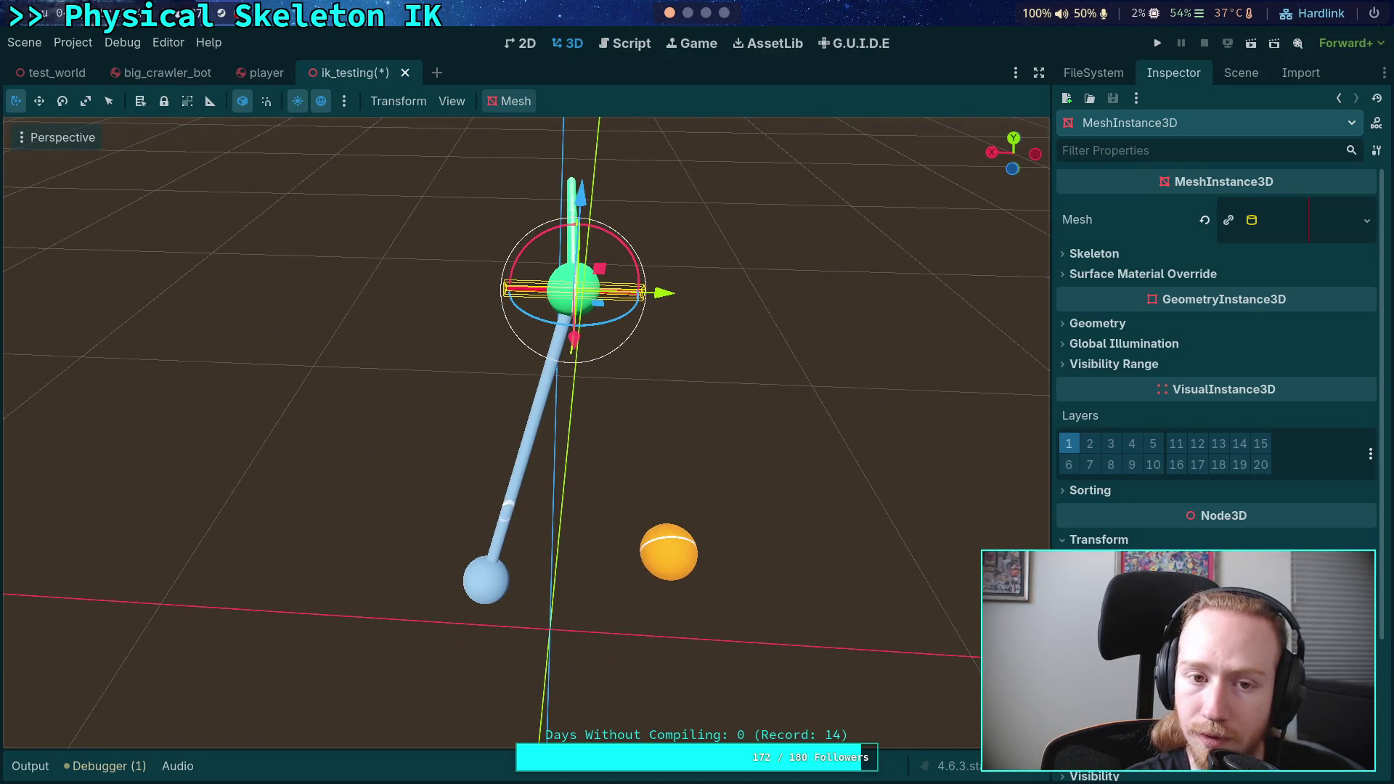
click(248, 110)
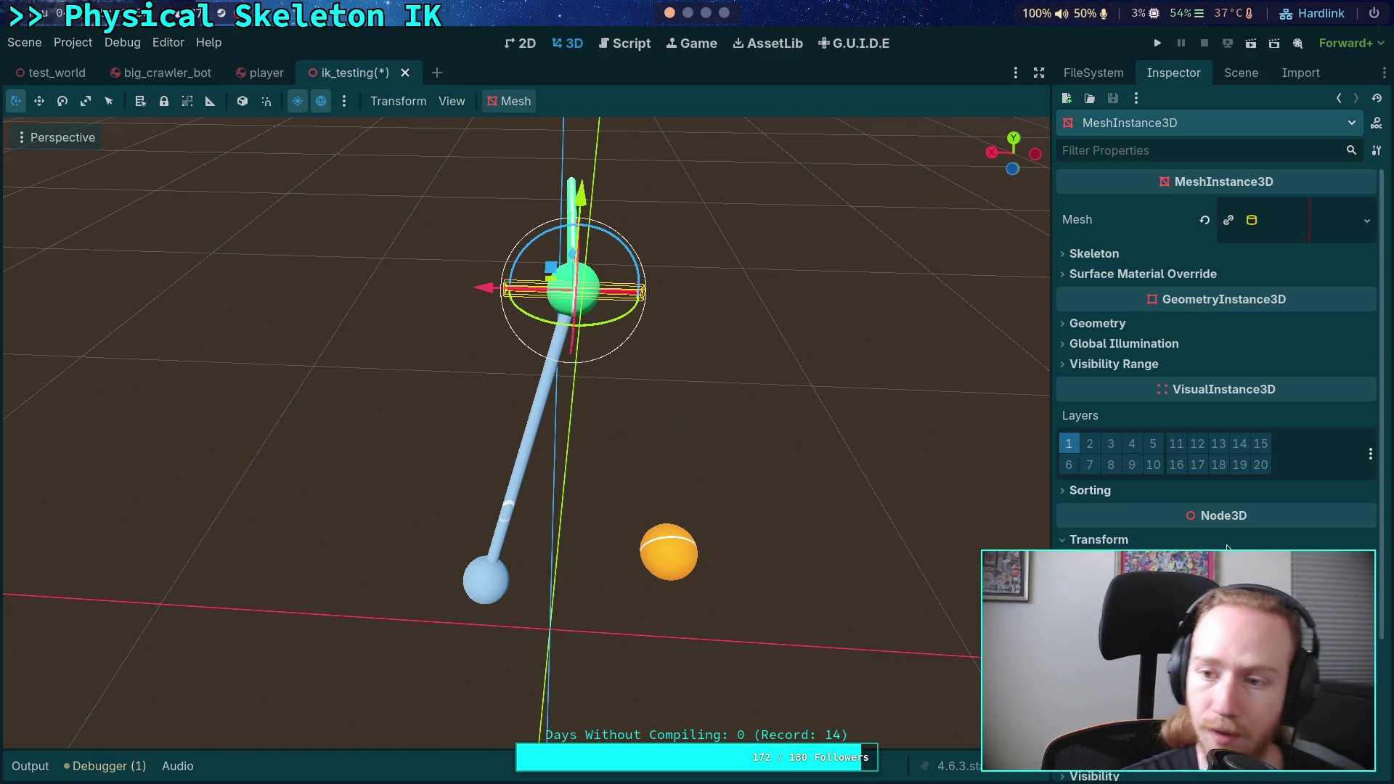
click(1313, 219)
click(1316, 220)
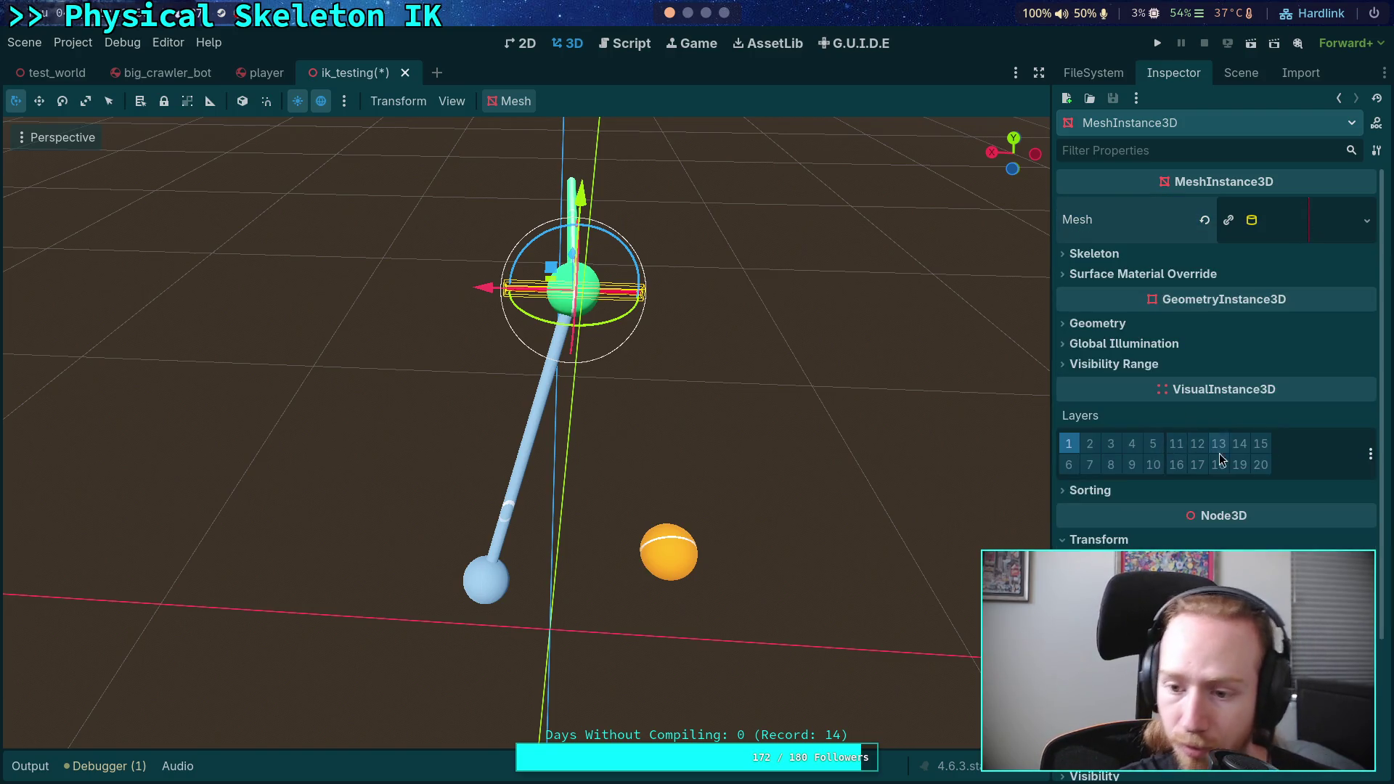
key(ctrl+z)
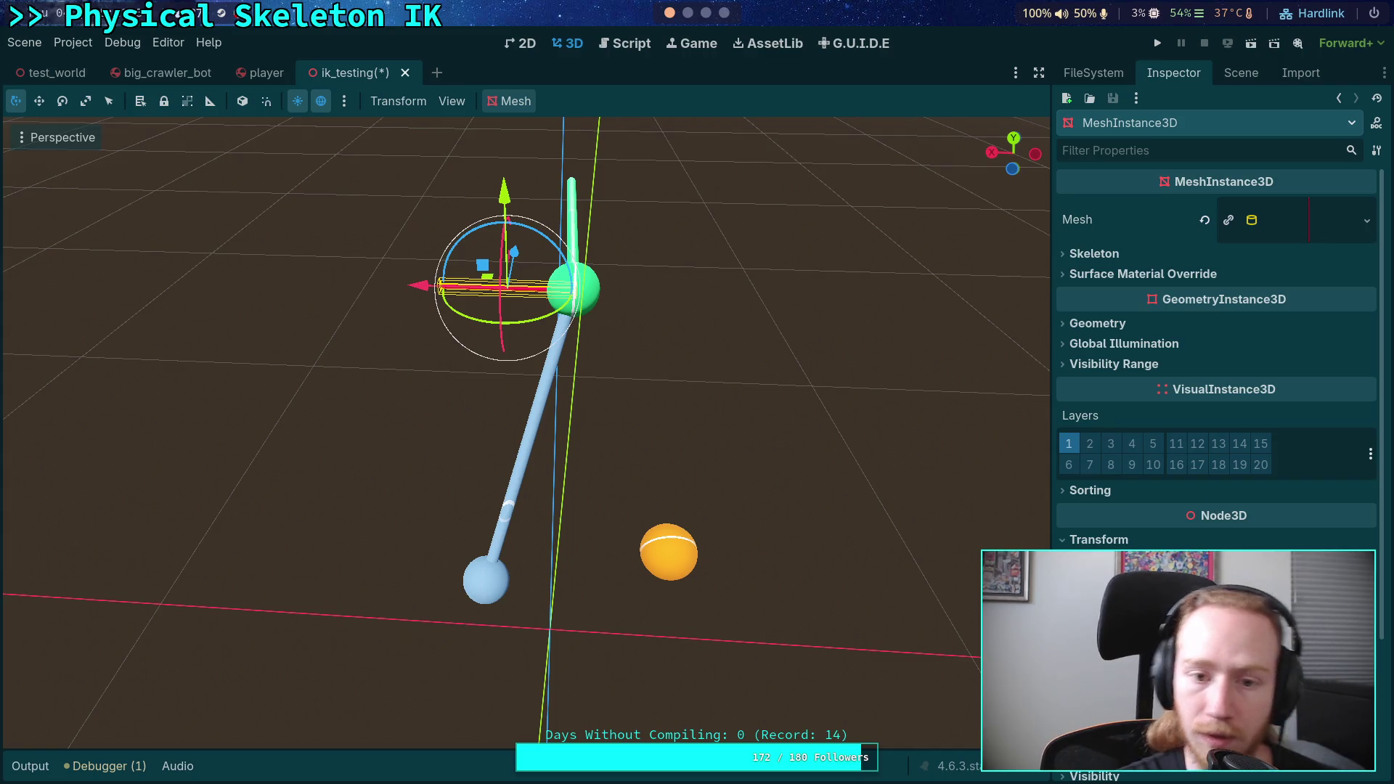
click(1235, 75)
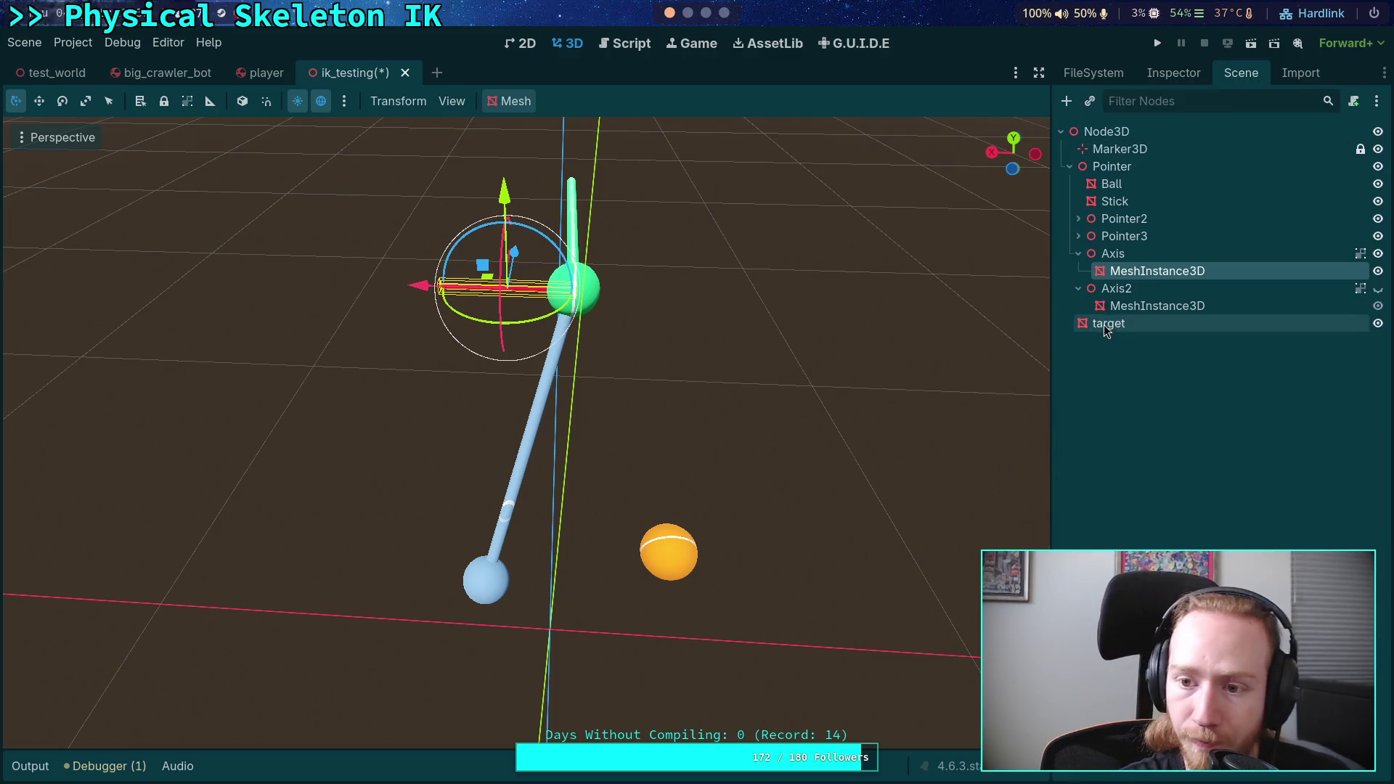
- Switch Axis to local axes and try a trial rotation, then undo it
click(1112, 253)
mouse_move(626, 375)
mouse_down()
mouse_move(908, 360)
mouse_move(764, 357)
mouse_up()
click(246, 102)
mouse_move(397, 443)
mouse_down()
mouse_move(450, 464)
mouse_move(466, 434)
mouse_up()
drag(441, 377, 387, 375)
key(ctrl+z)
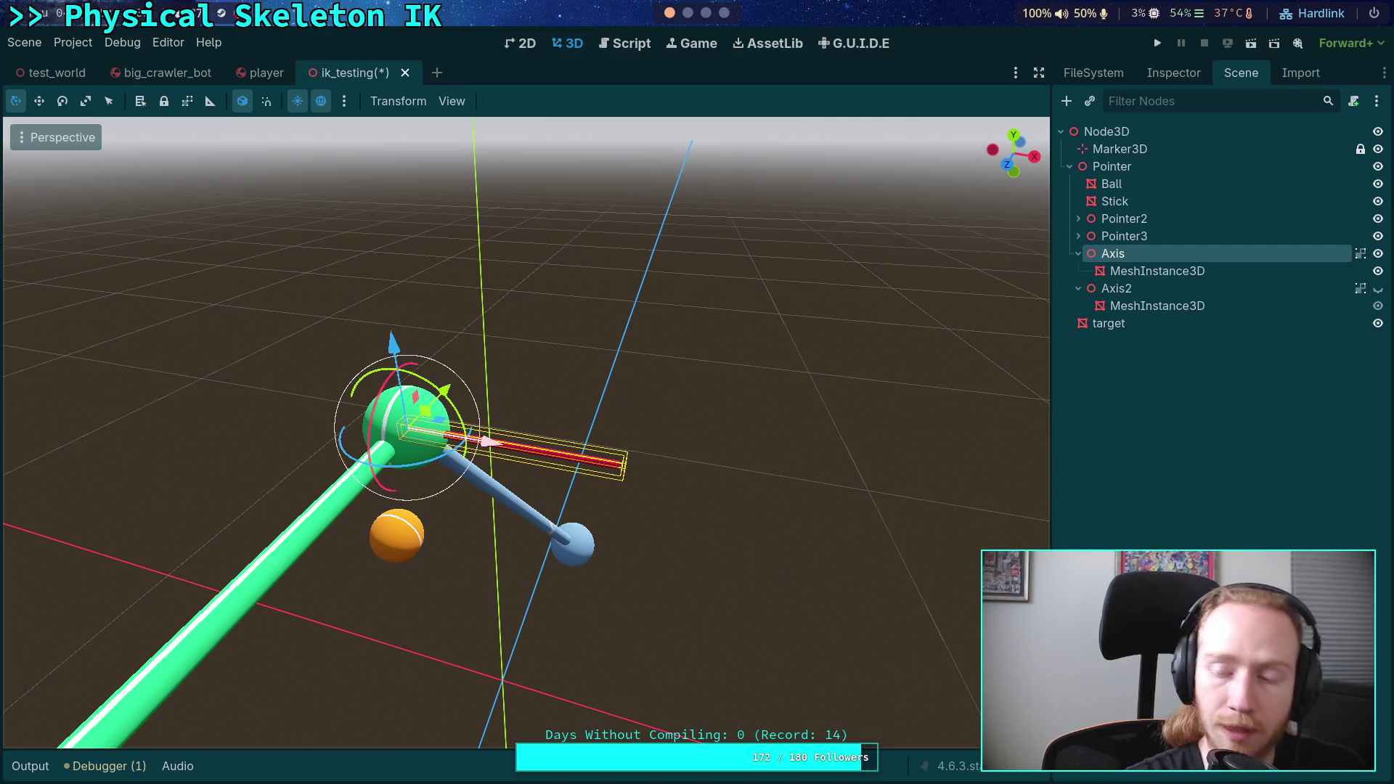
- Rotate the Axis marker to about -23° around the green joint ball
mouse_move(729, 385)
mouse_down()
mouse_move(713, 475)
mouse_move(755, 487)
mouse_move(750, 500)
mouse_move(751, 427)
mouse_up()
scroll(751, 467, up, 4)
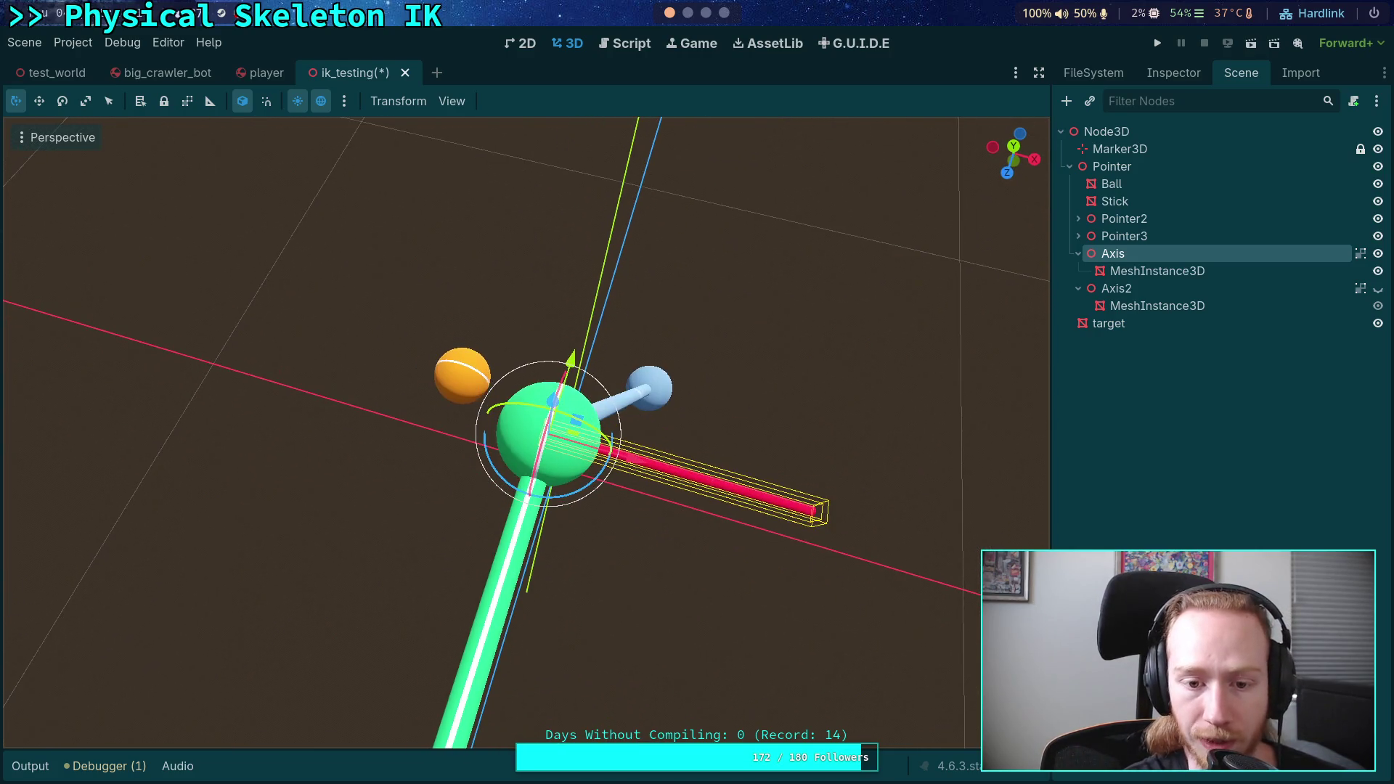
drag(675, 447, 675, 441)
drag(602, 470, 548, 251)
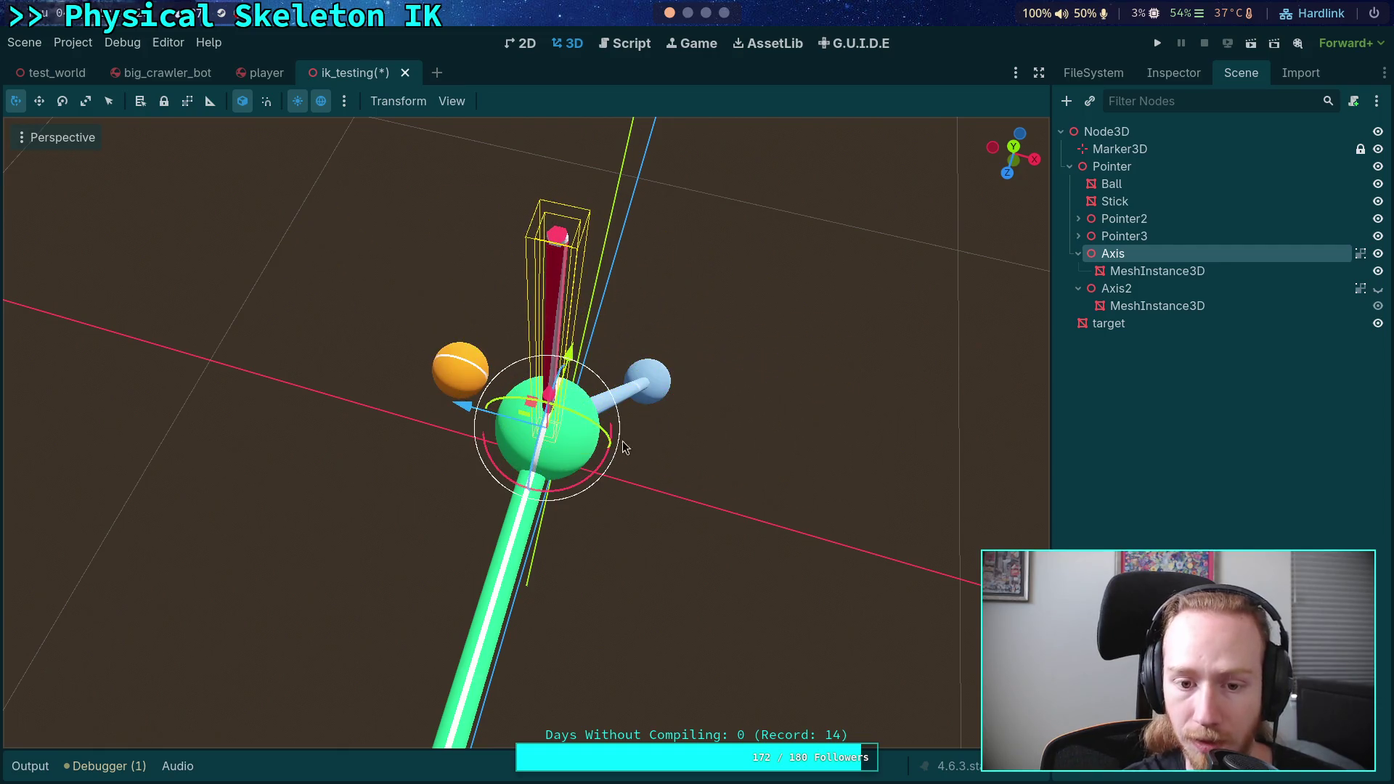
mouse_move(589, 481)
mouse_down()
mouse_move(611, 467)
mouse_move(552, 465)
mouse_up()
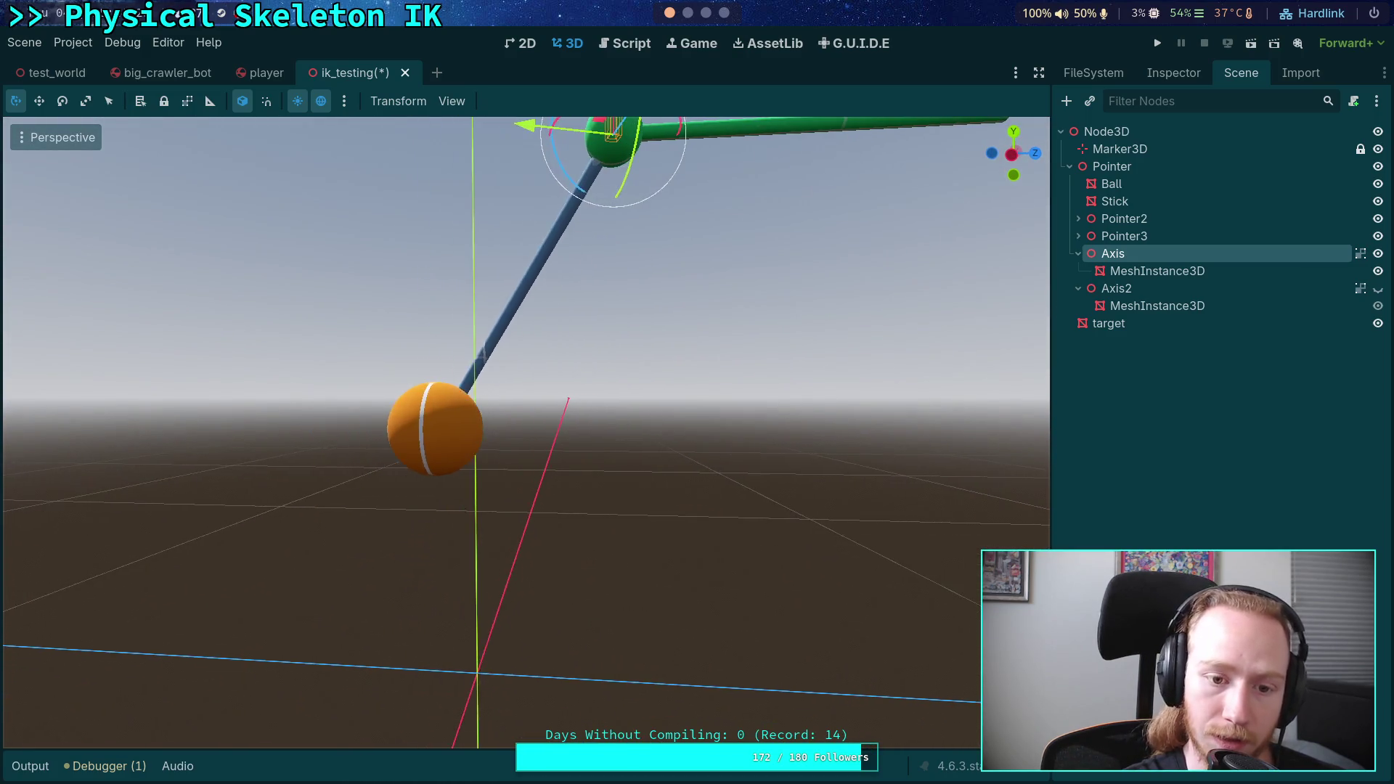
mouse_move(554, 193)
mouse_down()
mouse_move(404, 285)
mouse_move(408, 272)
mouse_up()
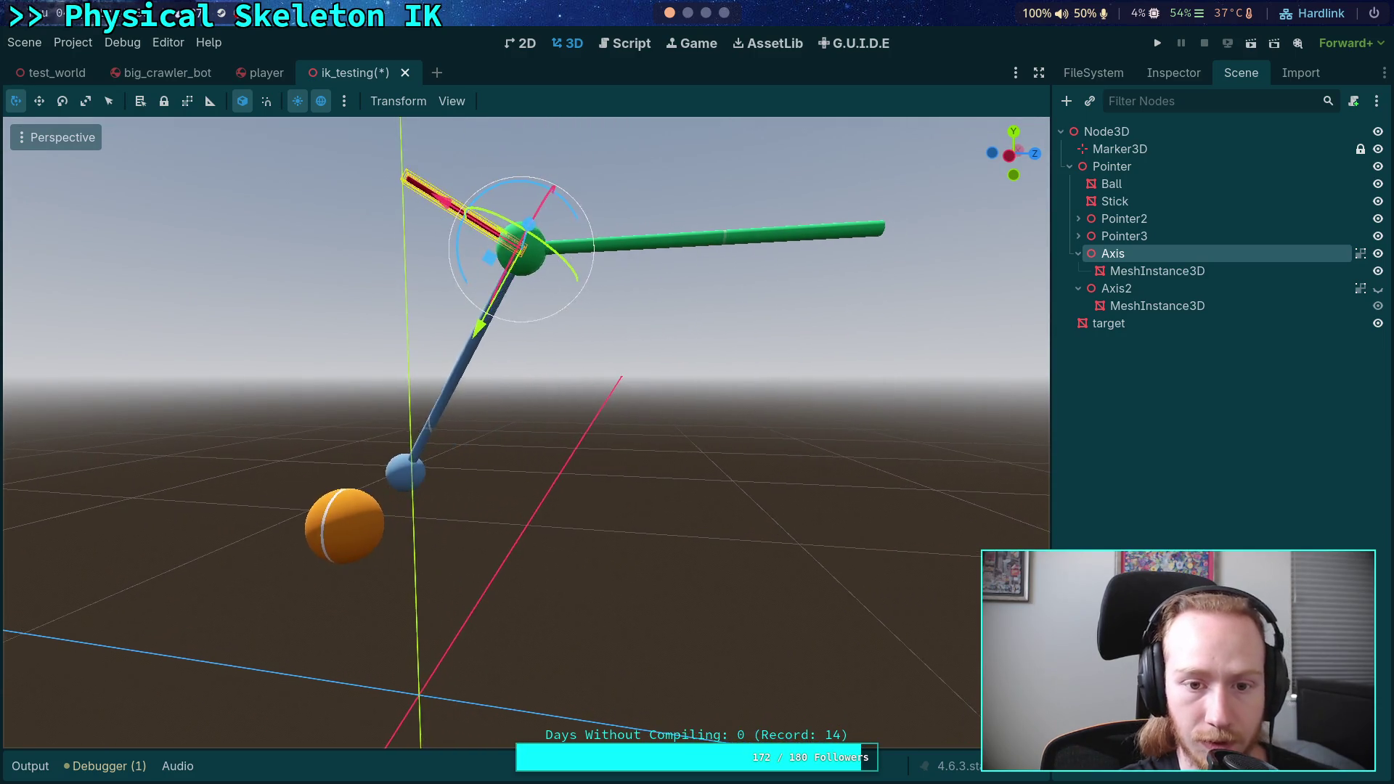
scroll(467, 319, down, 5)
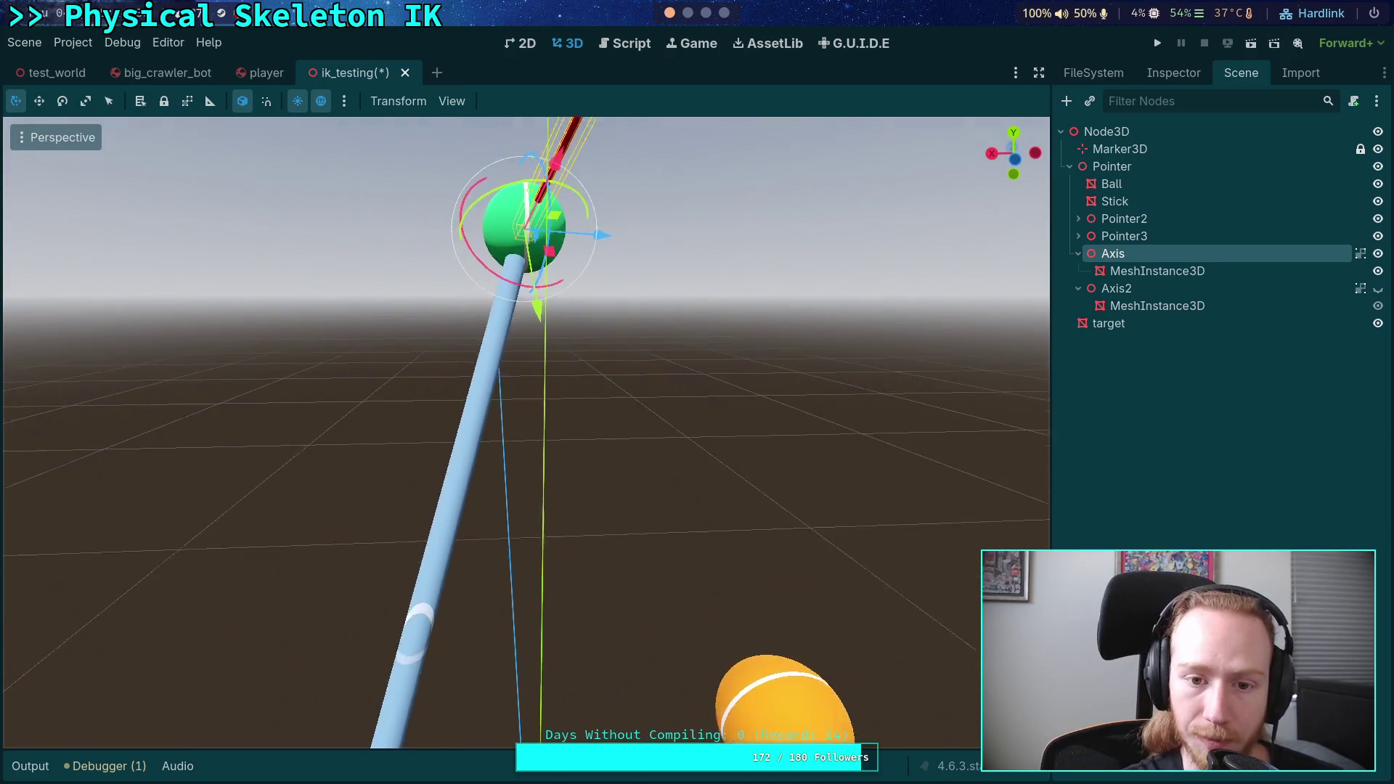
drag(467, 320, 447, 324)
click(1134, 240)
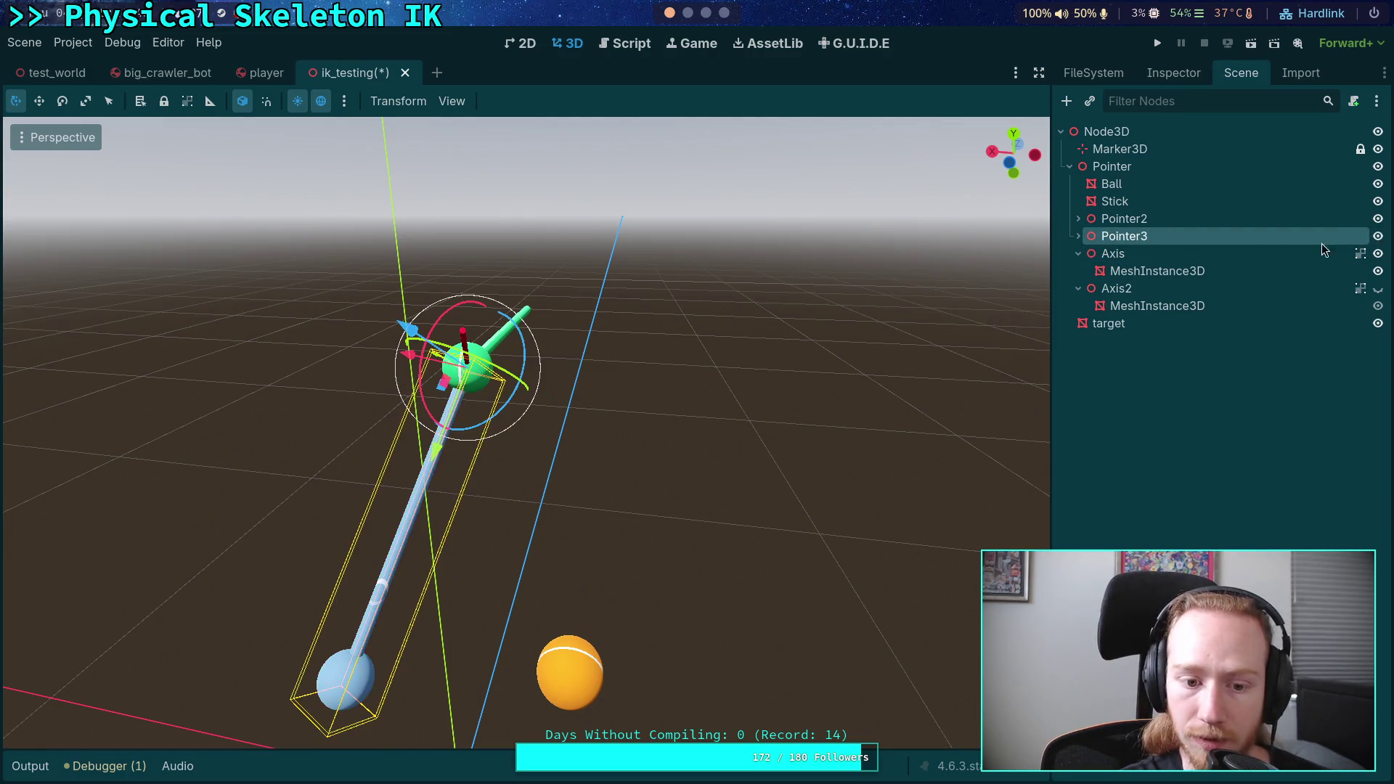
- Parent Pointer3 under Axis and rotate Axis to swing Pointer3 toward the orange ball
drag(1115, 238, 1112, 265)
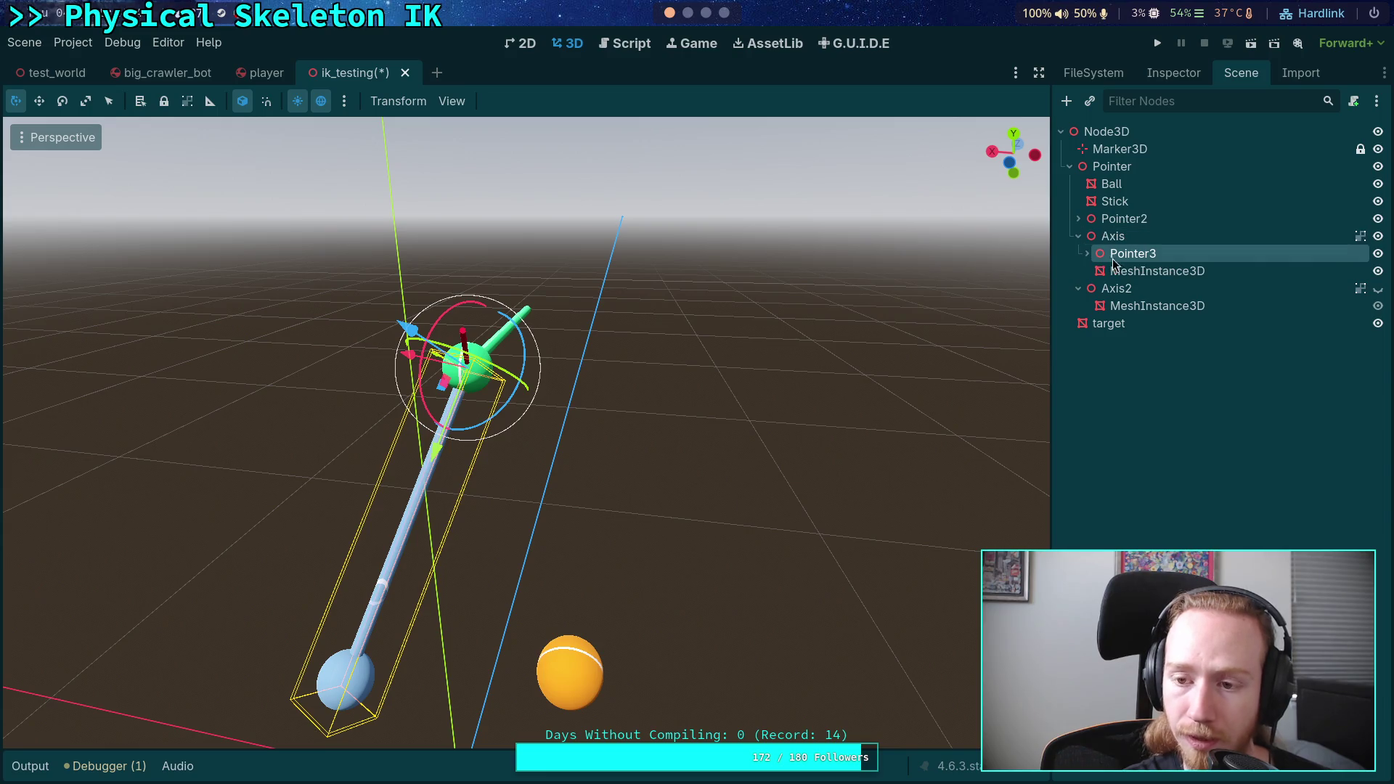
click(1143, 237)
key(f)
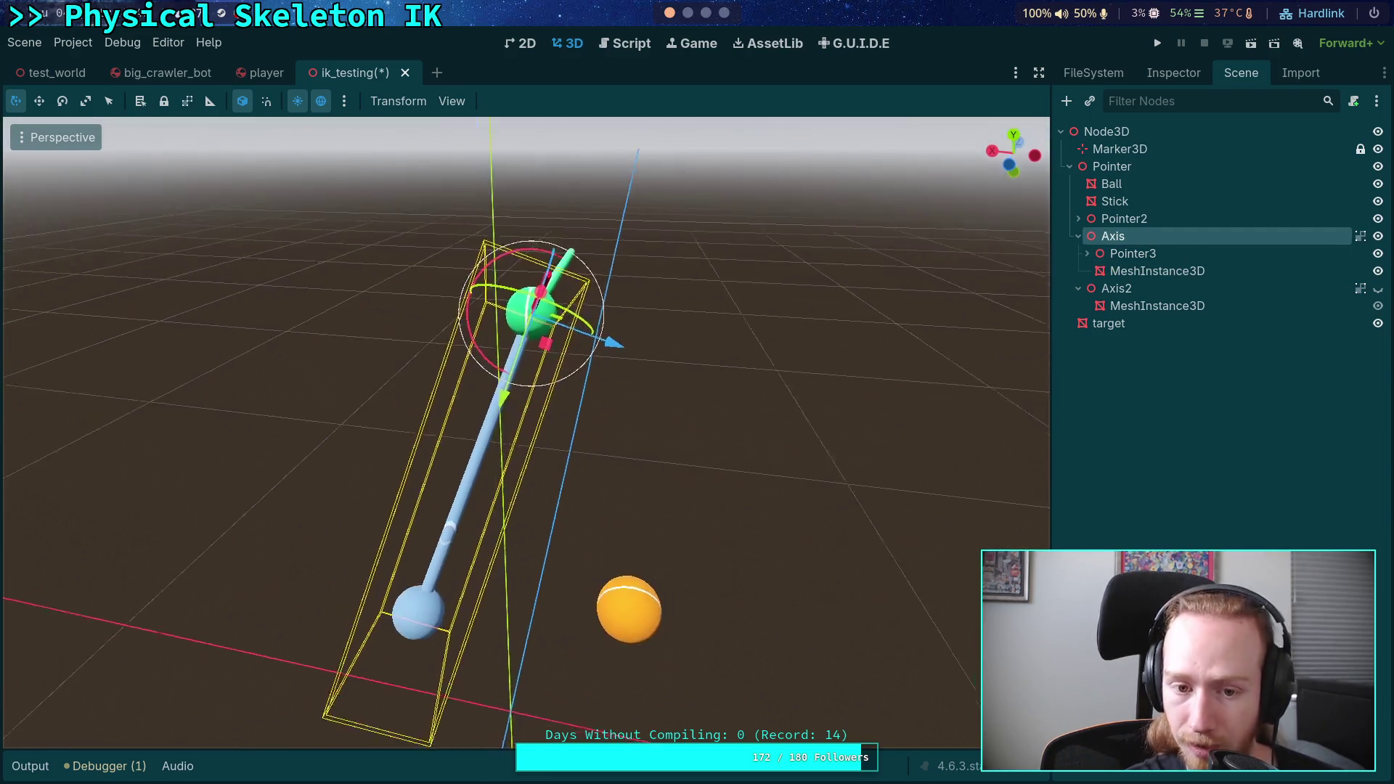
key(r)
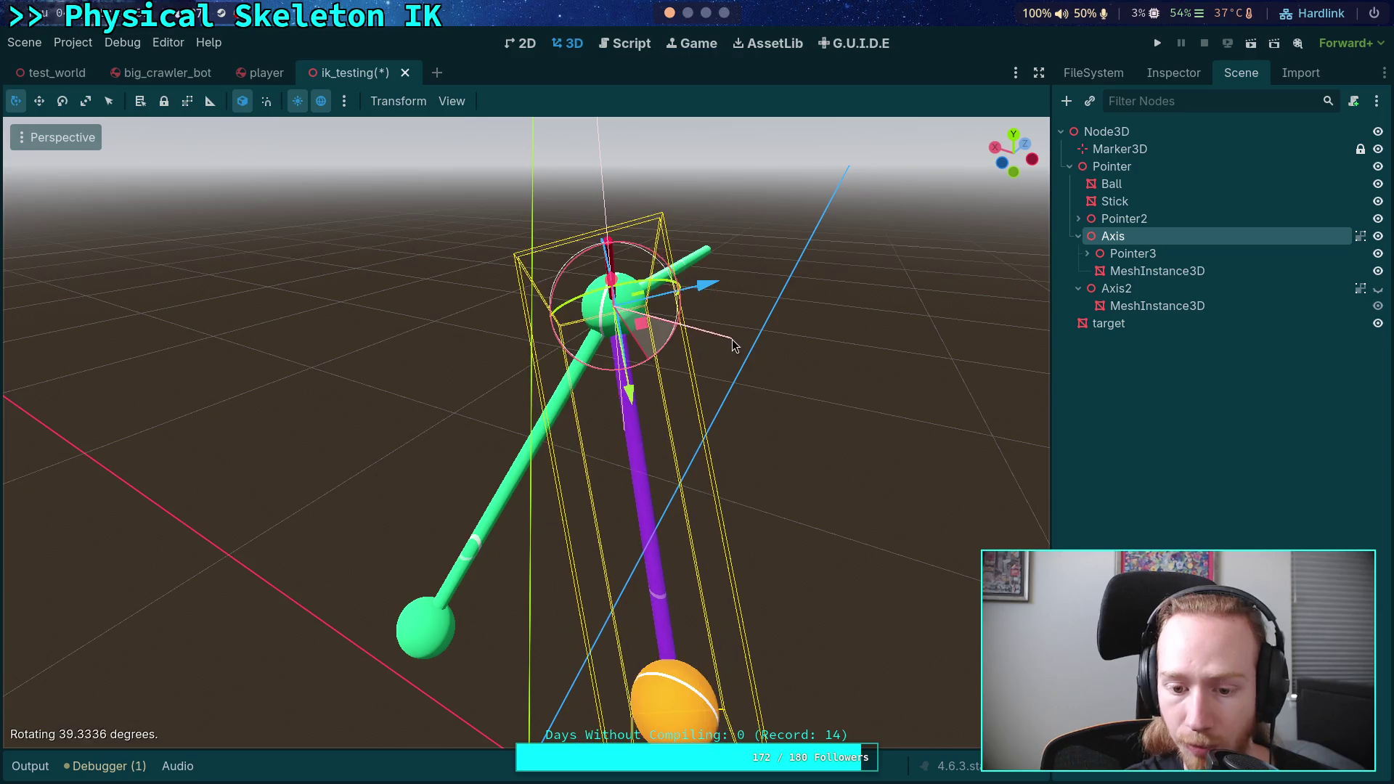
click(732, 338)
drag(732, 339, 835, 344)
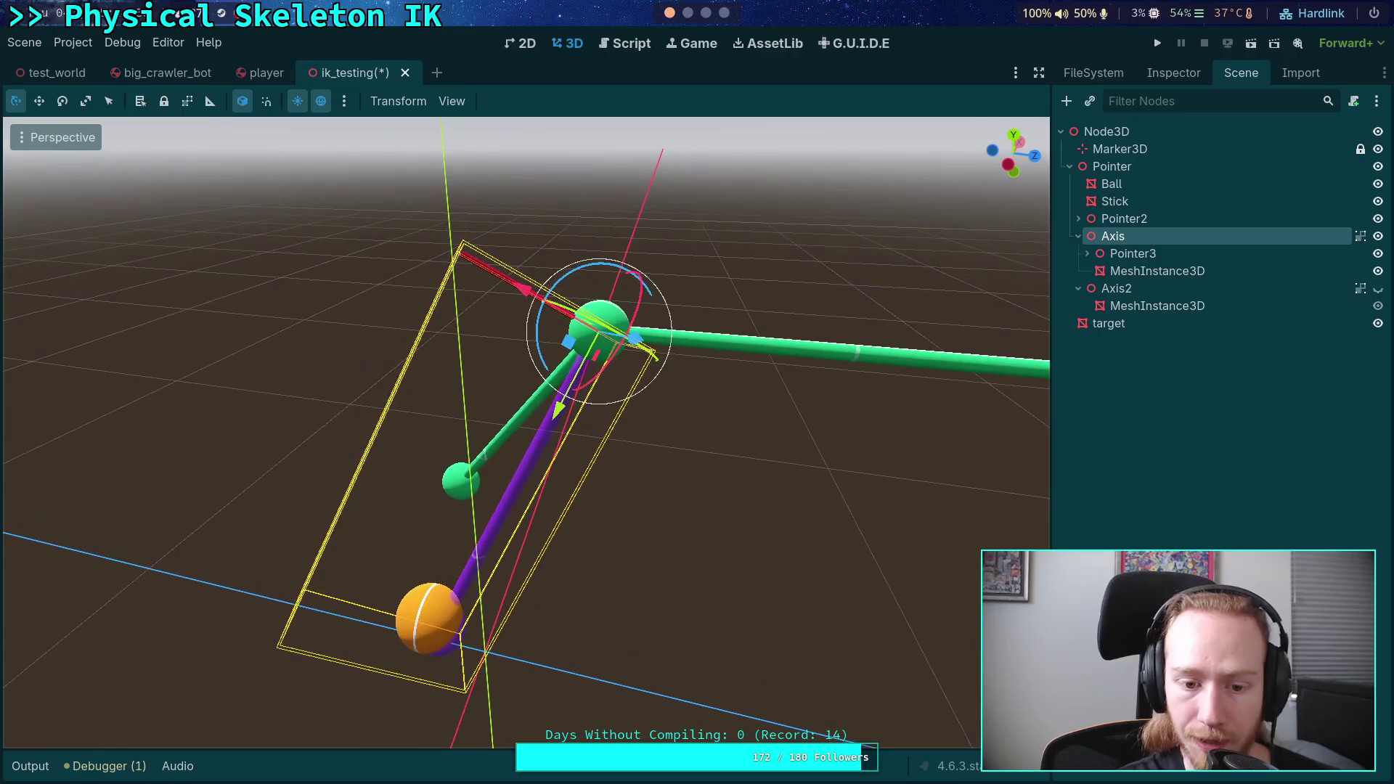
scroll(720, 381, up, 3)
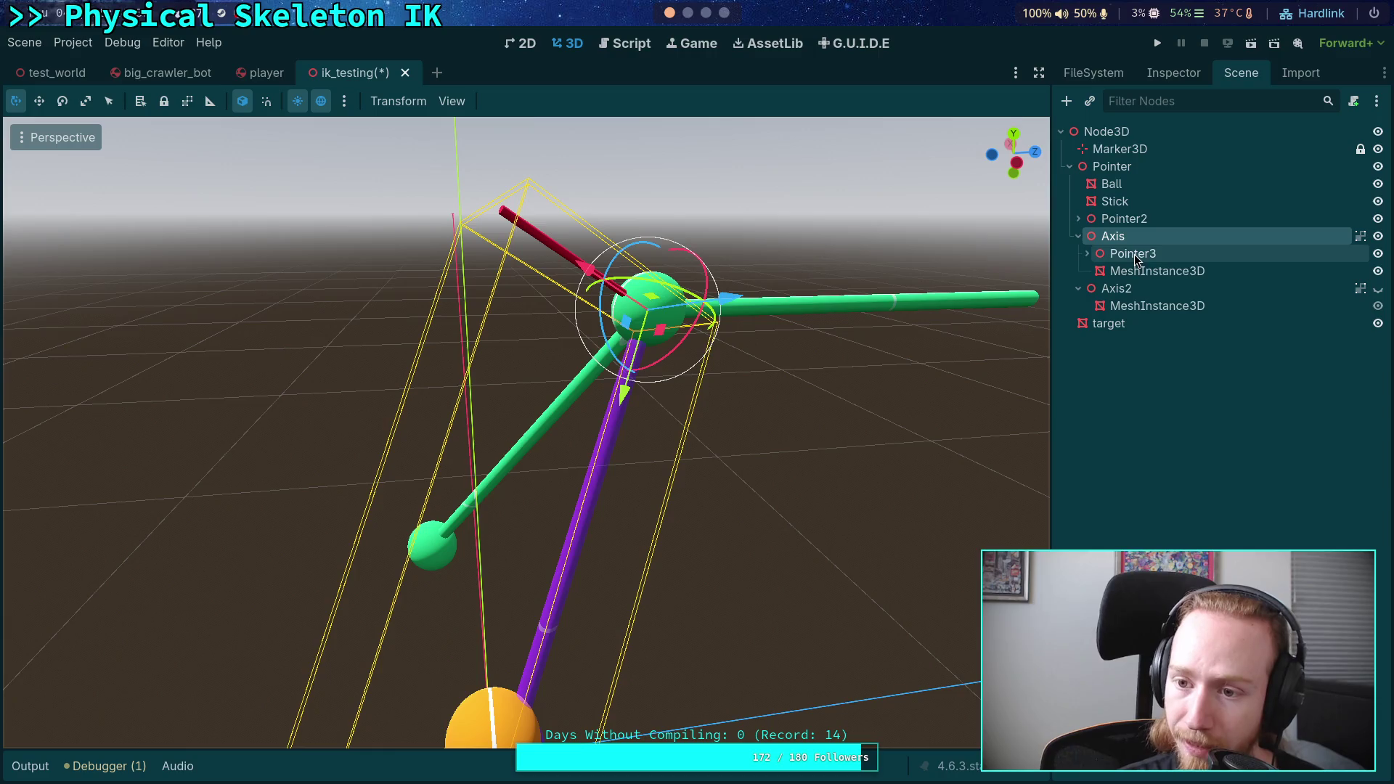
- Move Pointer3 back under Pointer and check the rig from the left side view
drag(1134, 254, 1122, 231)
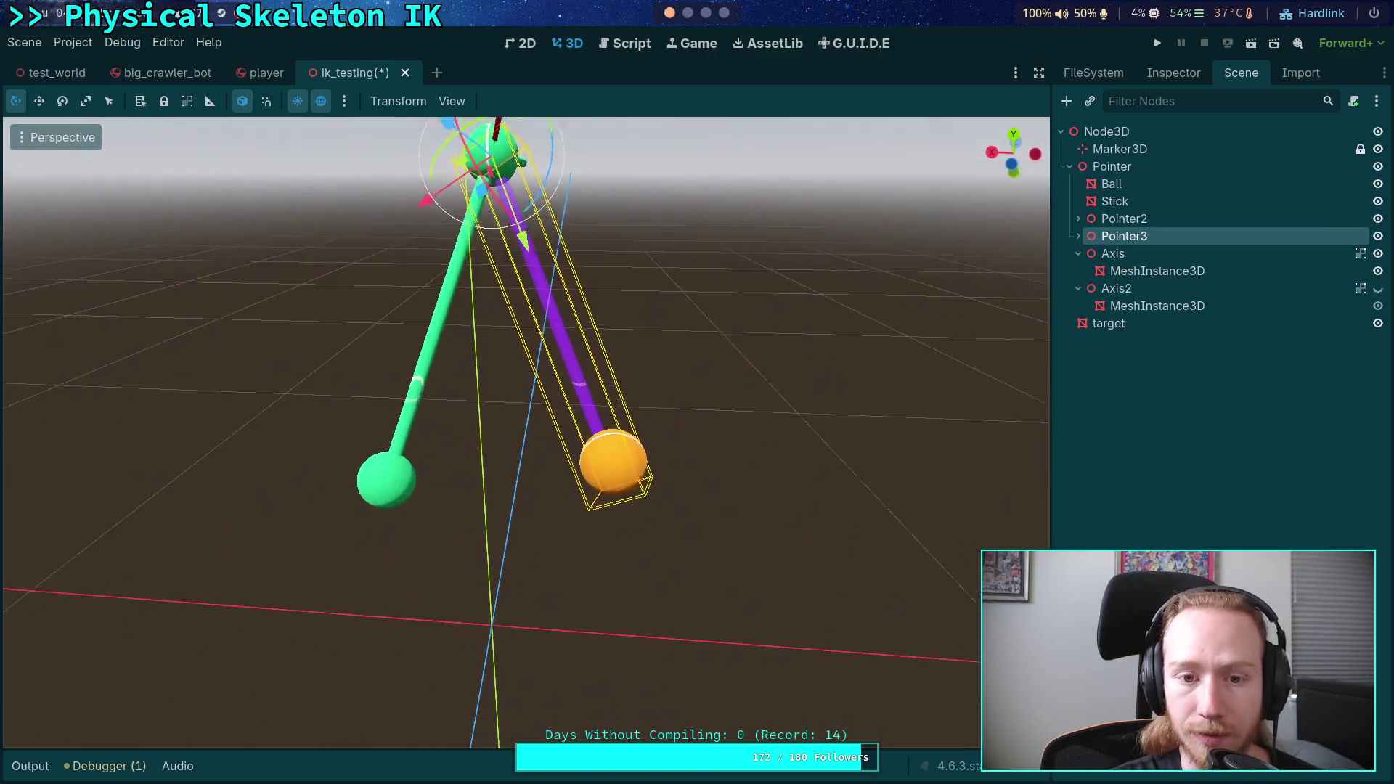
mouse_move(833, 397)
mouse_down()
mouse_move(770, 384)
mouse_move(733, 395)
mouse_up()
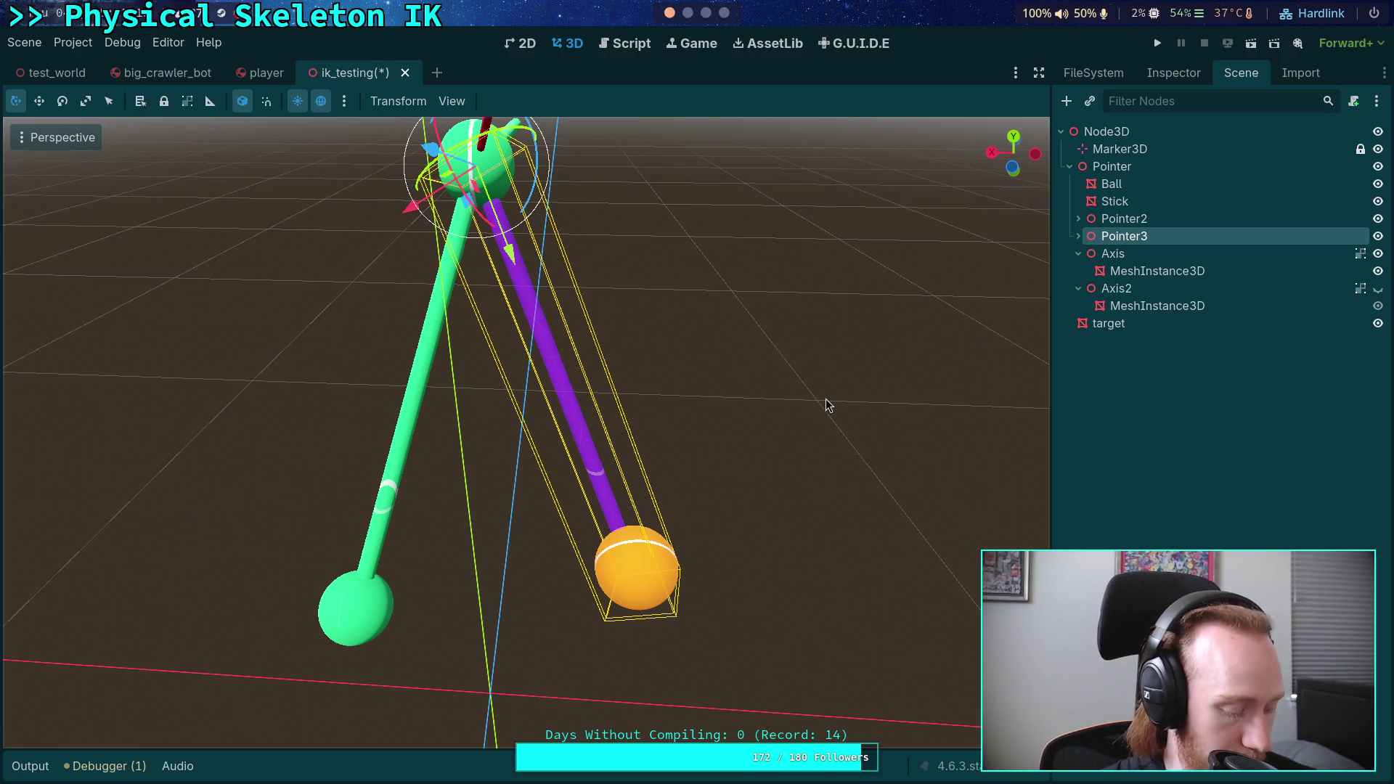
mouse_move(827, 405)
mouse_down()
mouse_move(799, 411)
mouse_move(868, 377)
mouse_up()
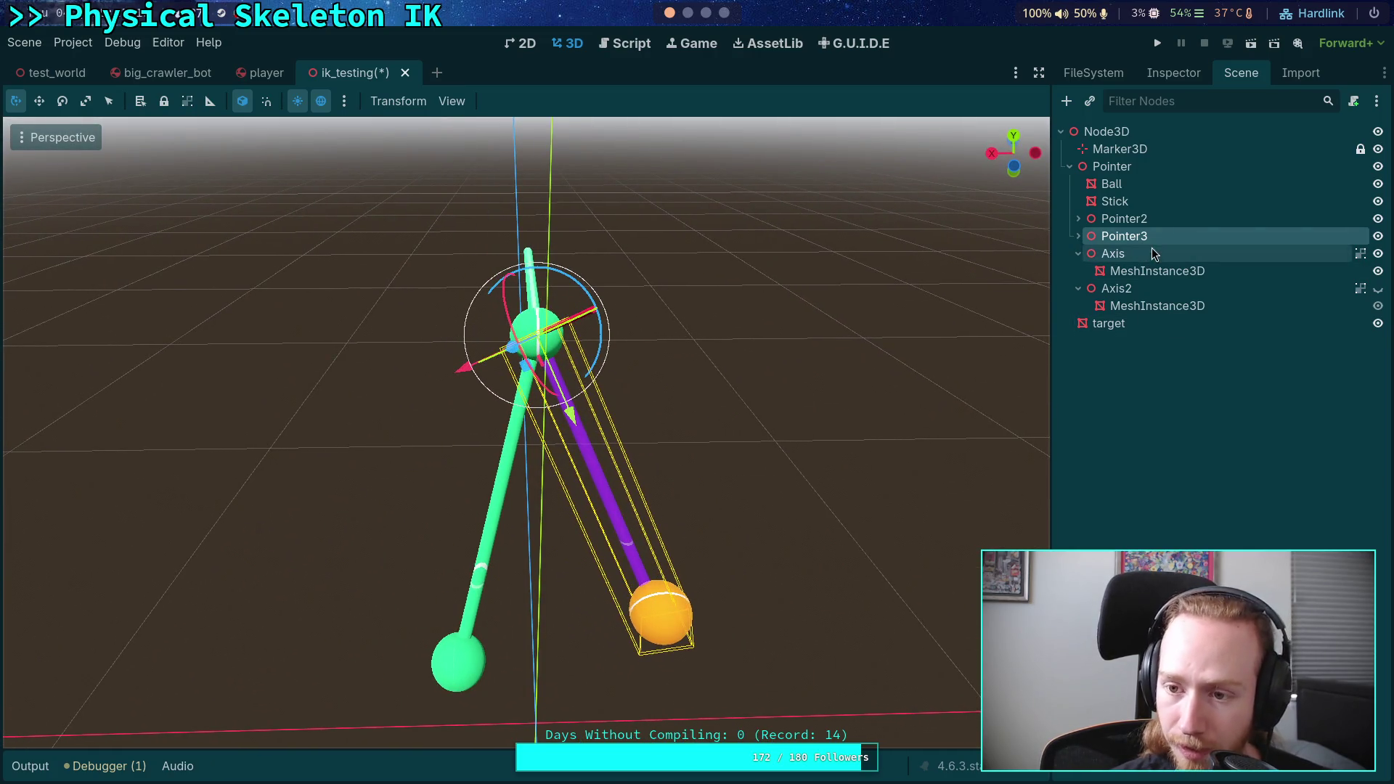
click(1178, 217)
click(1169, 237)
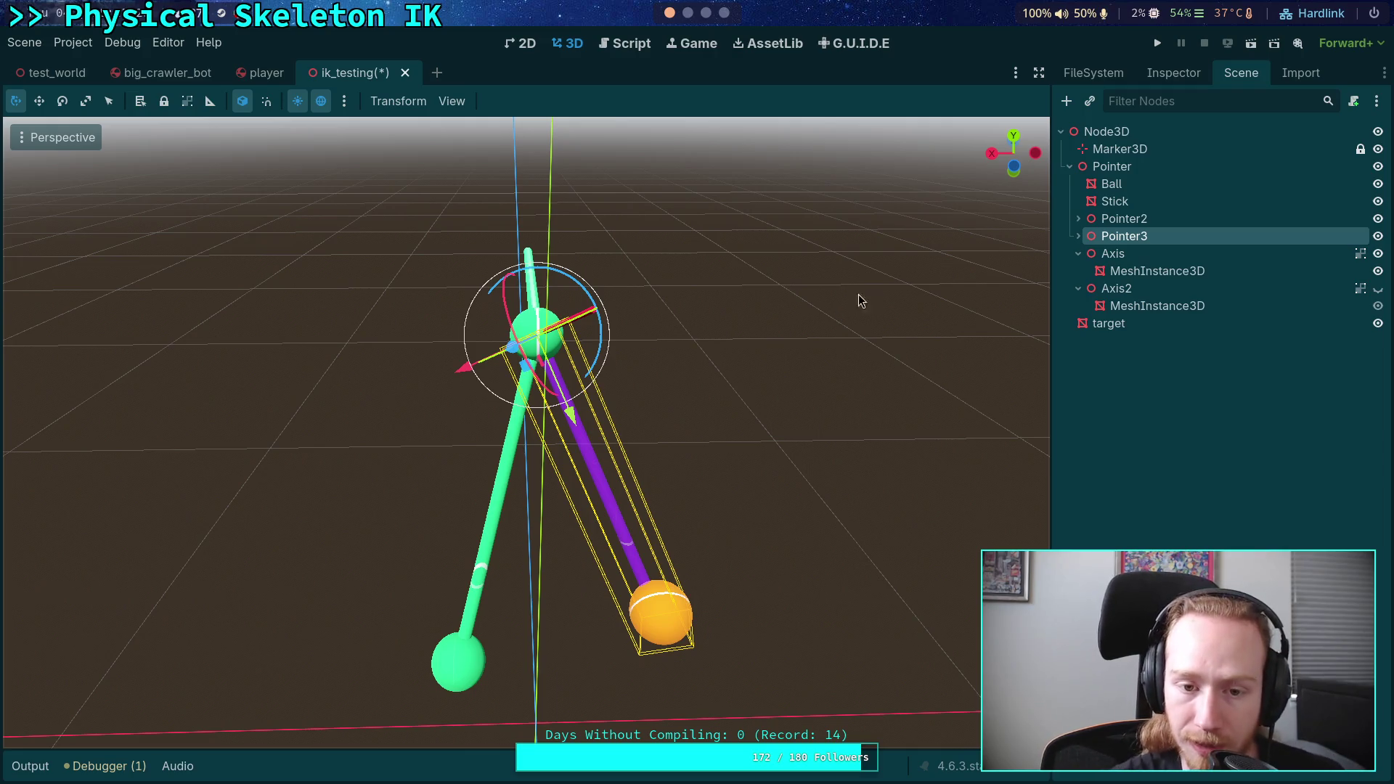
mouse_move(755, 345)
mouse_down()
mouse_move(697, 340)
mouse_move(673, 302)
mouse_up()
drag(540, 303, 491, 261)
click(1015, 155)
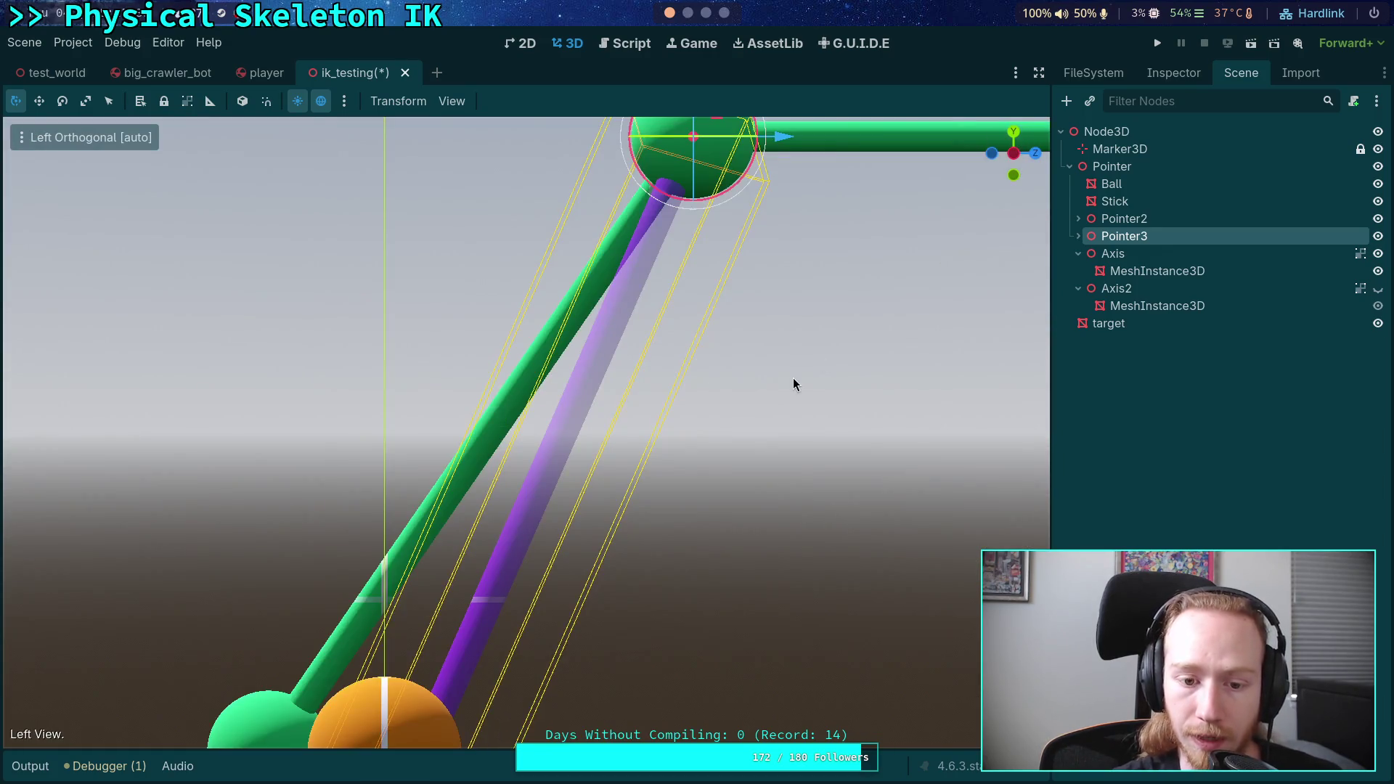
- Rotate Pointer3 in local space by about -19° and -9° so its purple stick hangs nearly straight down
scroll(784, 385, down, 5)
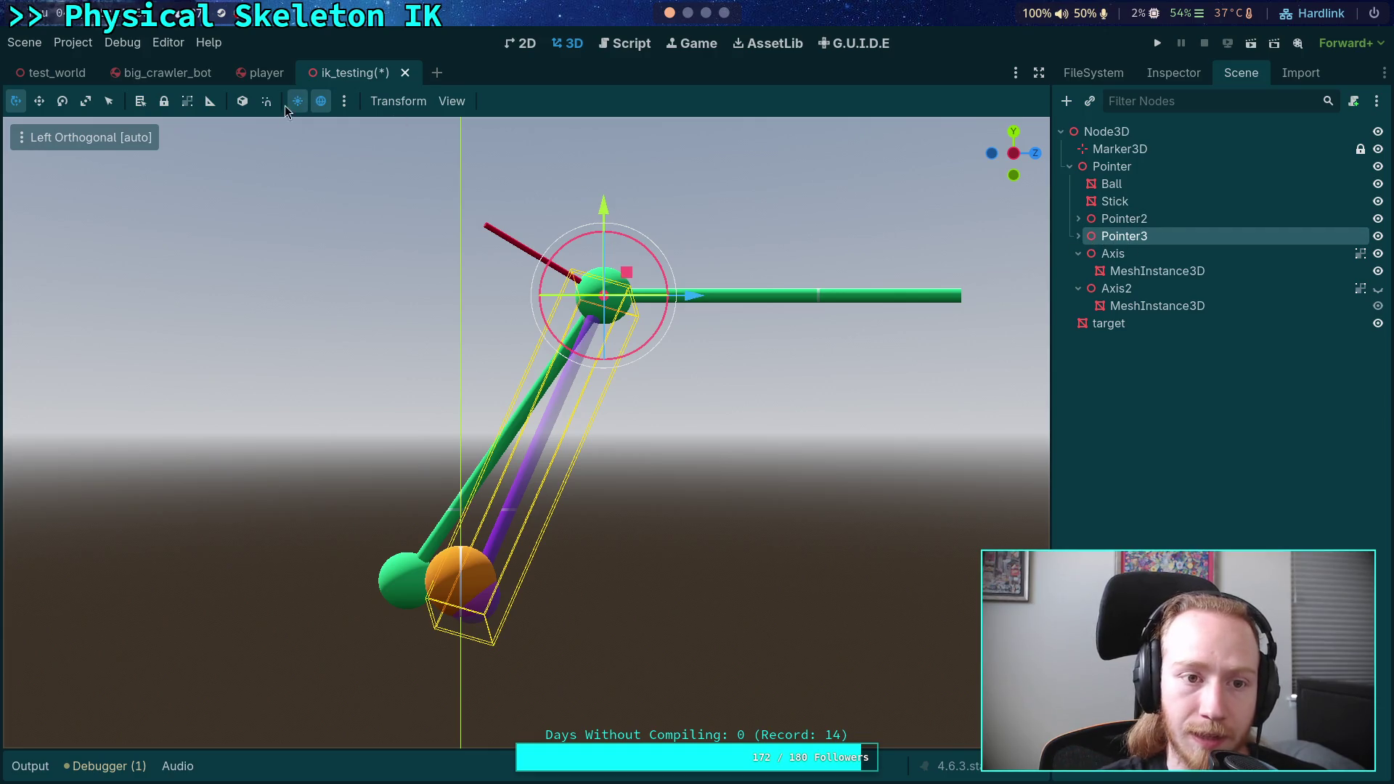
click(242, 104)
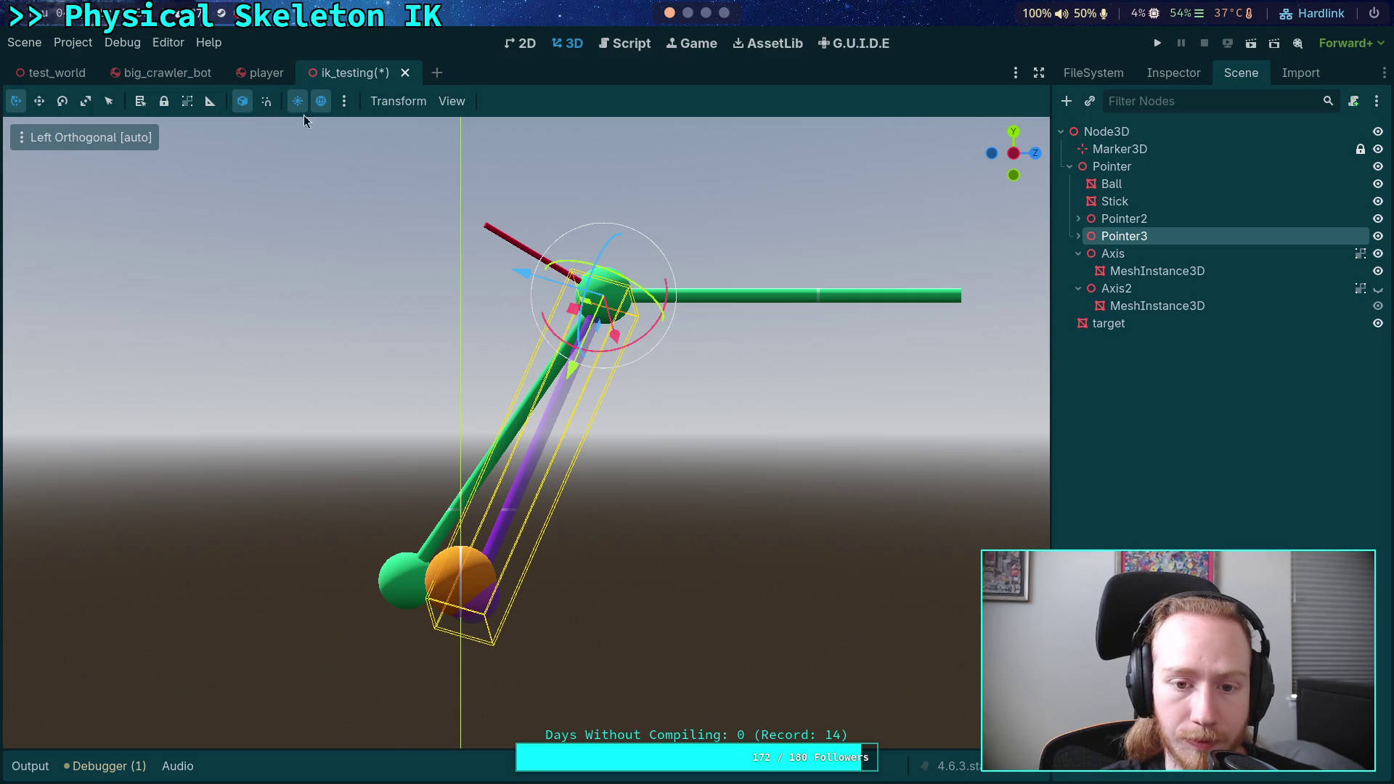
drag(613, 249, 628, 249)
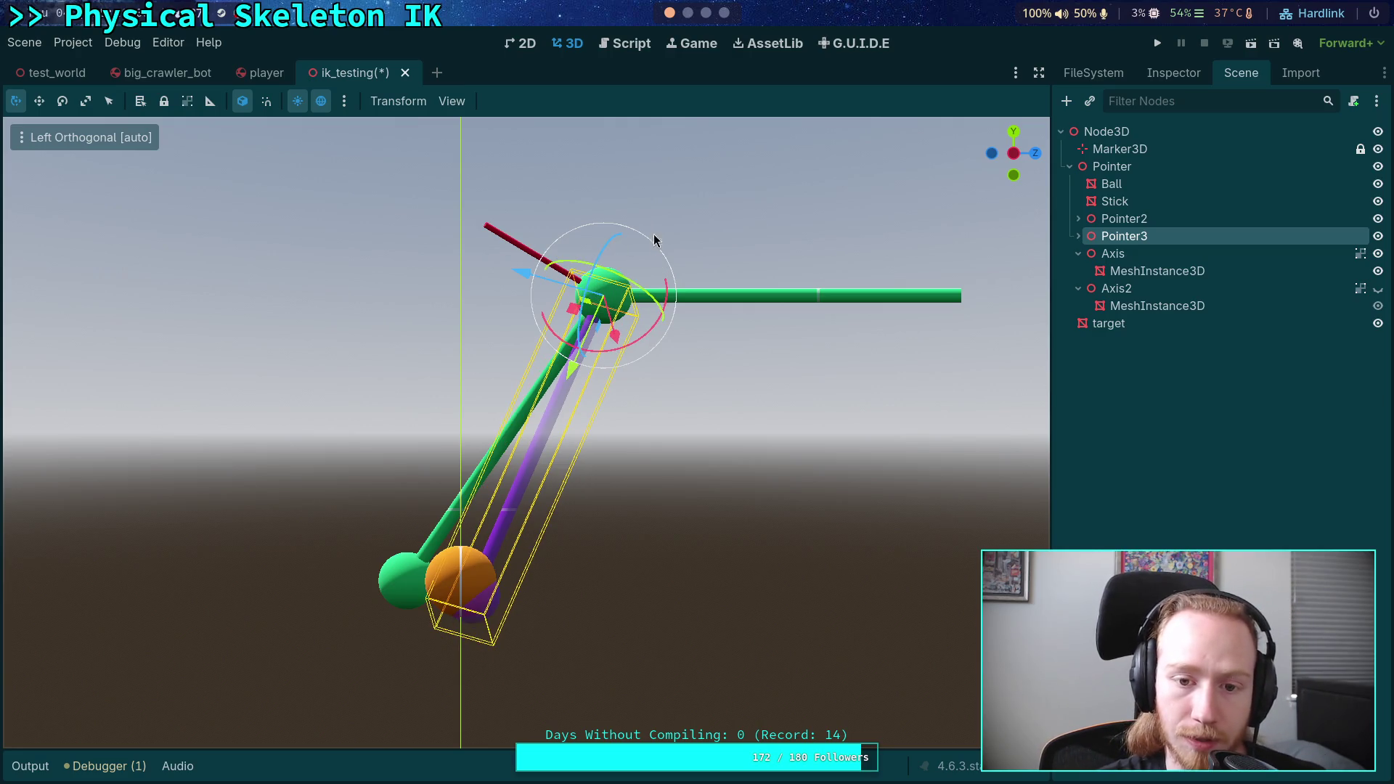
mouse_move(625, 278)
mouse_down()
mouse_move(630, 288)
mouse_move(623, 264)
mouse_move(606, 301)
mouse_move(765, 414)
mouse_move(693, 399)
mouse_up()
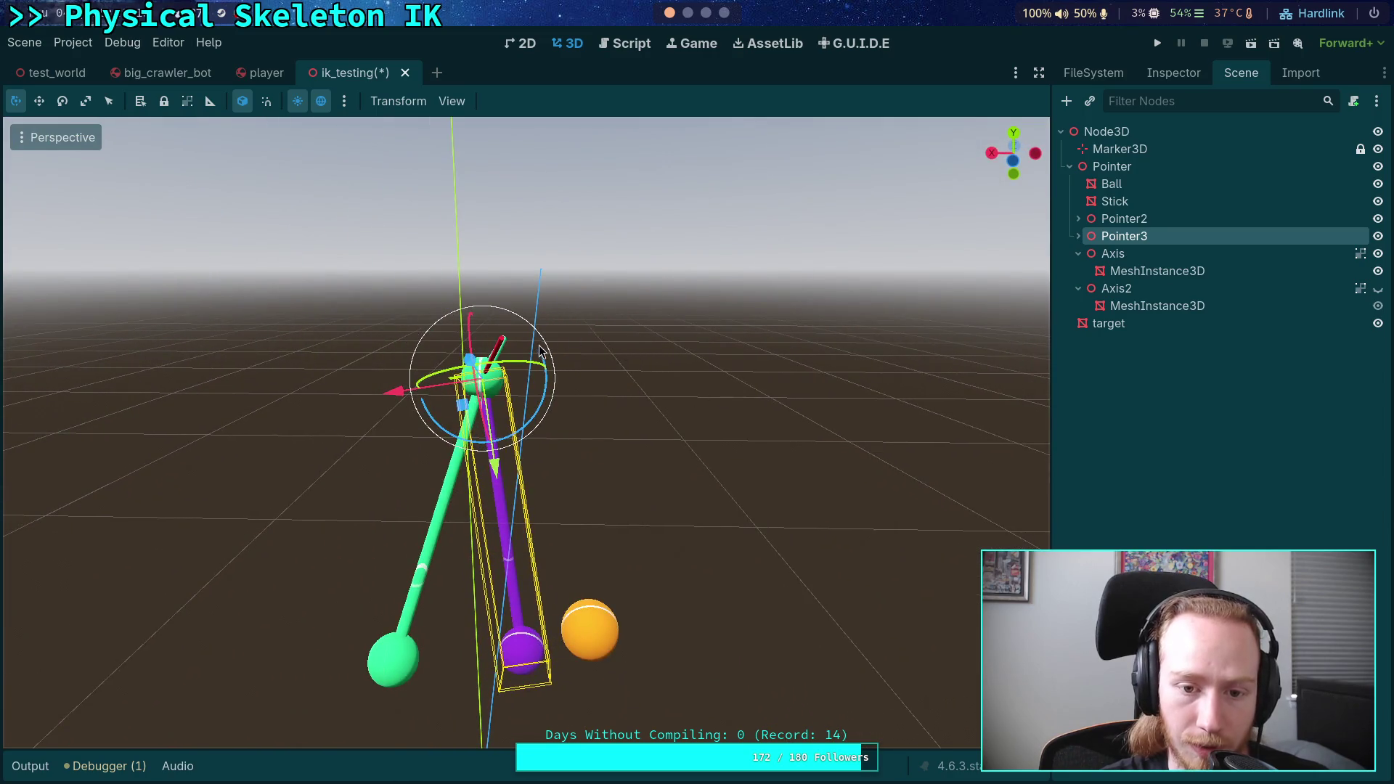
mouse_move(559, 401)
mouse_down()
mouse_move(581, 406)
mouse_move(569, 398)
mouse_up()
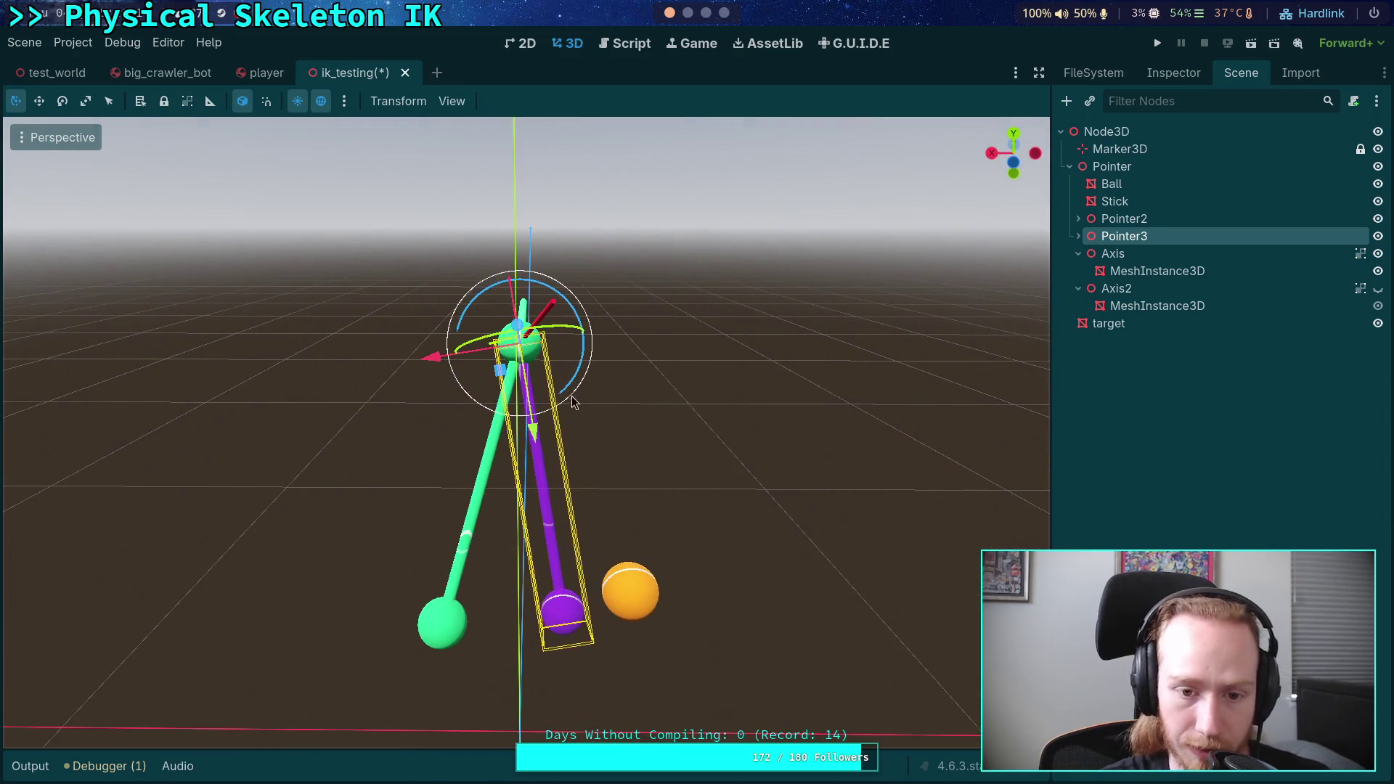
mouse_move(479, 312)
mouse_down()
mouse_move(581, 261)
mouse_move(905, 152)
mouse_up()
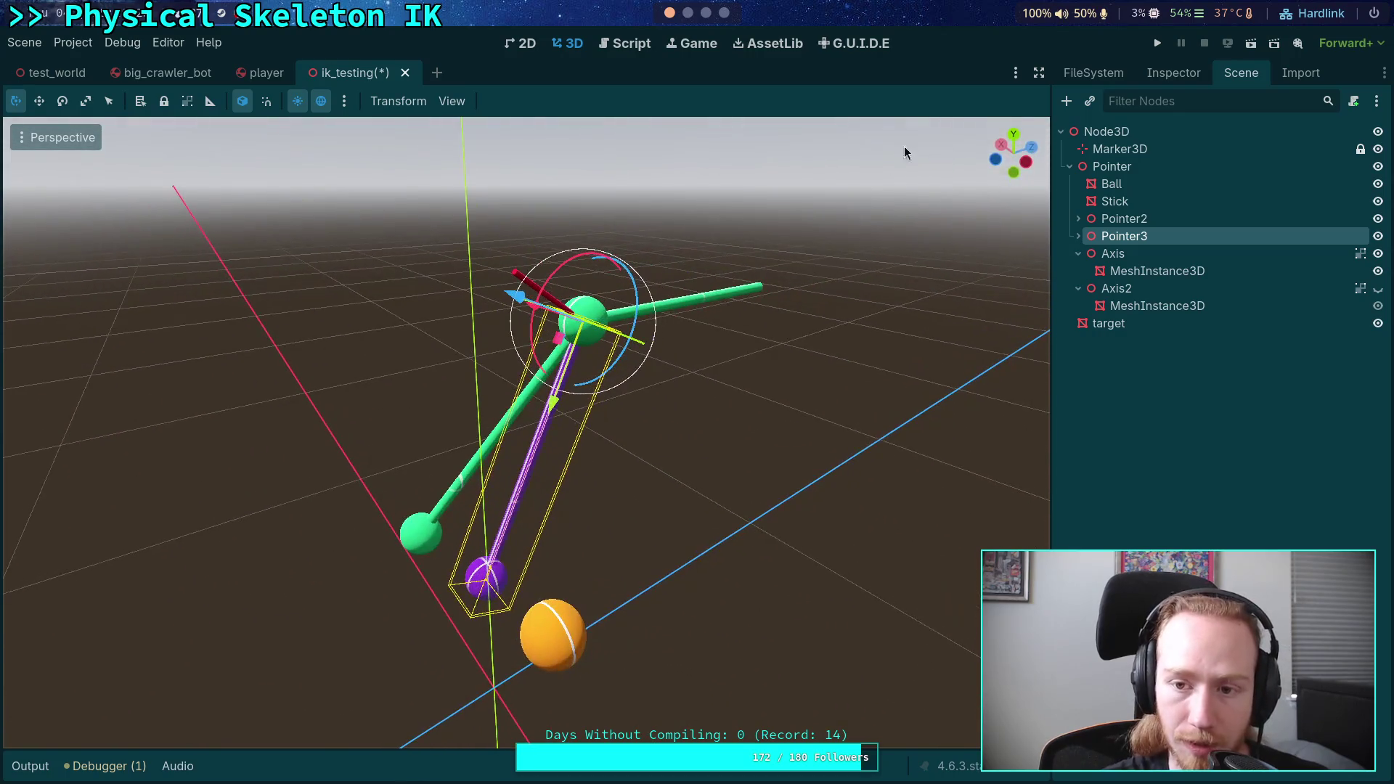
click(1025, 161)
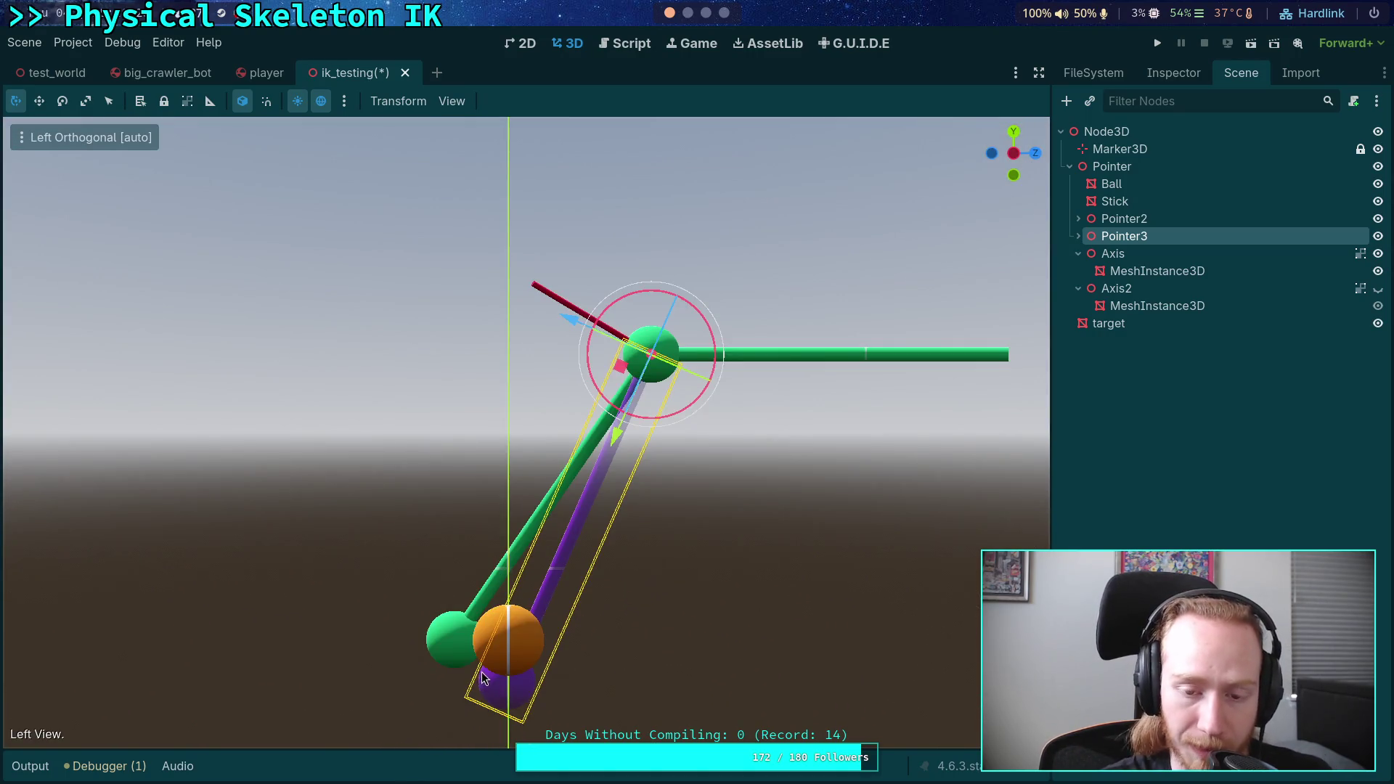
mouse_move(662, 644)
mouse_down()
mouse_move(760, 628)
mouse_move(550, 524)
mouse_up()
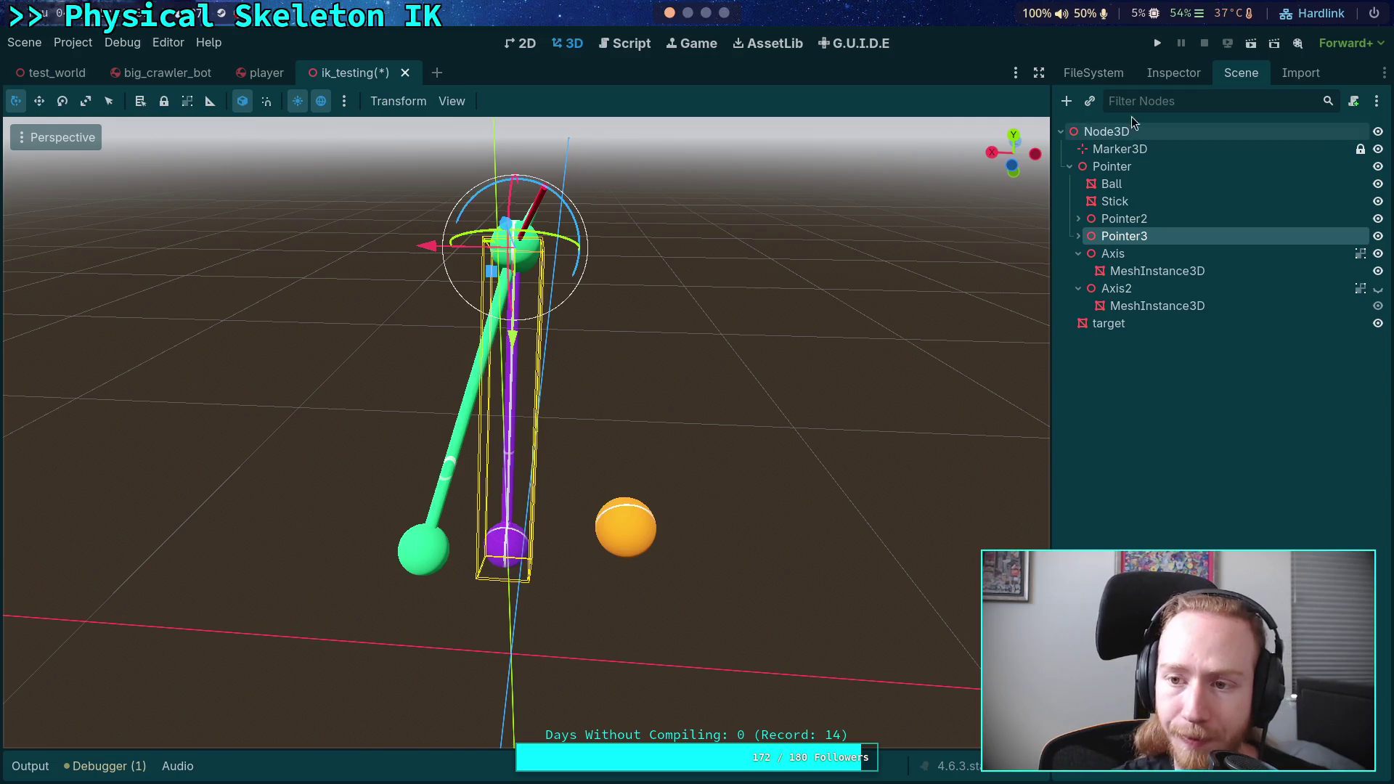
click(1172, 73)
- Set Pointer3's Y and Z rotation to 0, leaving only the -66.2° X tilt
drag(803, 433, 687, 439)
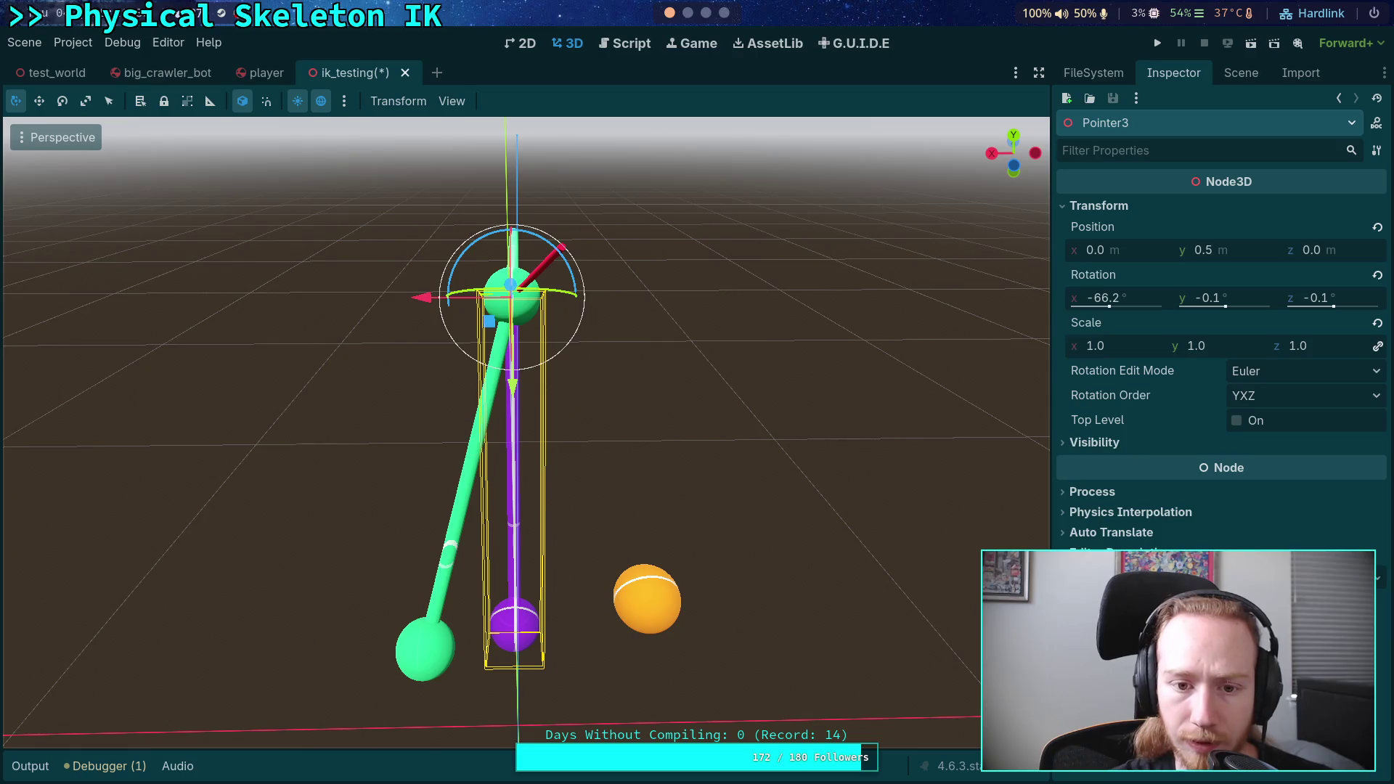
click(1253, 294)
text(0)
key(Return)
click(1356, 299)
text(0)
key(Return)
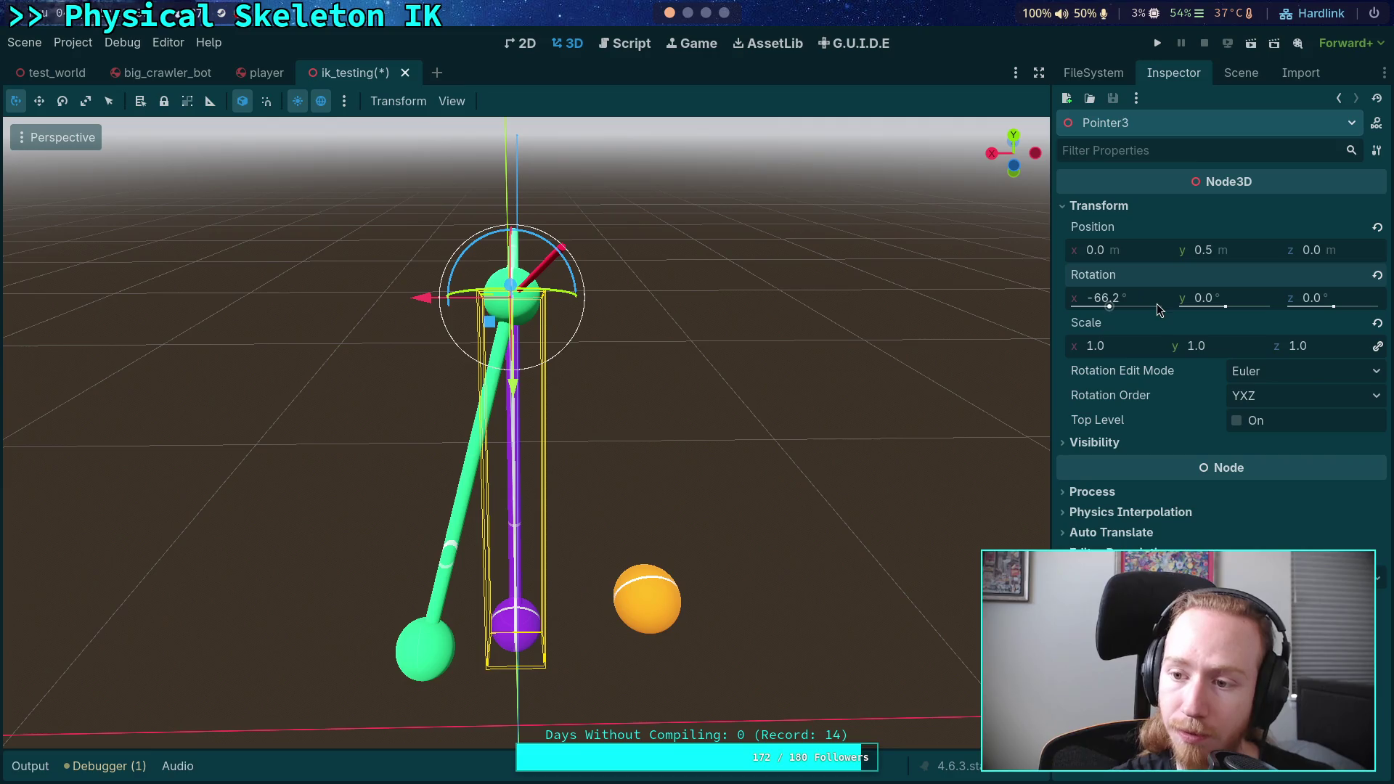
mouse_move(827, 336)
mouse_down()
mouse_move(654, 355)
mouse_move(610, 312)
mouse_move(551, 304)
mouse_move(537, 272)
mouse_move(472, 276)
mouse_move(966, 212)
mouse_up()
click(1241, 73)
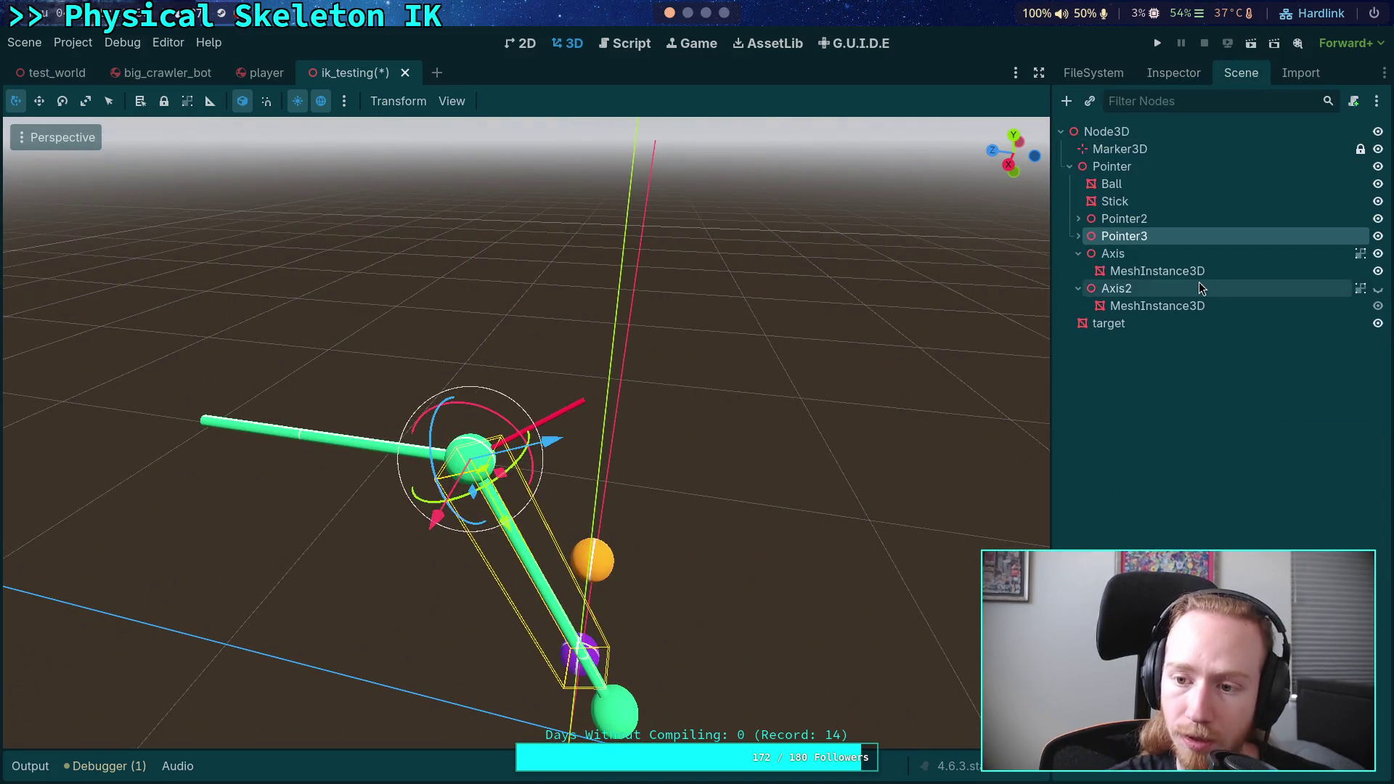
- Duplicate Pointer2 and rename the copy GRest
click(1153, 252)
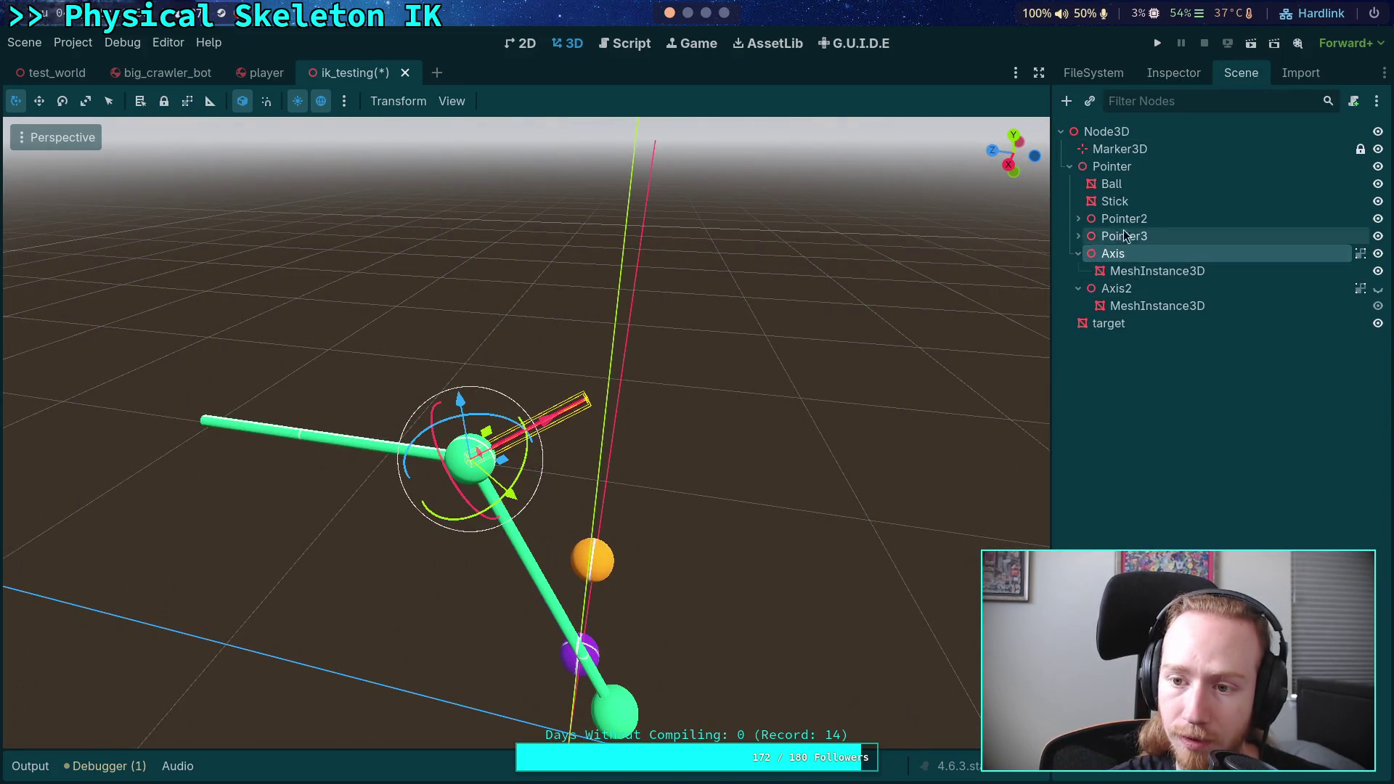
click(1127, 237)
click(1145, 220)
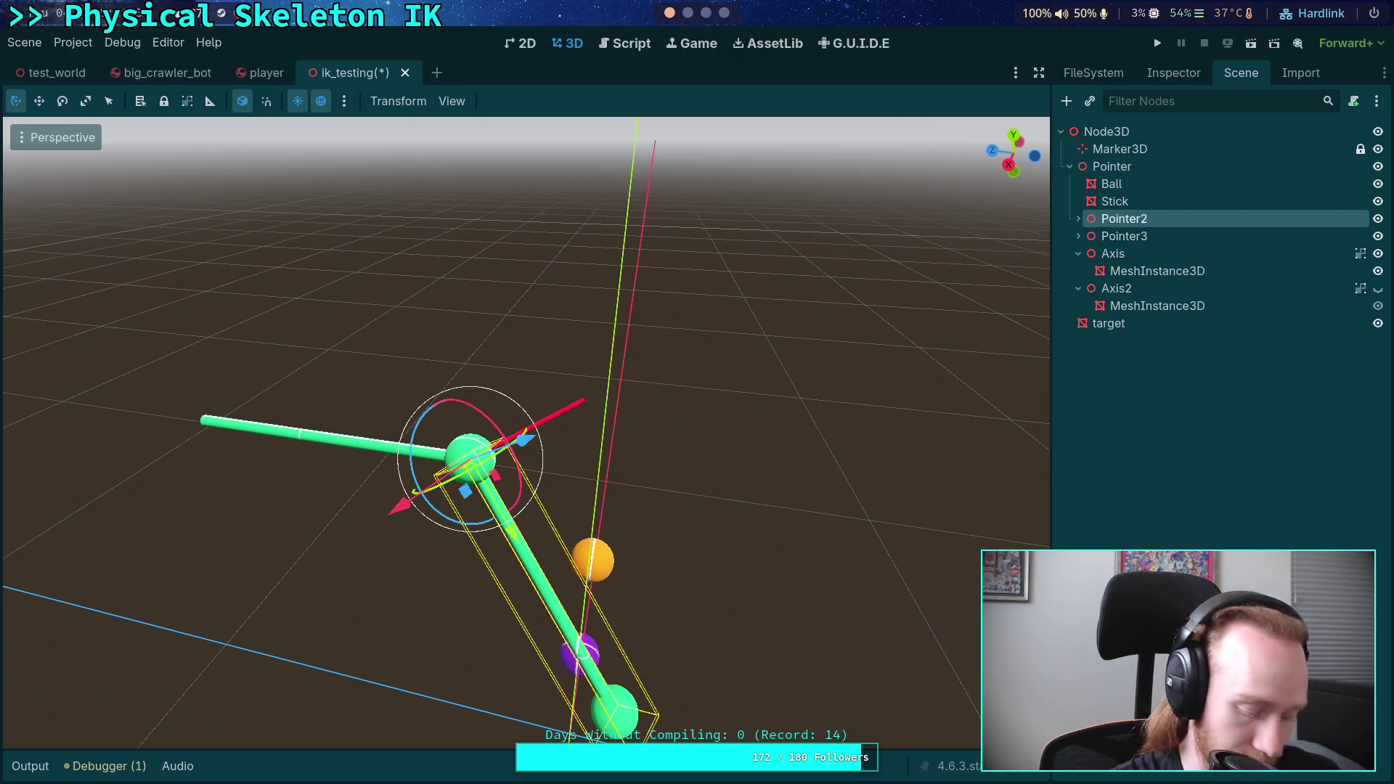
key(ctrl+d)
double_click(1131, 238)
text(R)
text(G)
key(Return)
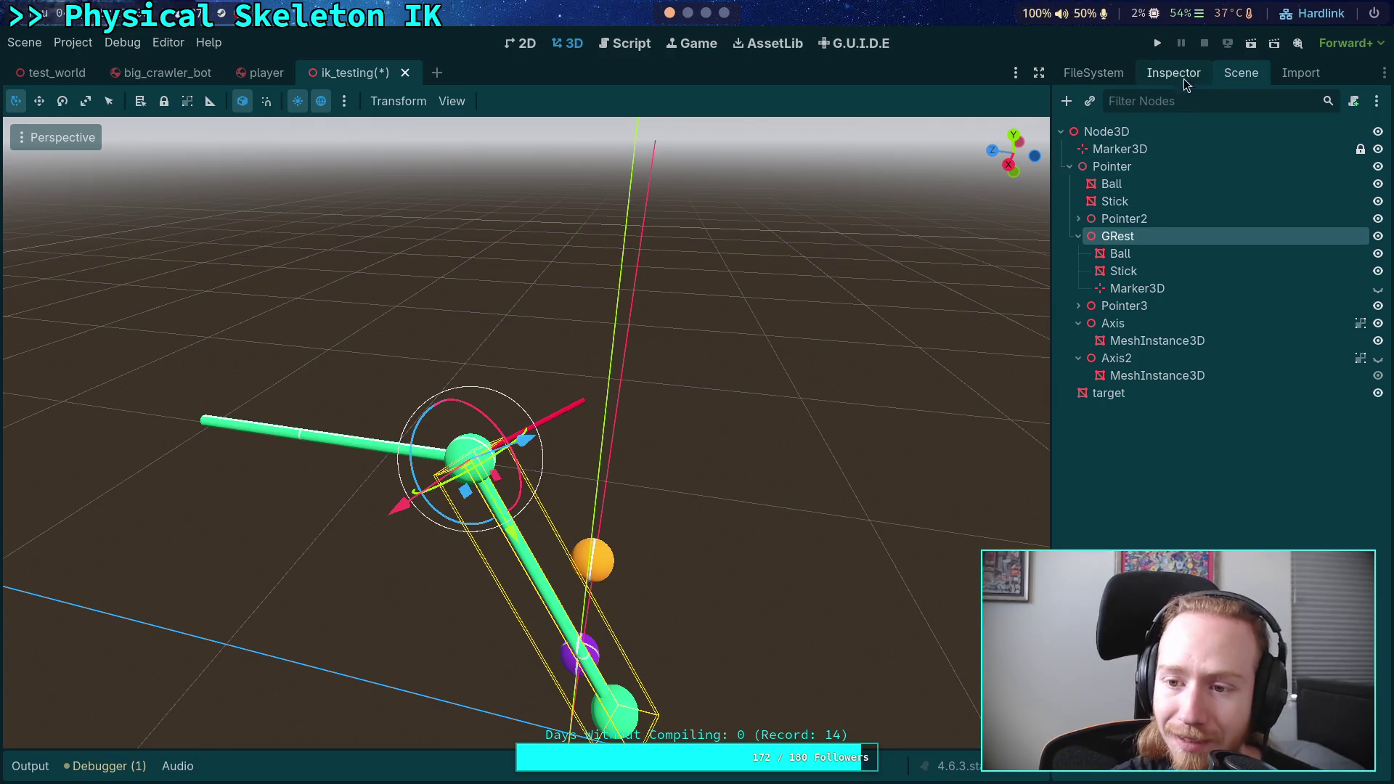
- Remove GRest's Marker3D and reset its rotation to zero
click(1169, 289)
key(Delete)
key(Return)
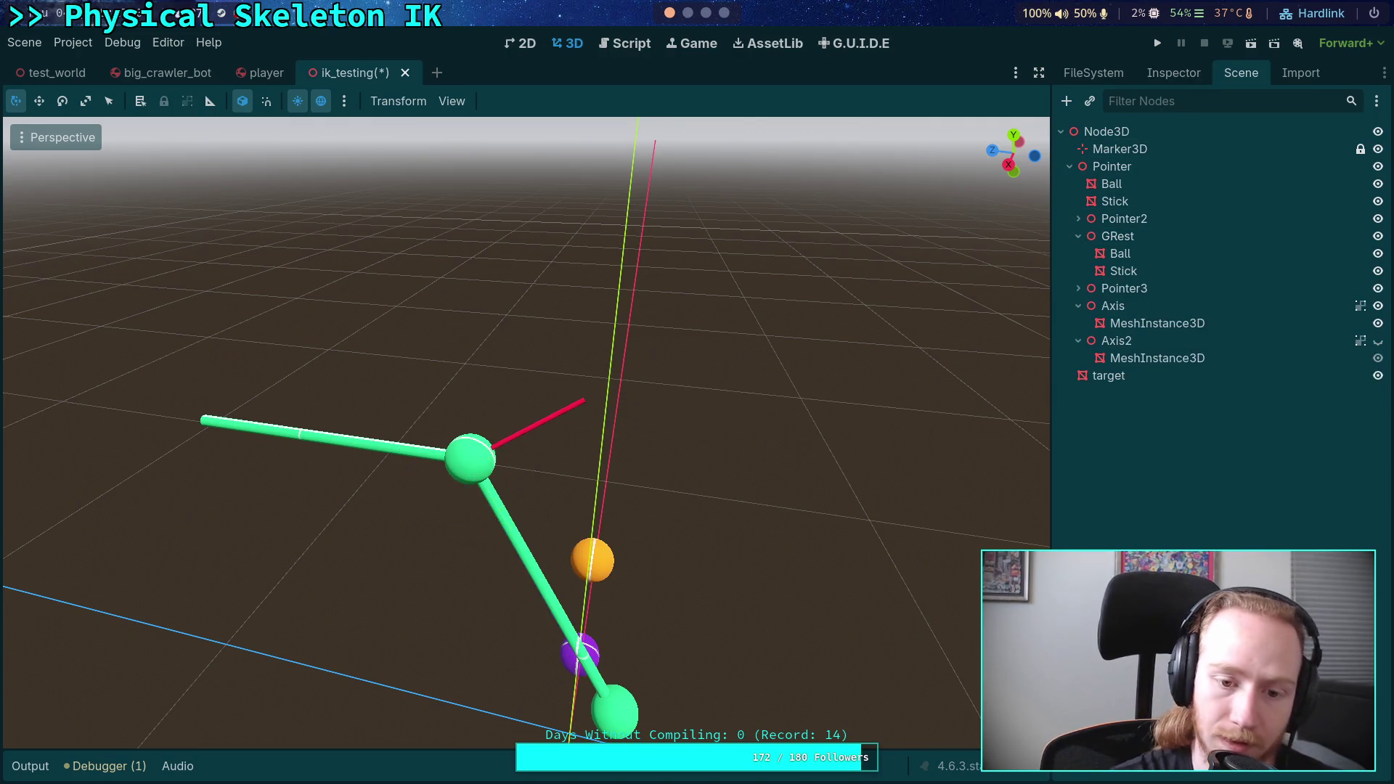
click(1188, 236)
click(1173, 73)
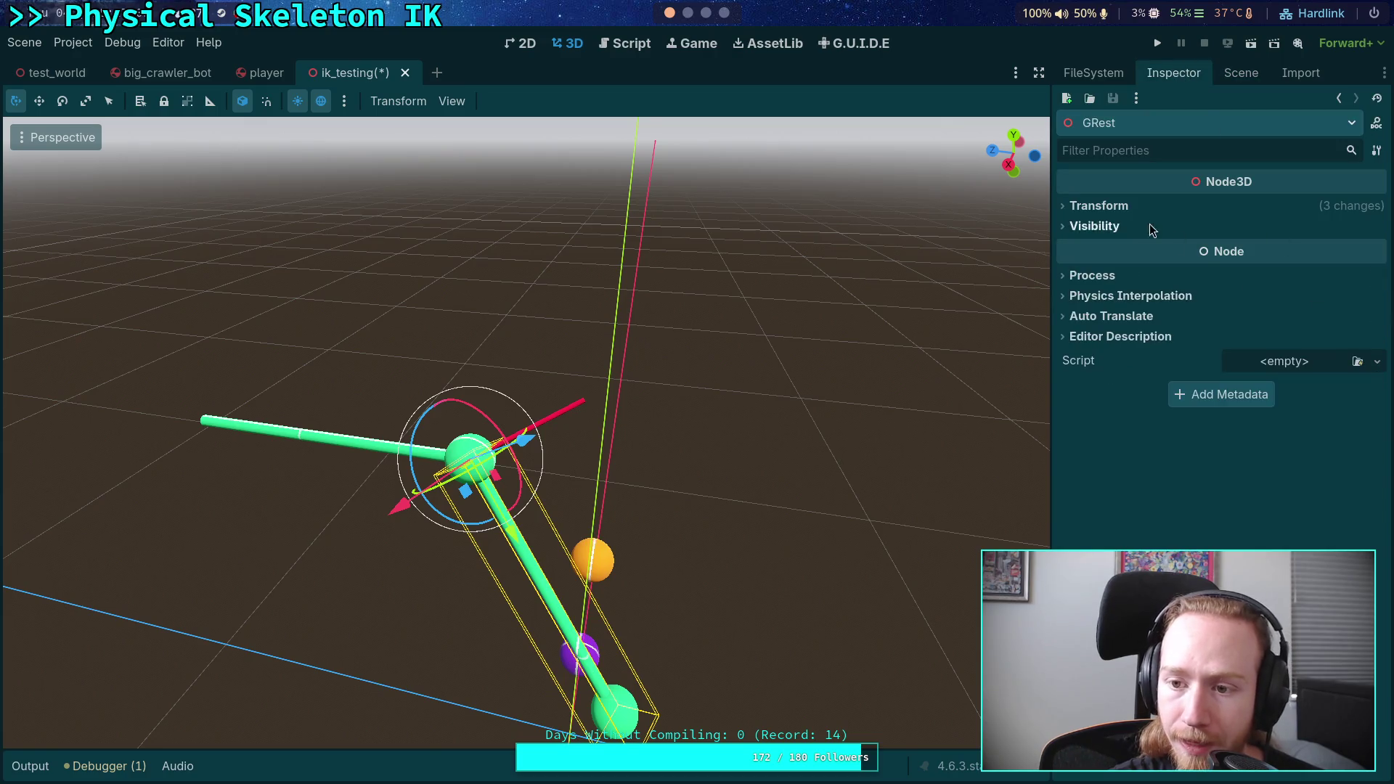
click(1111, 204)
click(1378, 276)
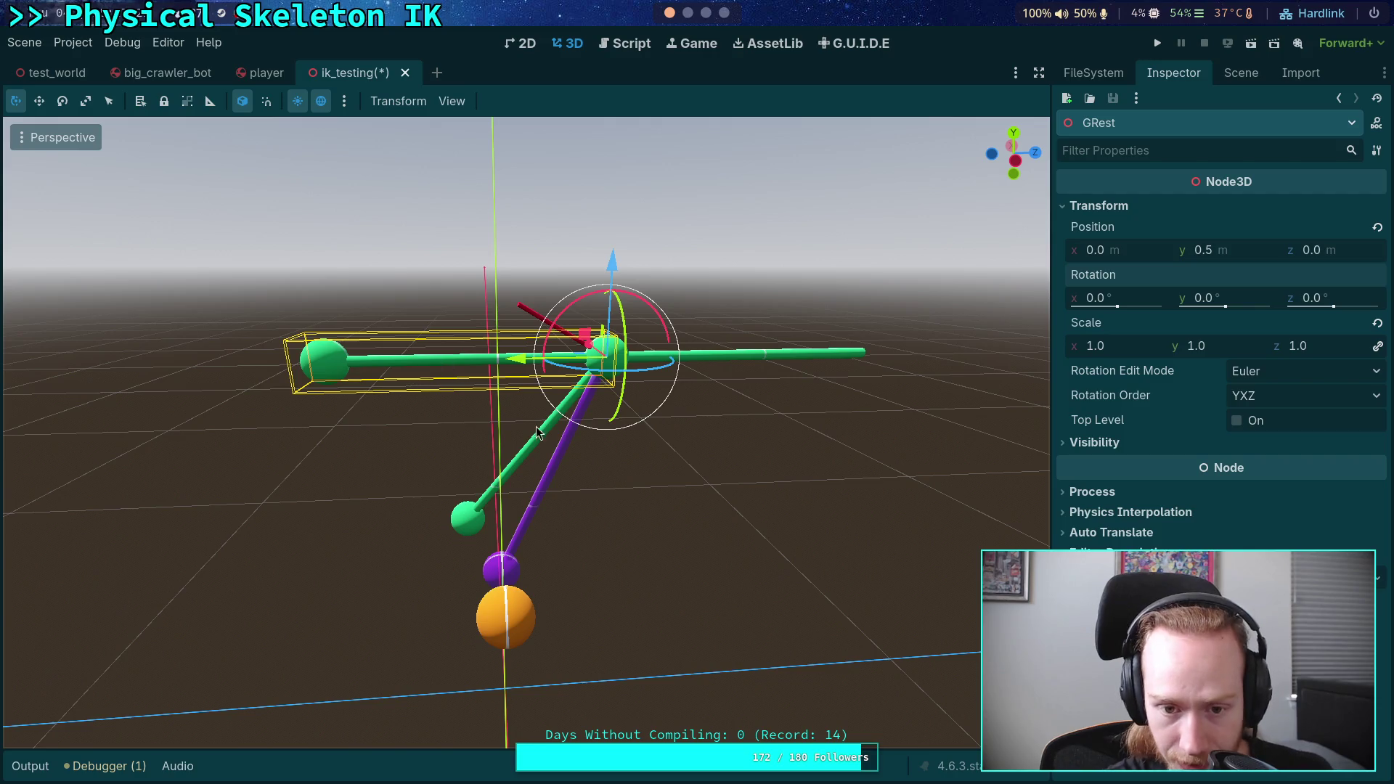
right_click(373, 360)
key(w)
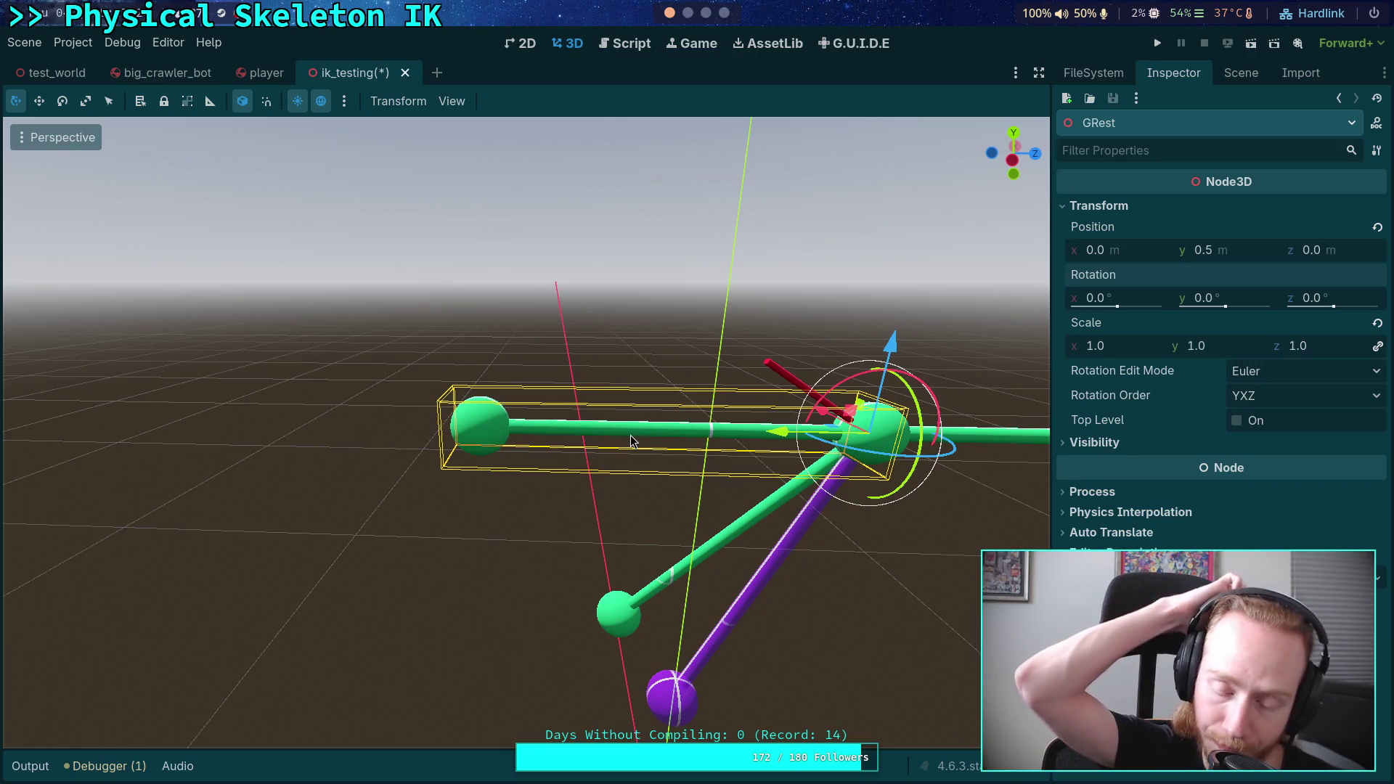
right_click(897, 335)
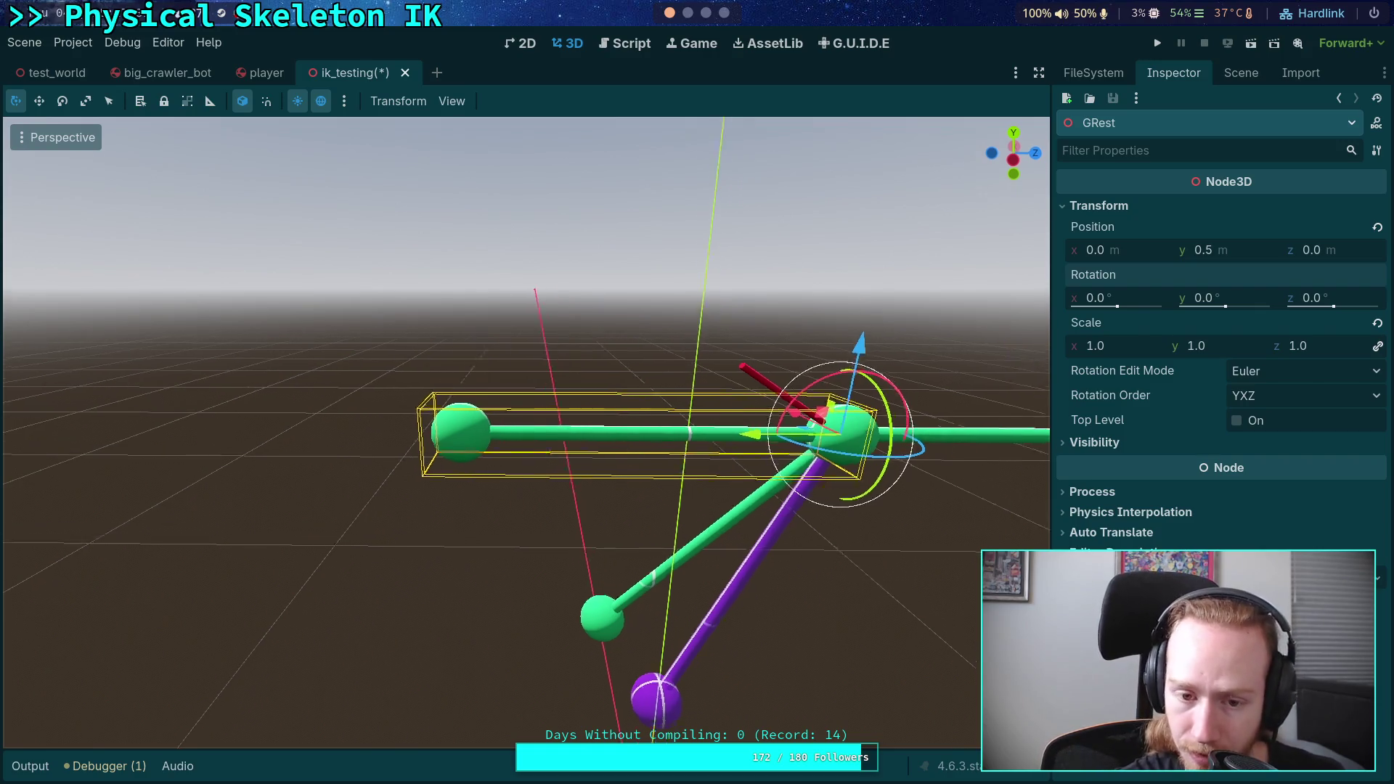
key(w)
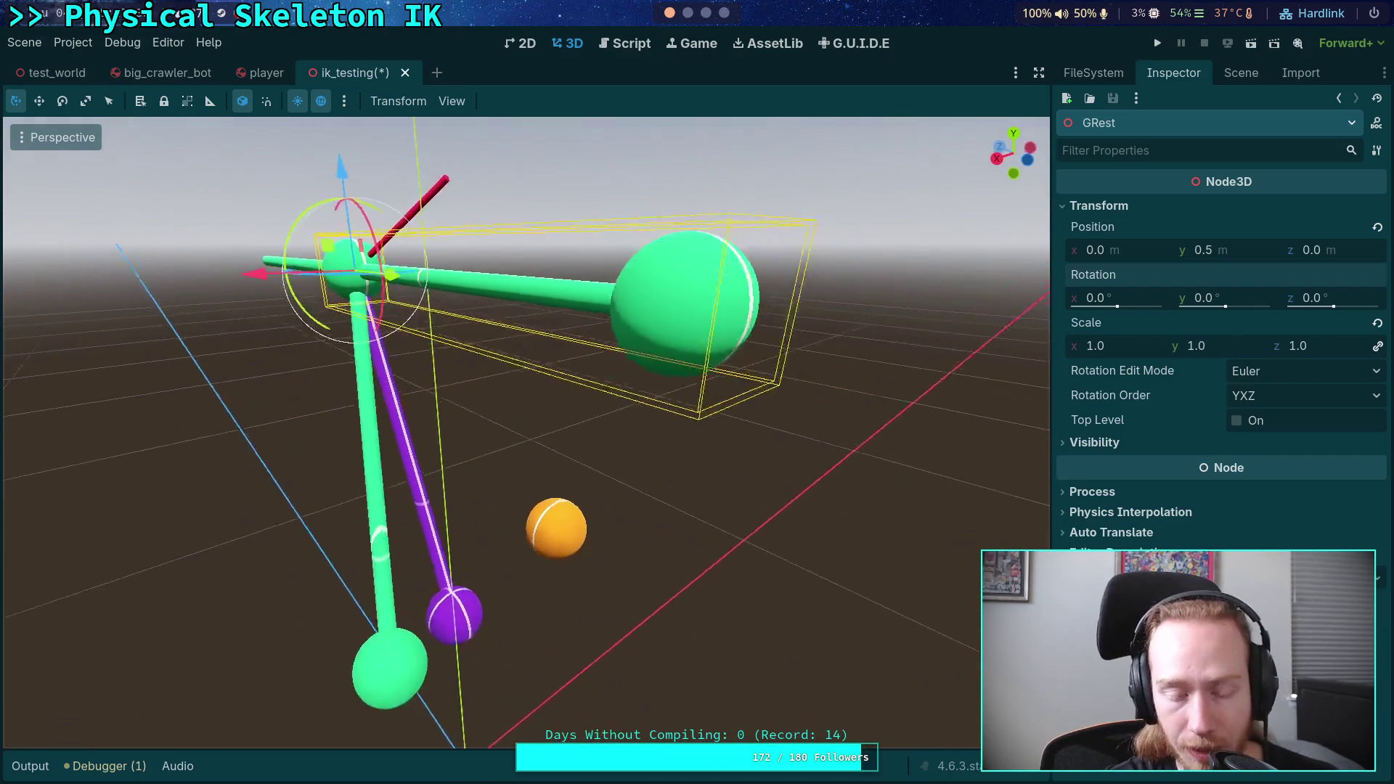
right_click(456, 549)
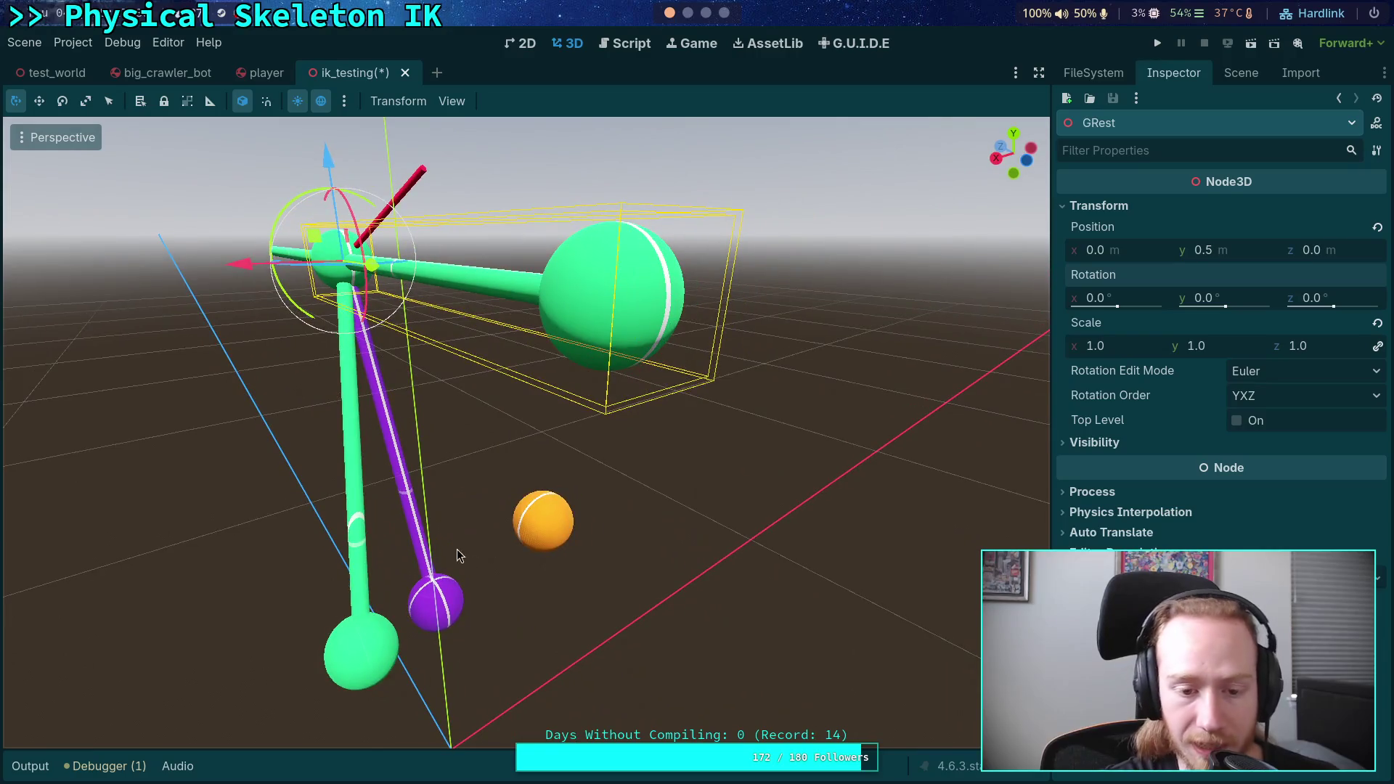
right_click(433, 587)
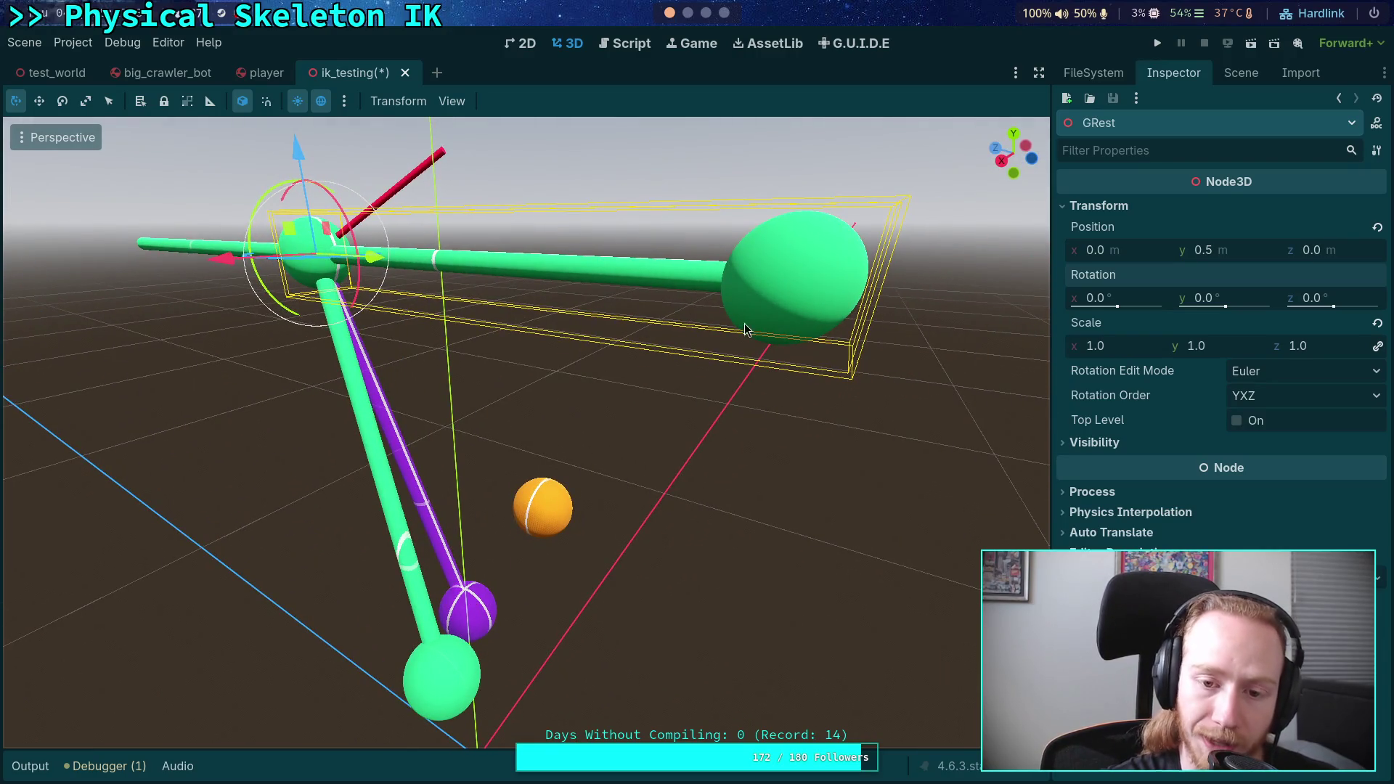
click(384, 418)
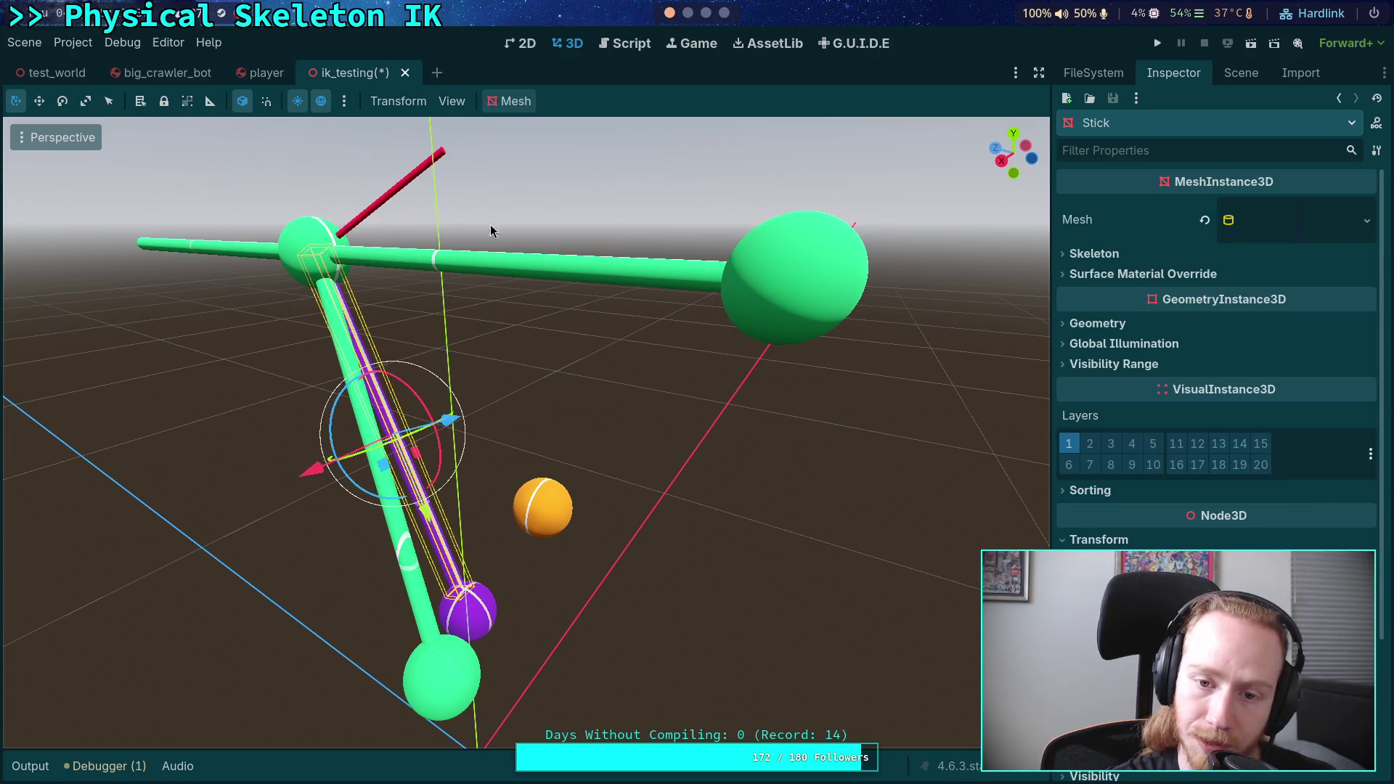
- Group Pointer2 and GRest so each selects as a single node
click(776, 236)
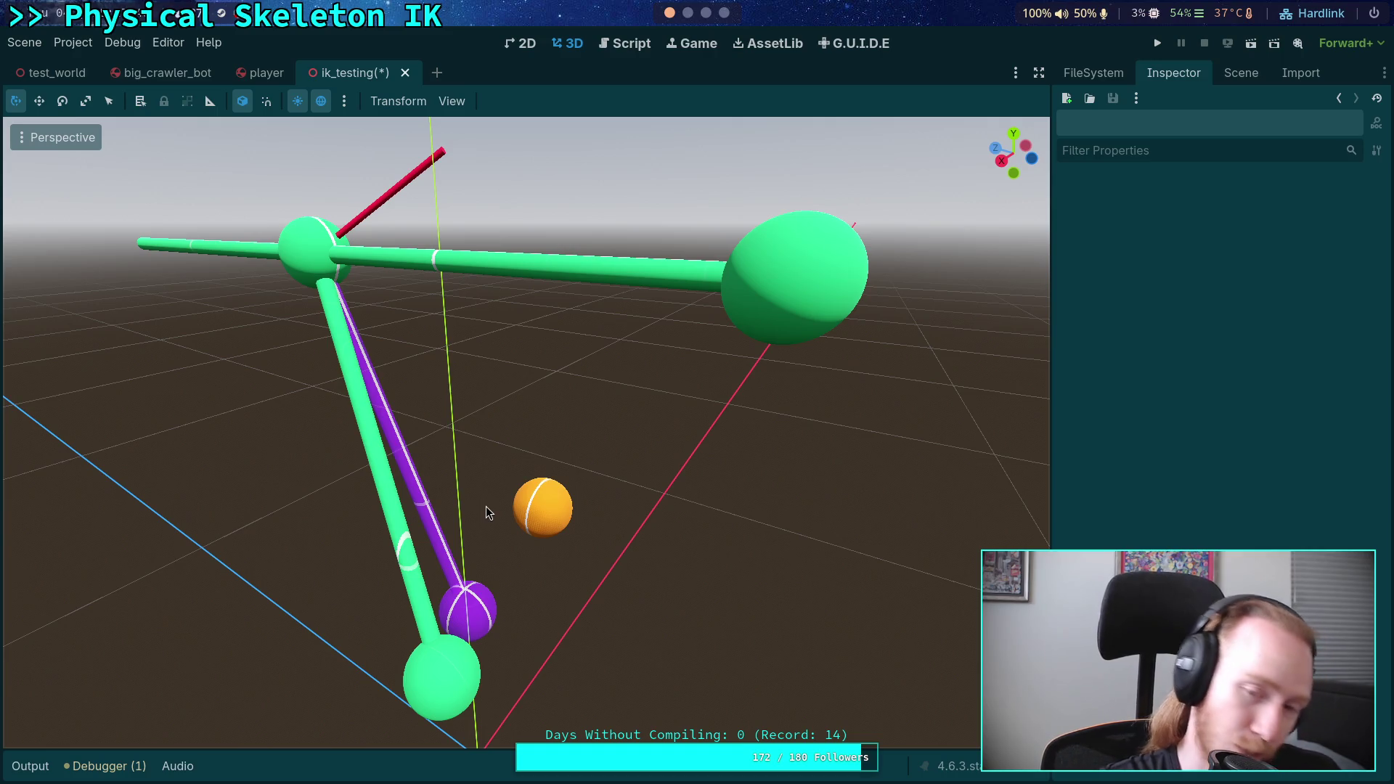
click(716, 268)
click(801, 272)
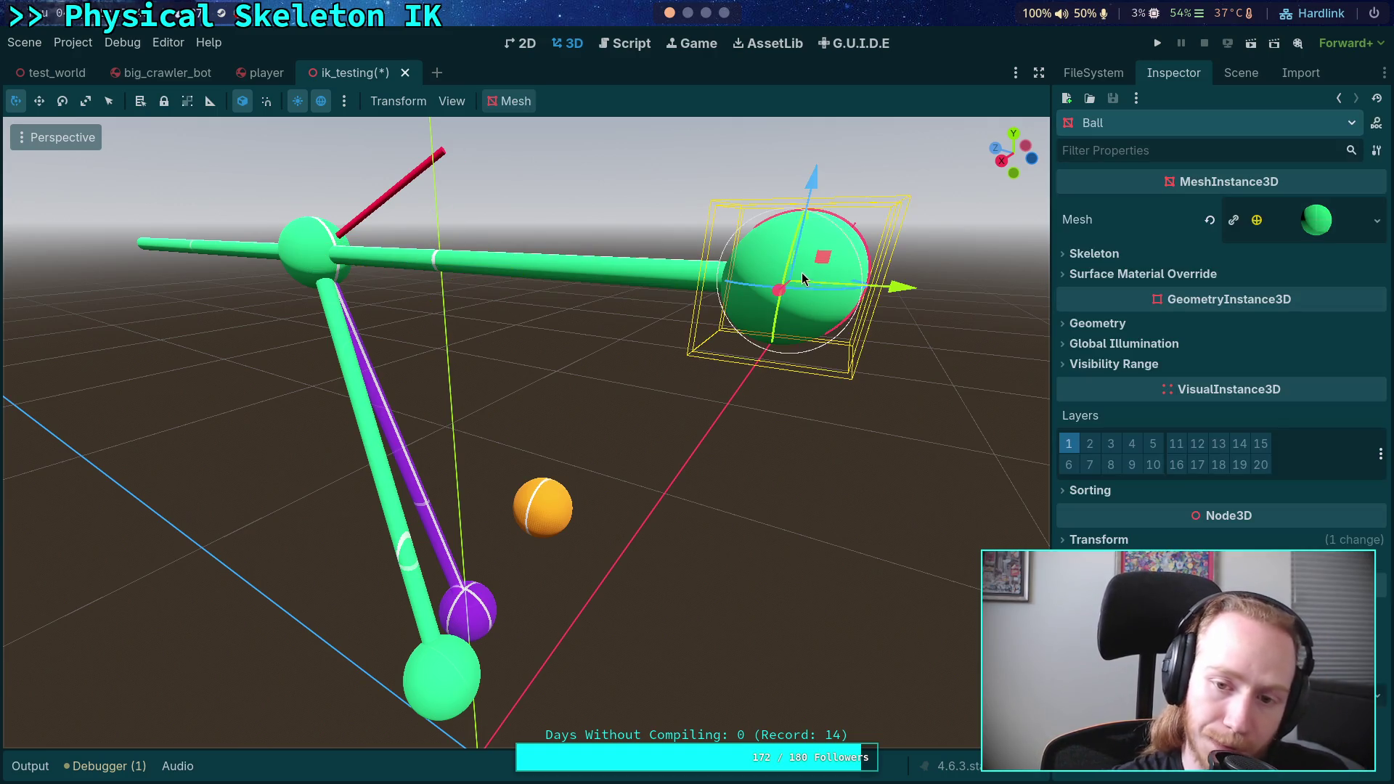
click(1249, 81)
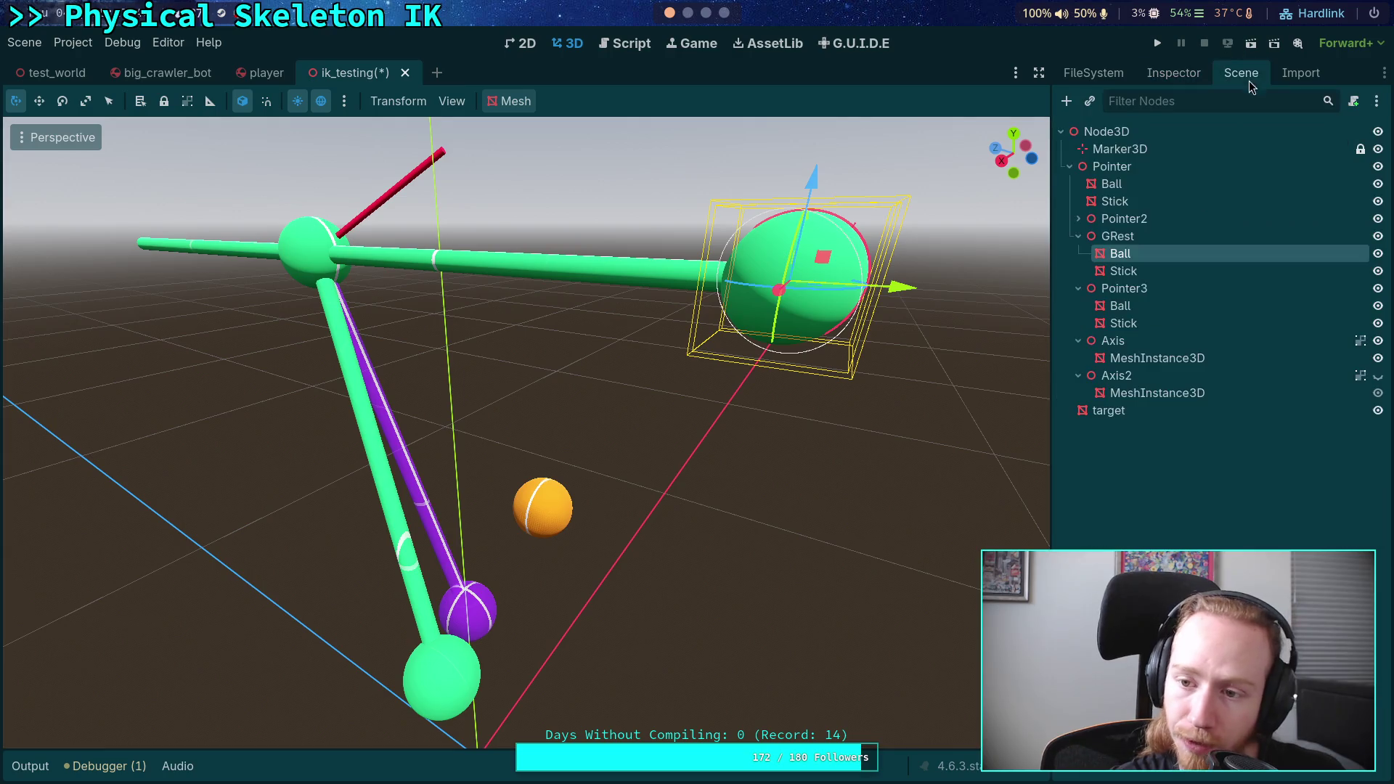
click(1161, 234)
click(1132, 219)
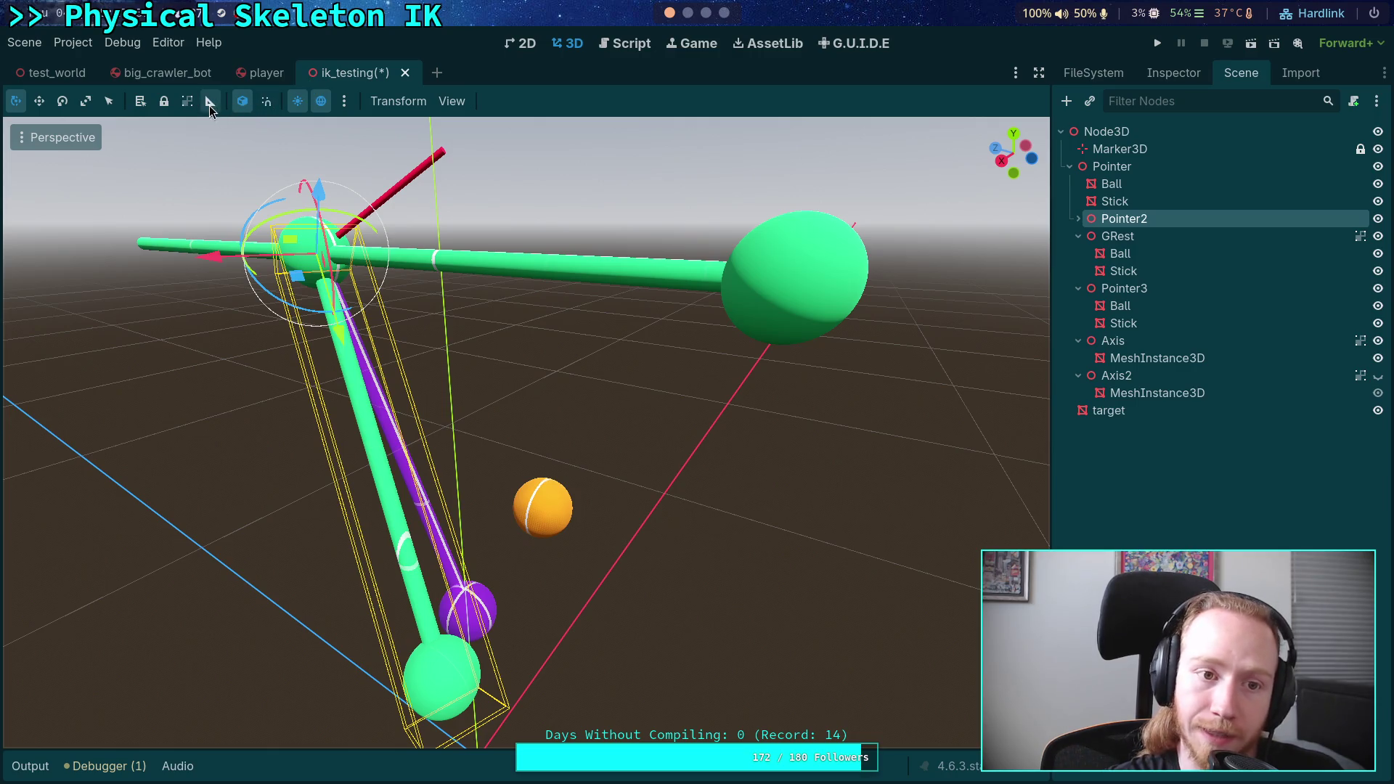
click(188, 101)
click(1078, 236)
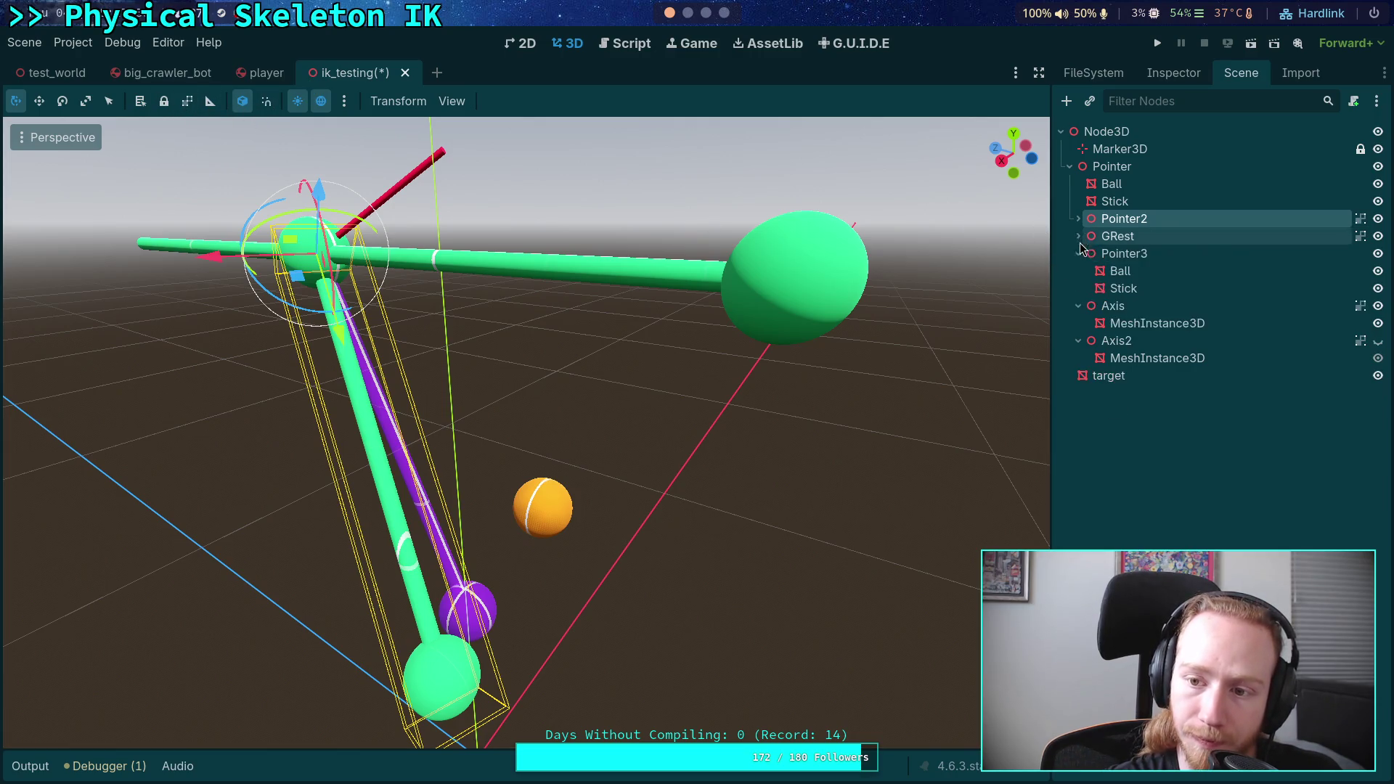
- Group Pointer3 and collapse the Pointer3, Axis and Axis2 branches in the Scene tree
click(1160, 256)
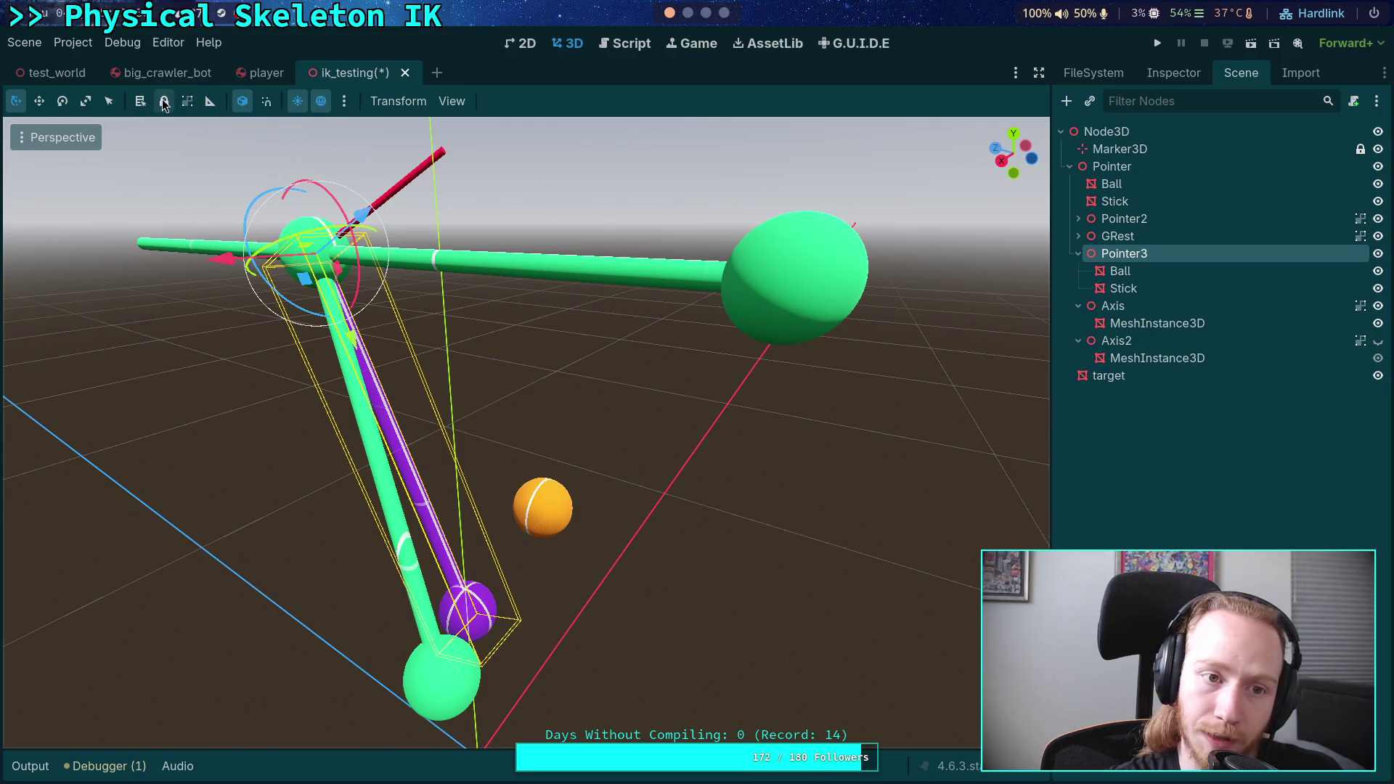
click(187, 101)
click(1078, 254)
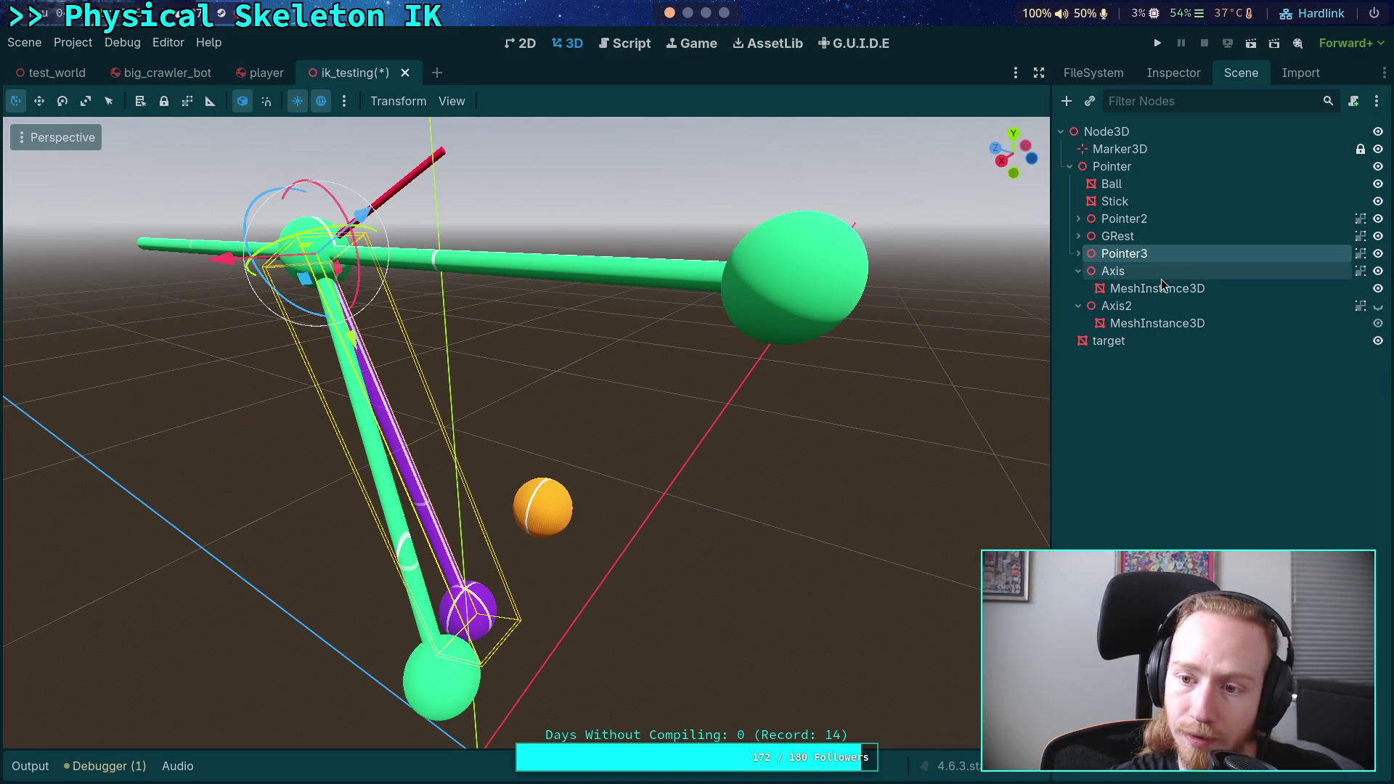
click(1158, 288)
click(1078, 271)
click(1078, 288)
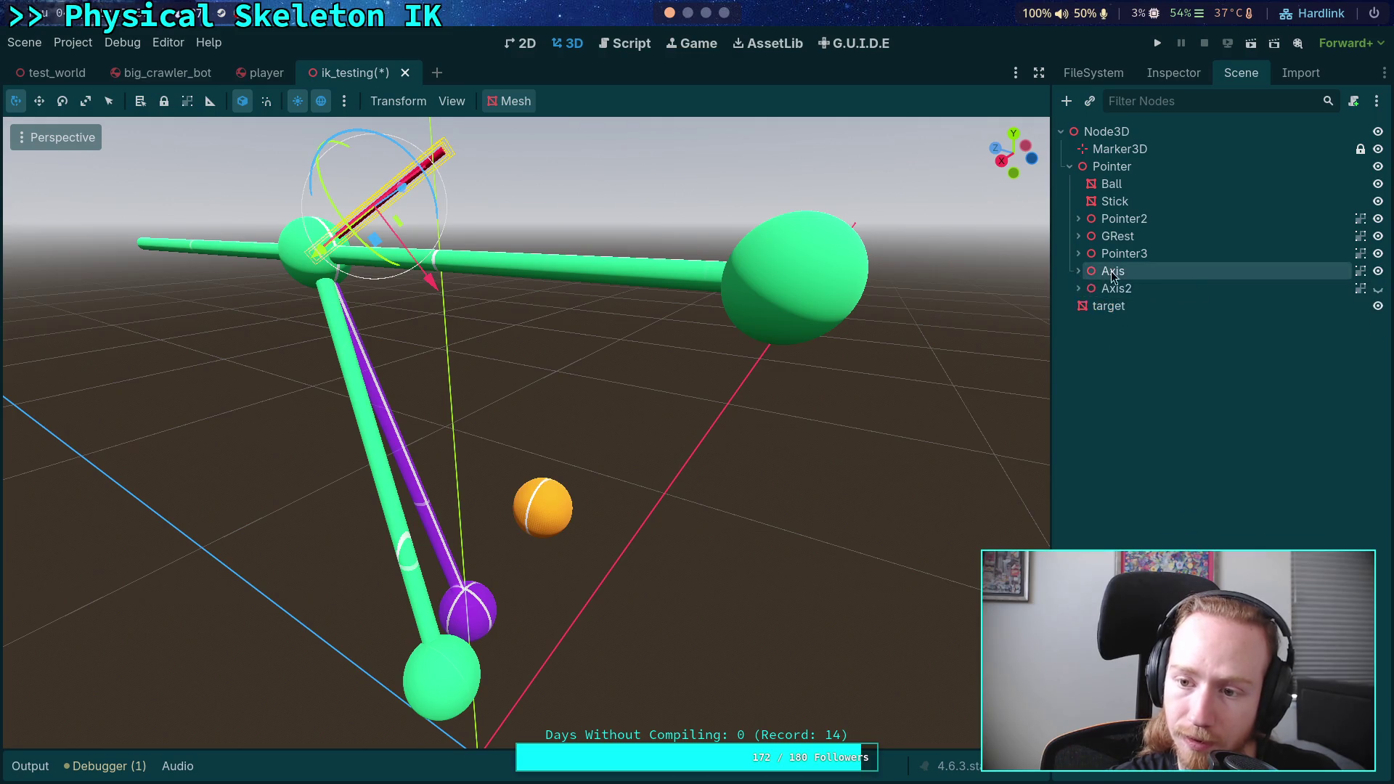
- Verify the red stick selects as Axis and the rest pointer as GRest
click(386, 190)
click(402, 189)
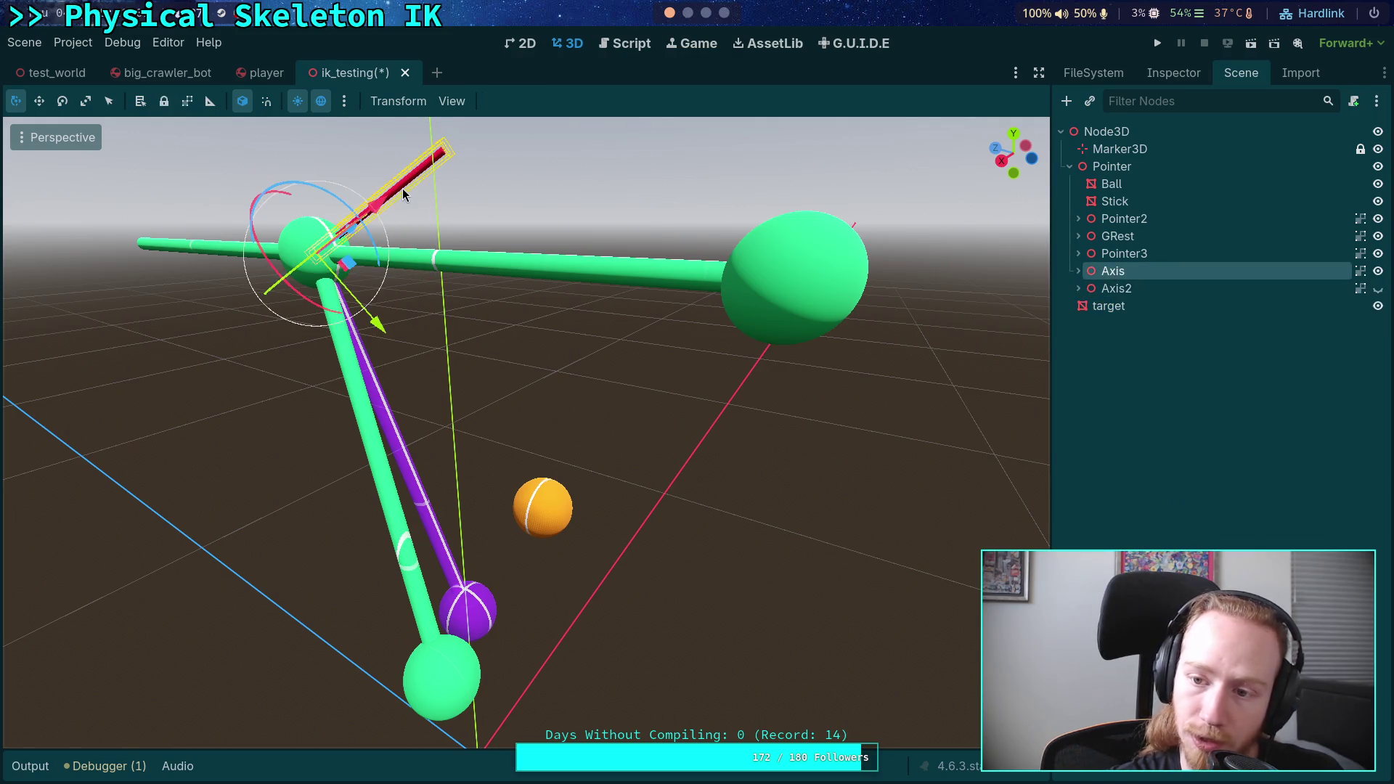
click(592, 268)
click(784, 417)
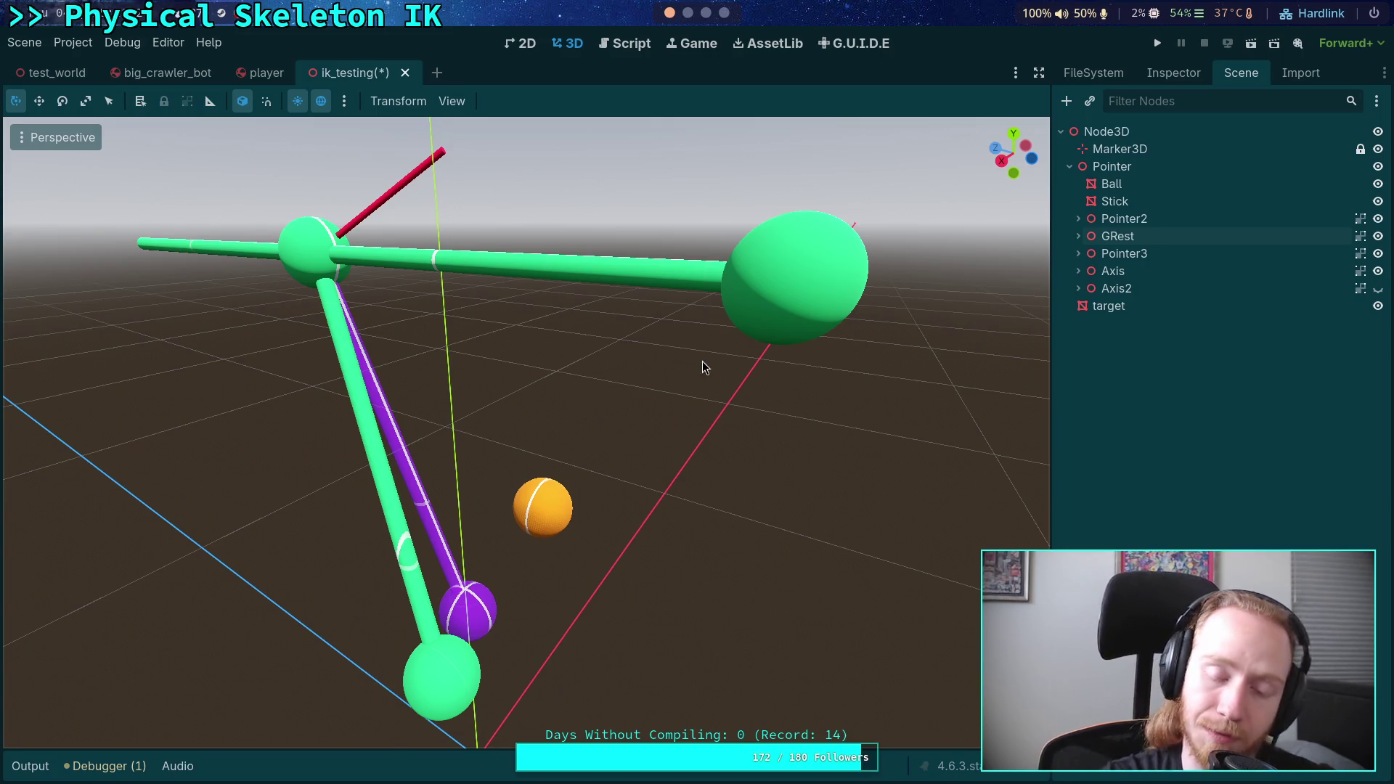
- Rotate Pointer3 about 21.5 degrees with the rotate gizmo
key(a)
key(d)
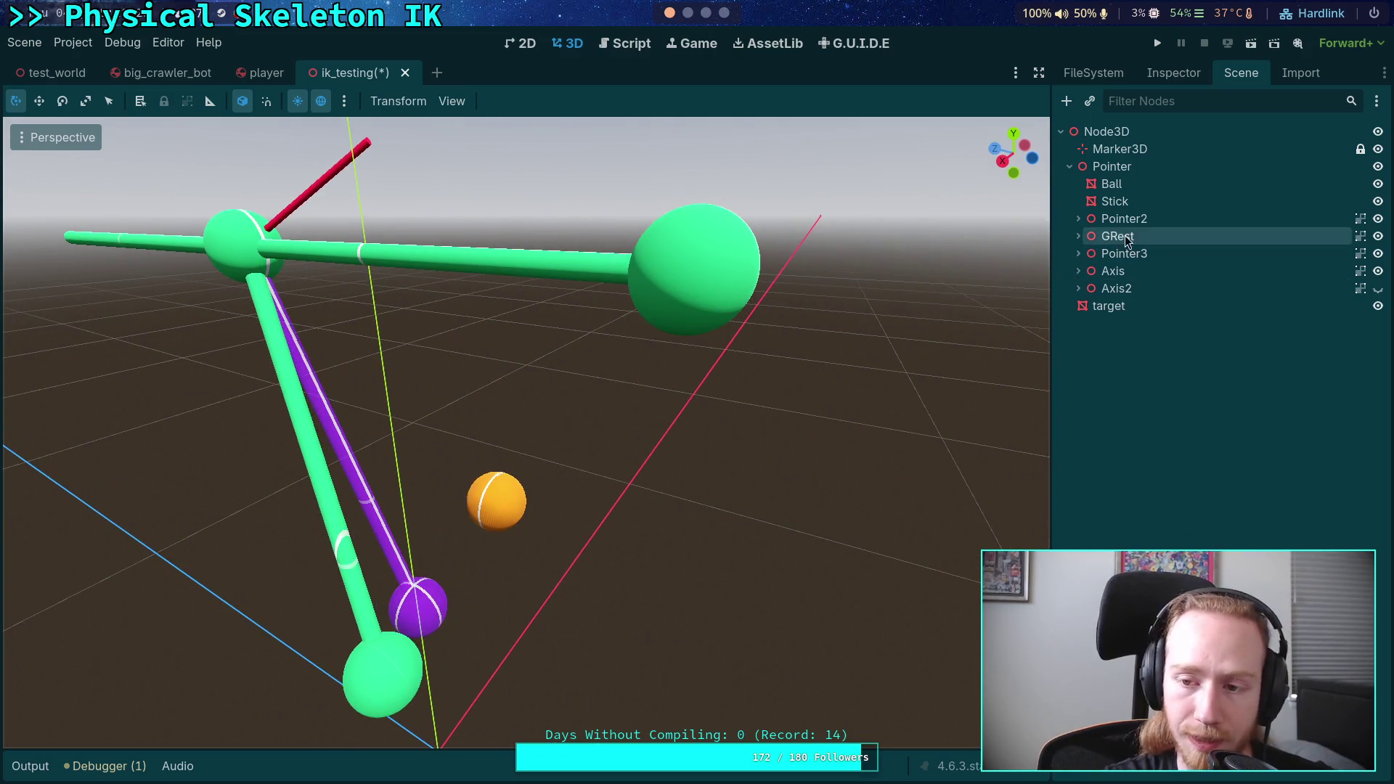
click(1133, 219)
click(1141, 261)
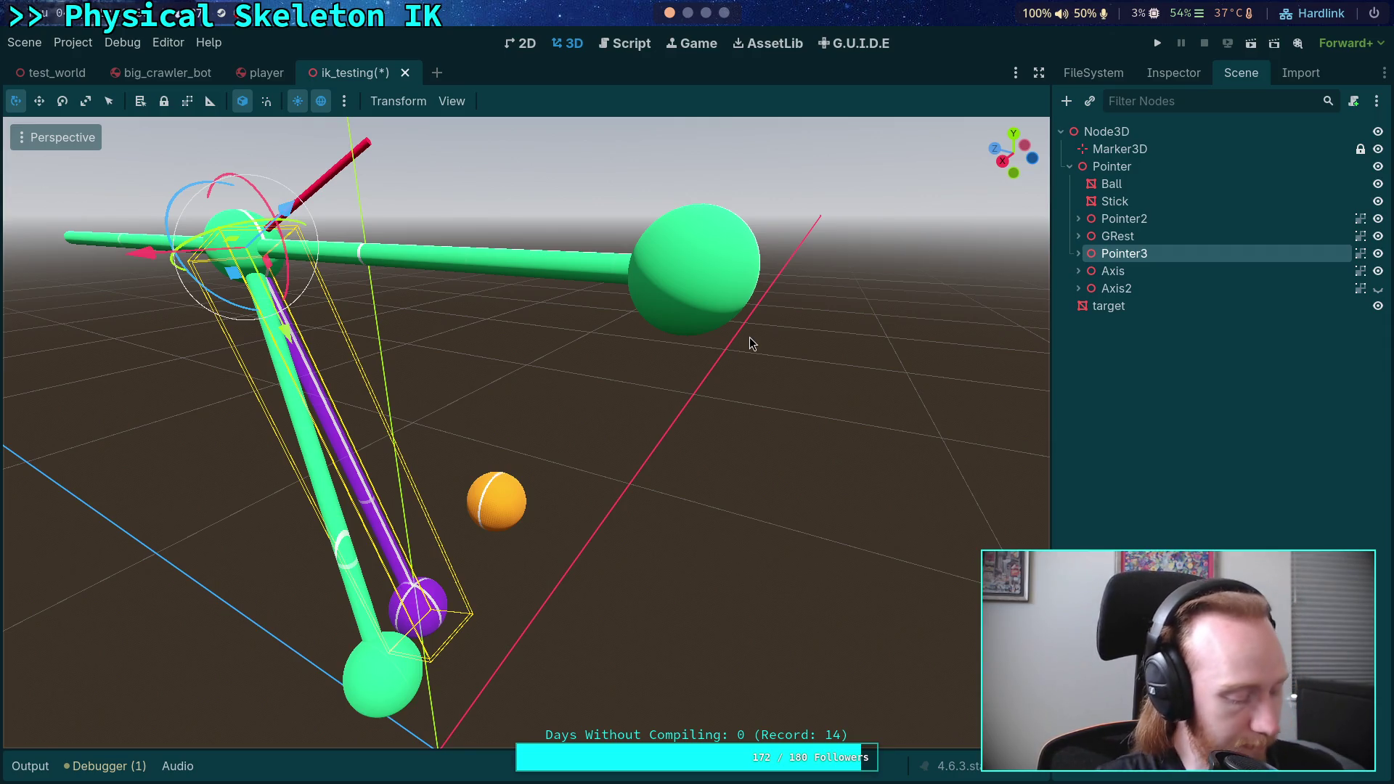
key(a)
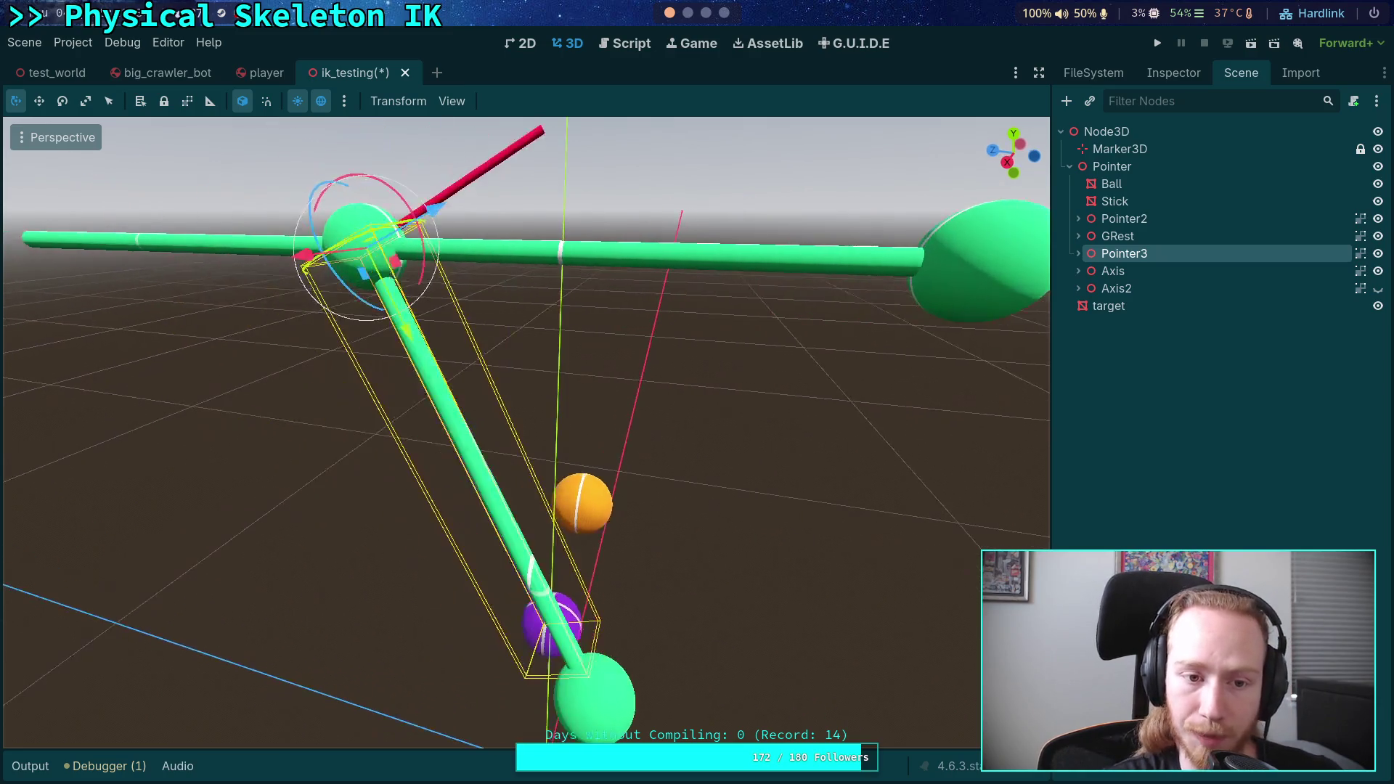
drag(420, 247, 493, 194)
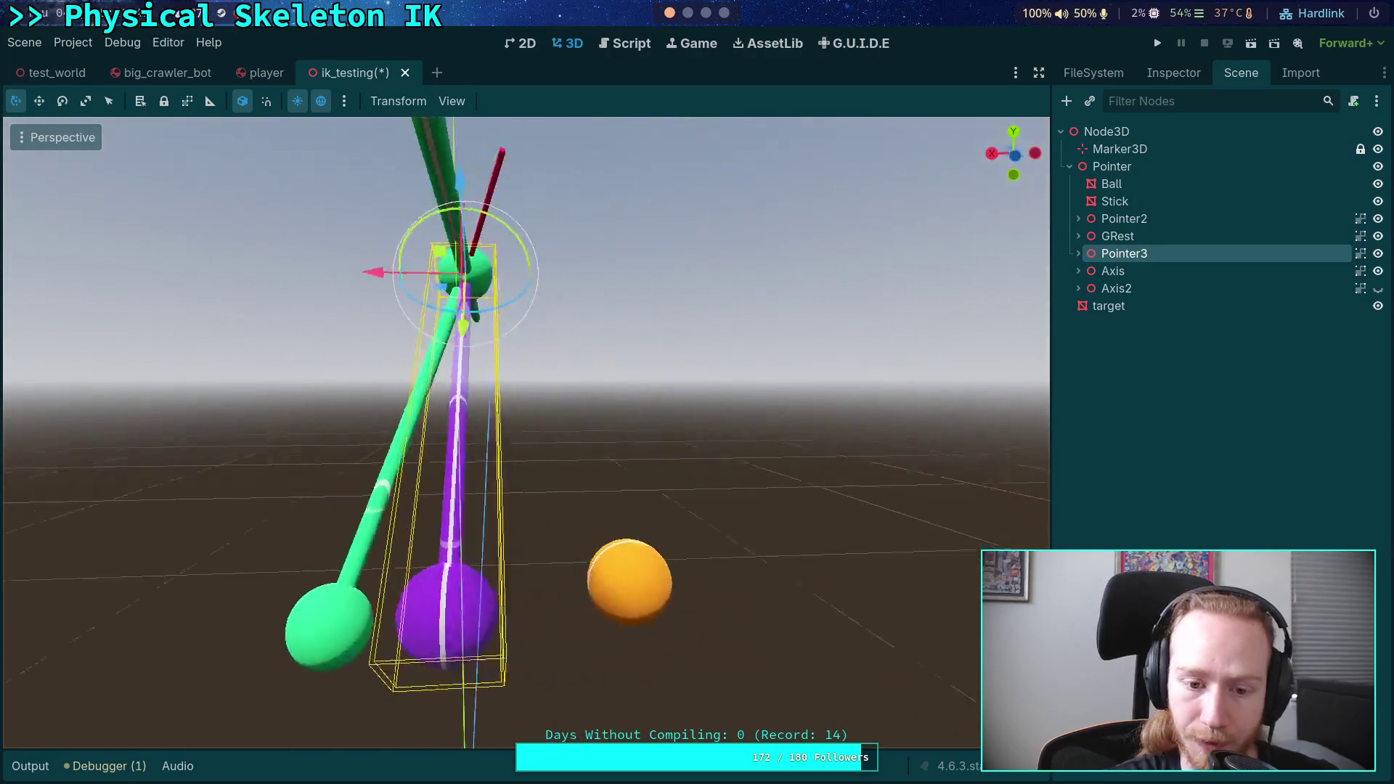
key(s)
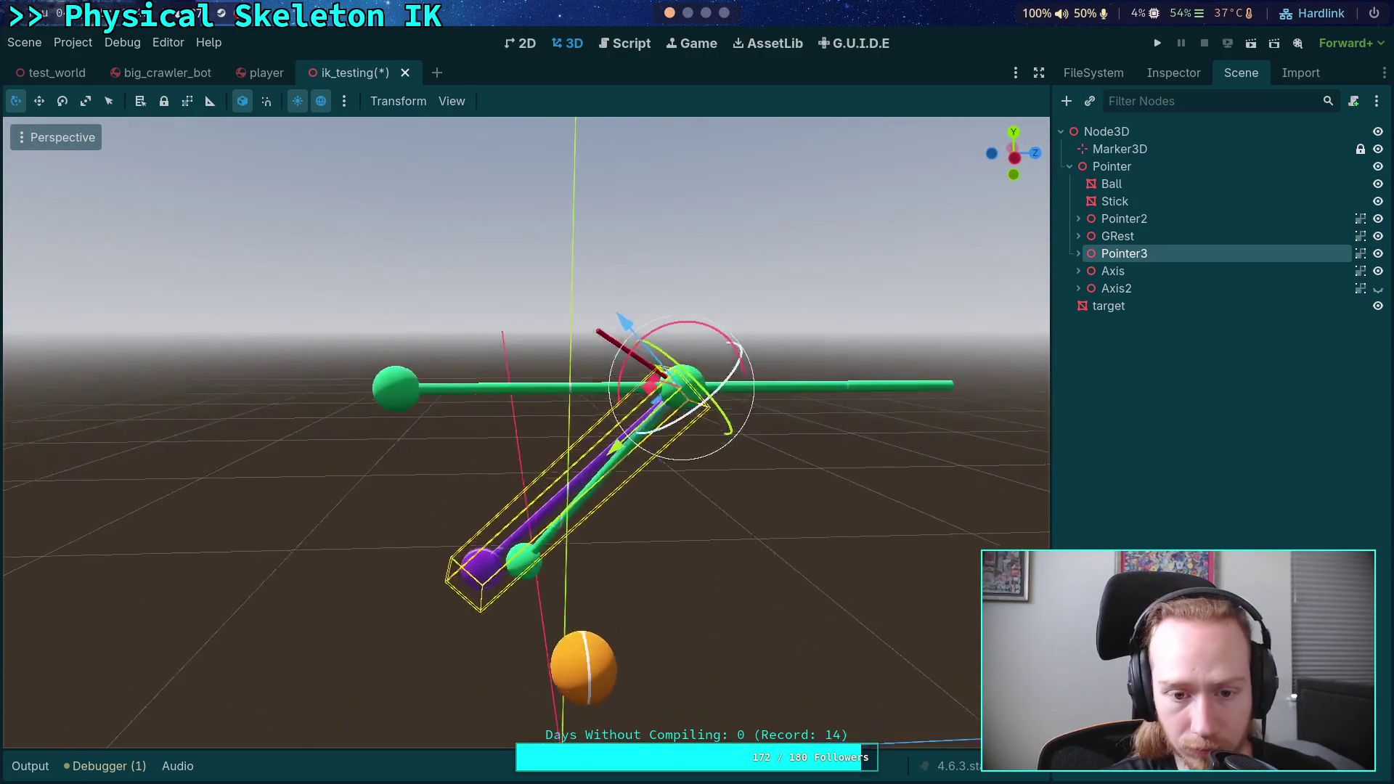
key(w)
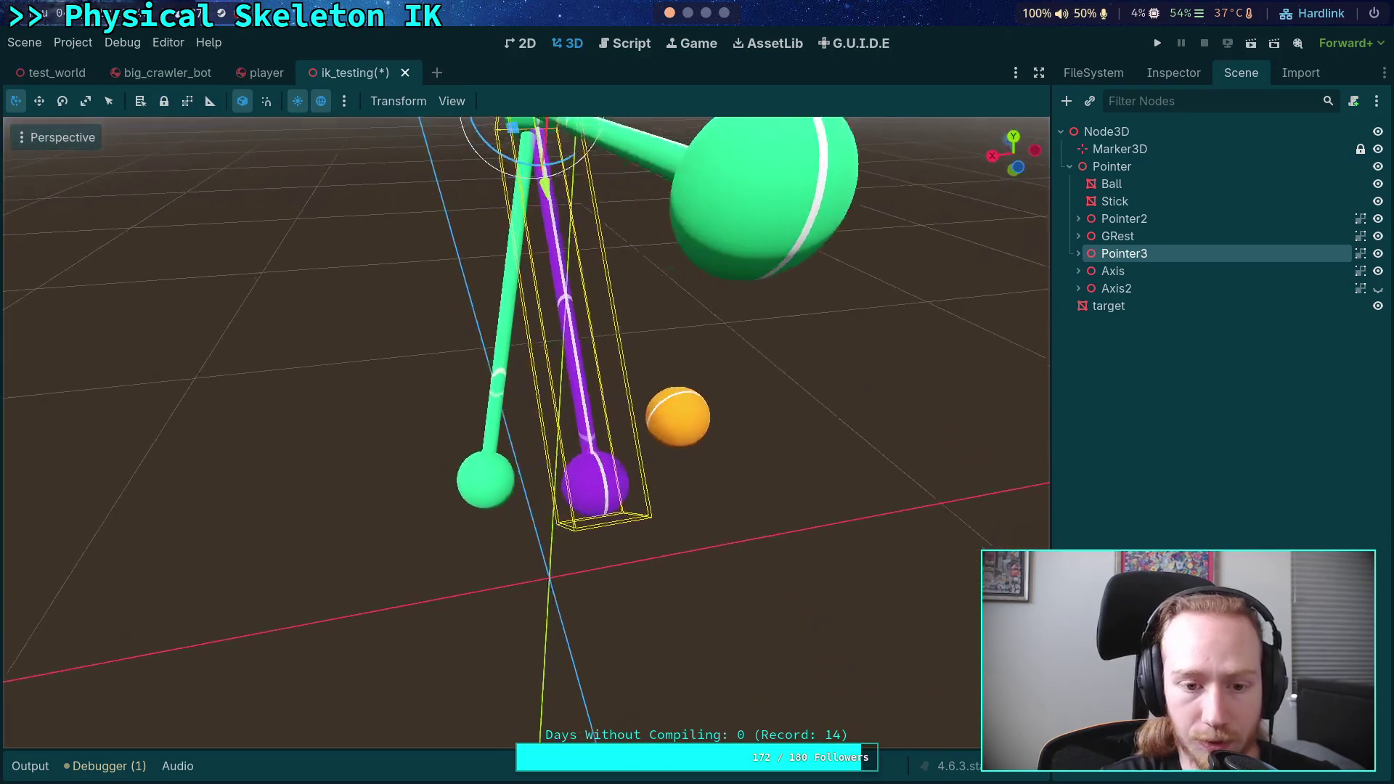
click(847, 548)
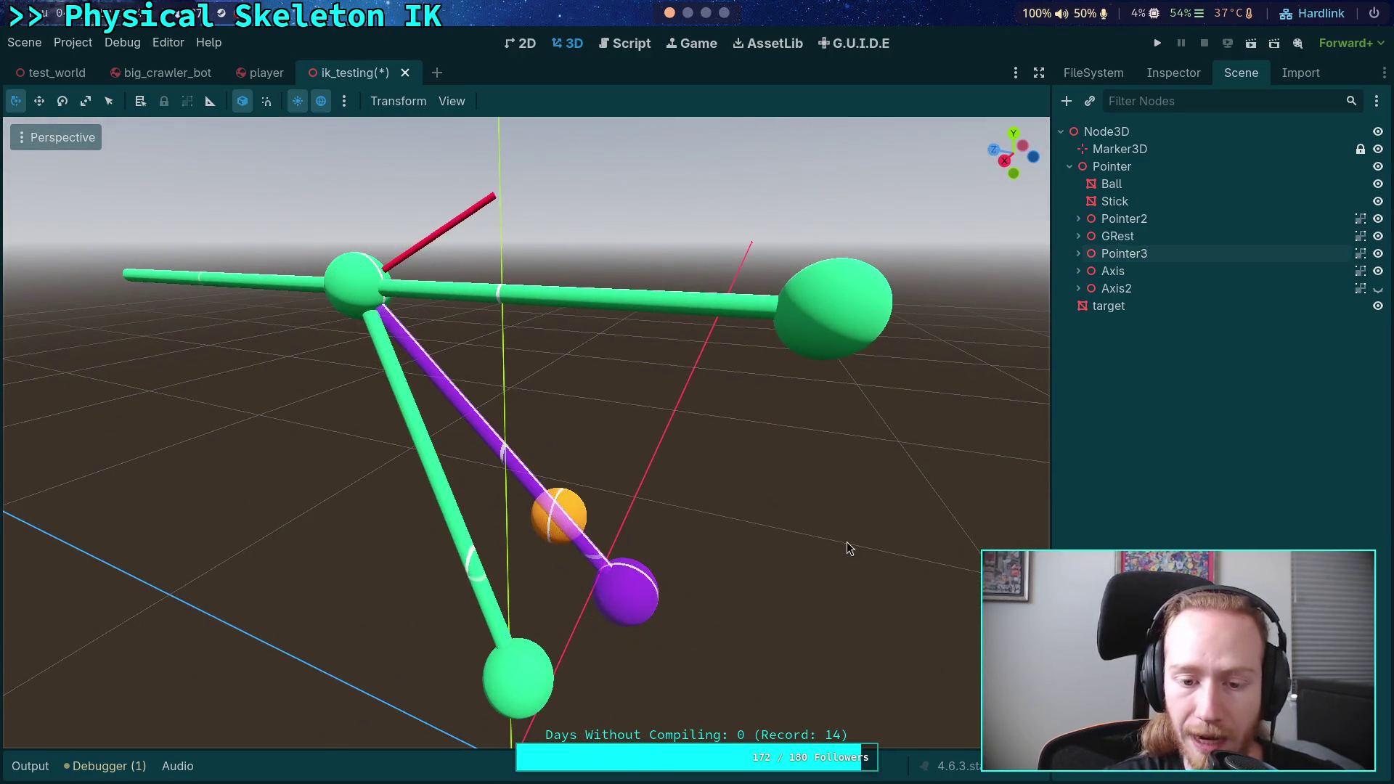
key(w)
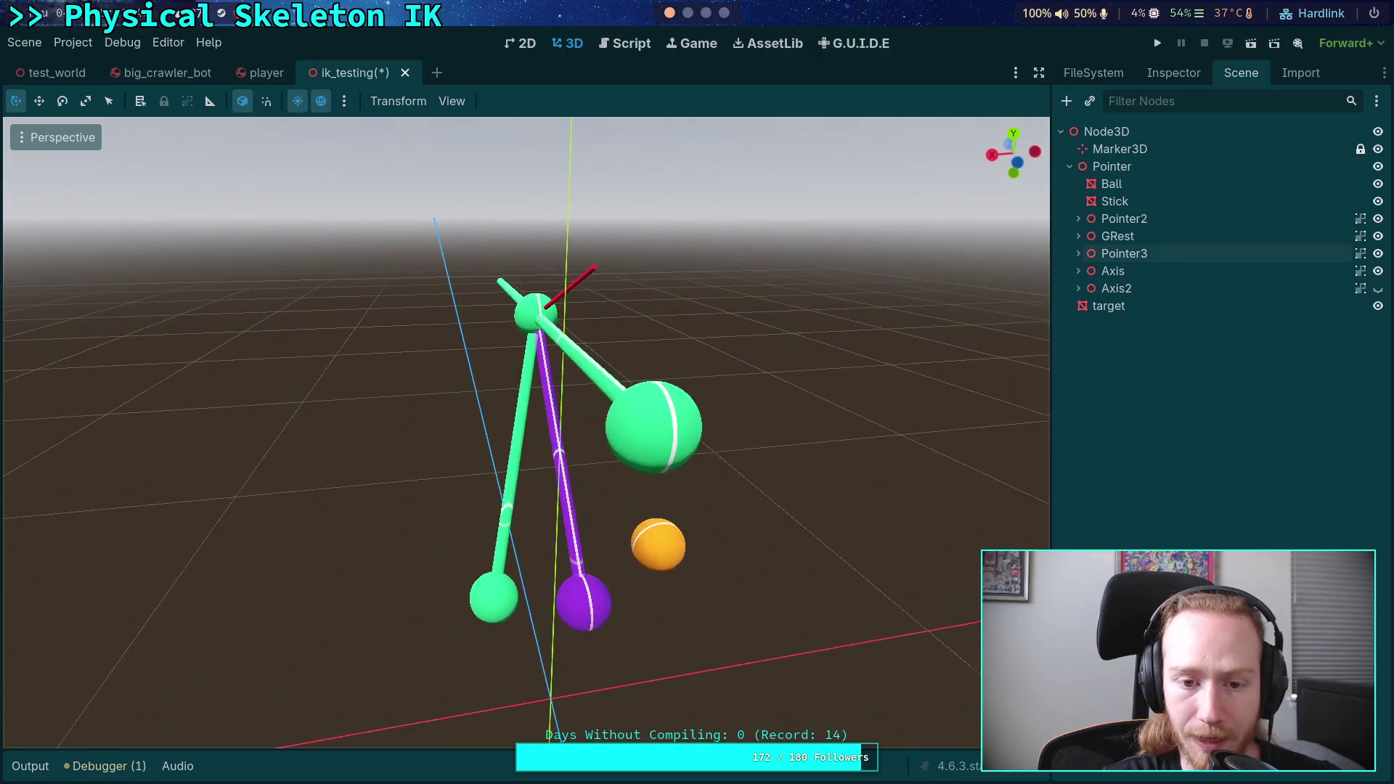
key(q)
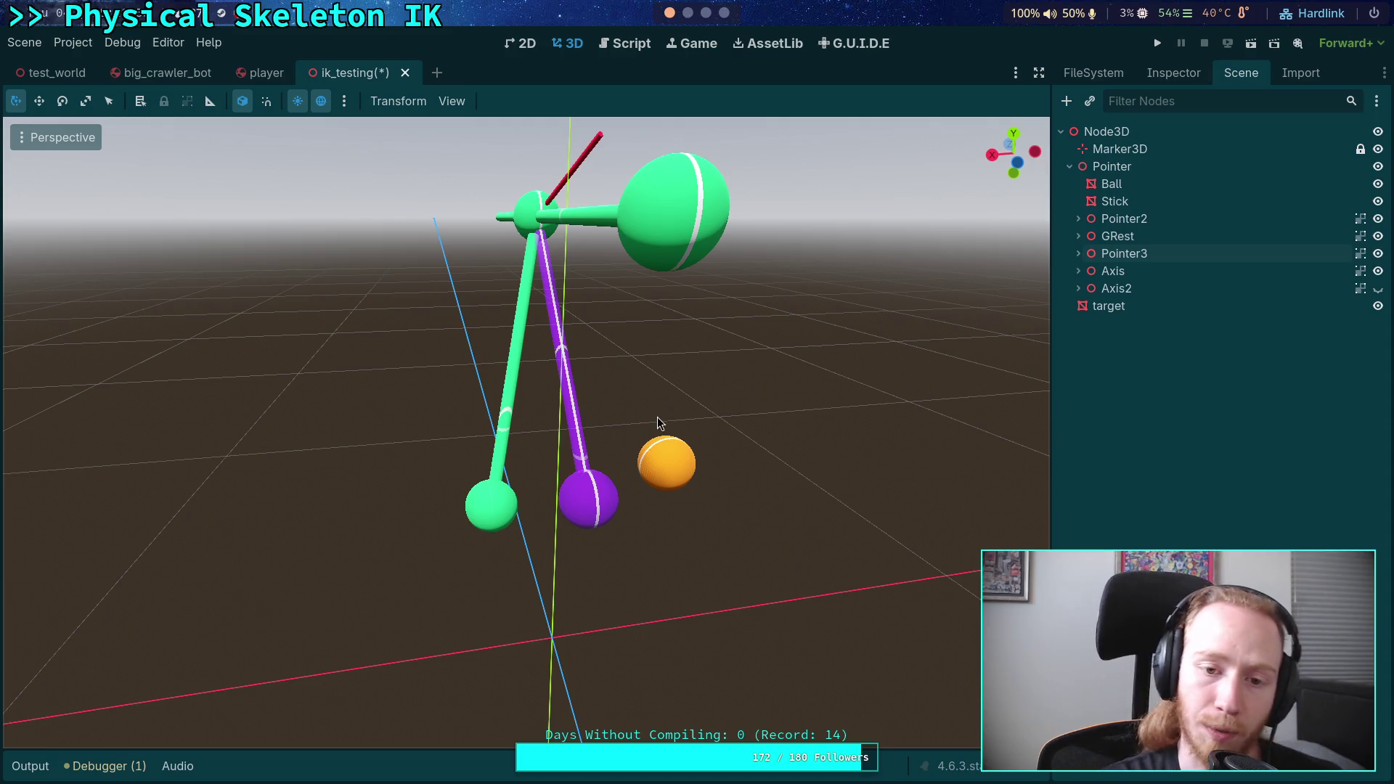
key(w)
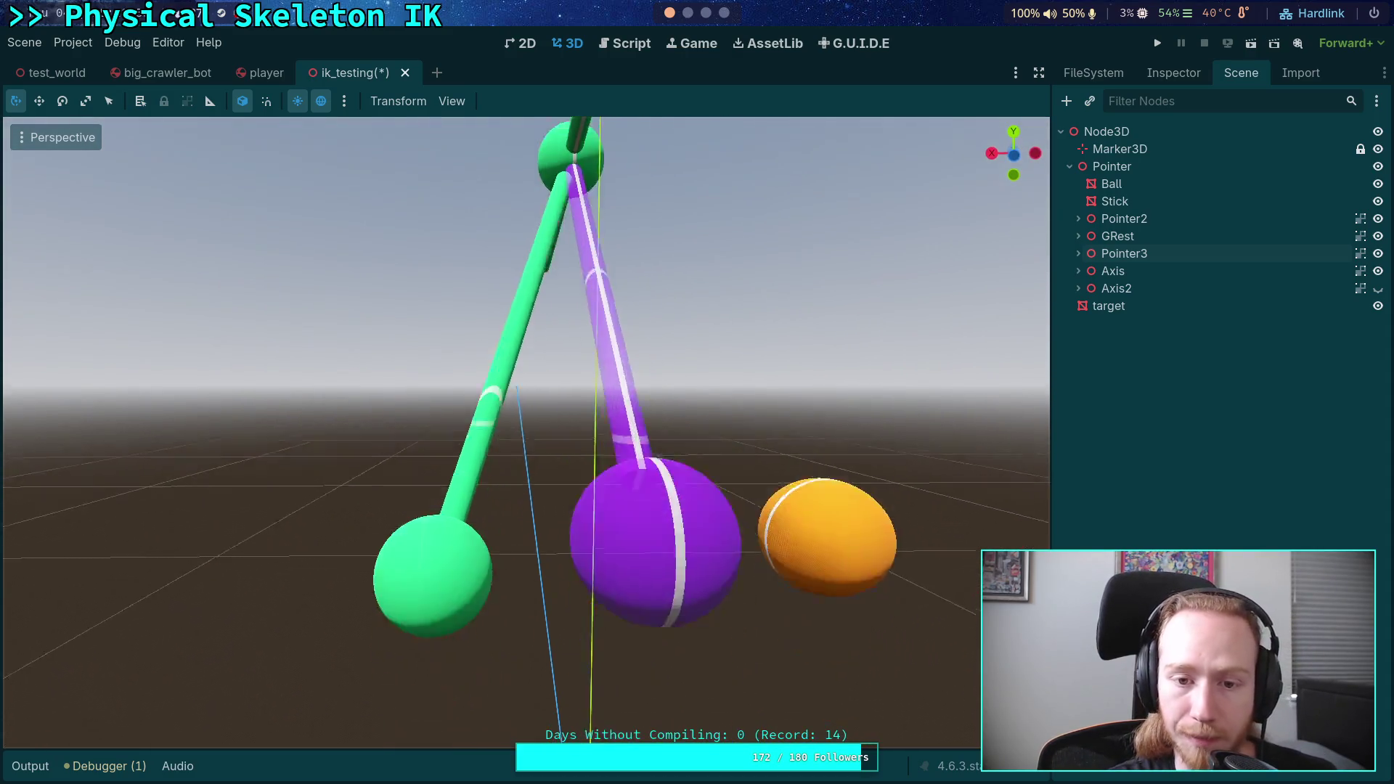
key(w)
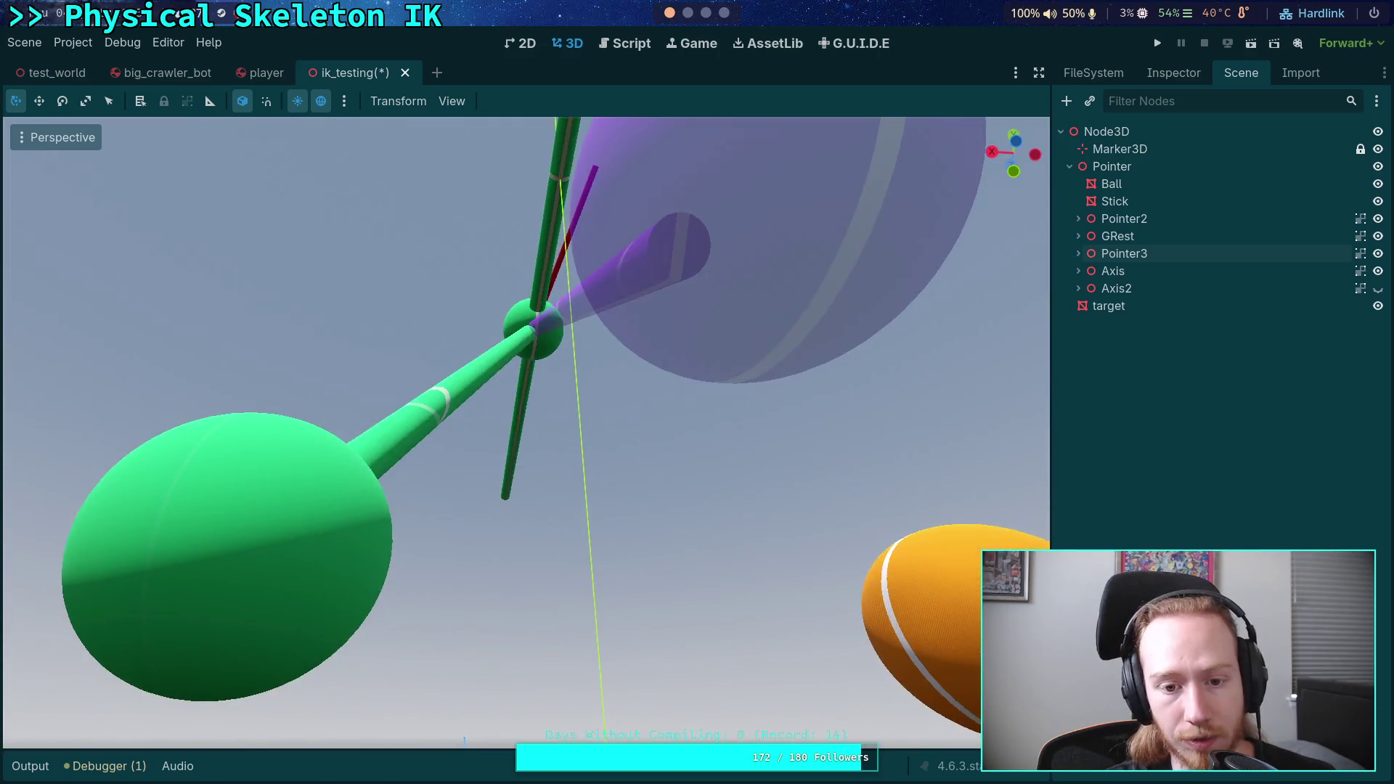
key(s)
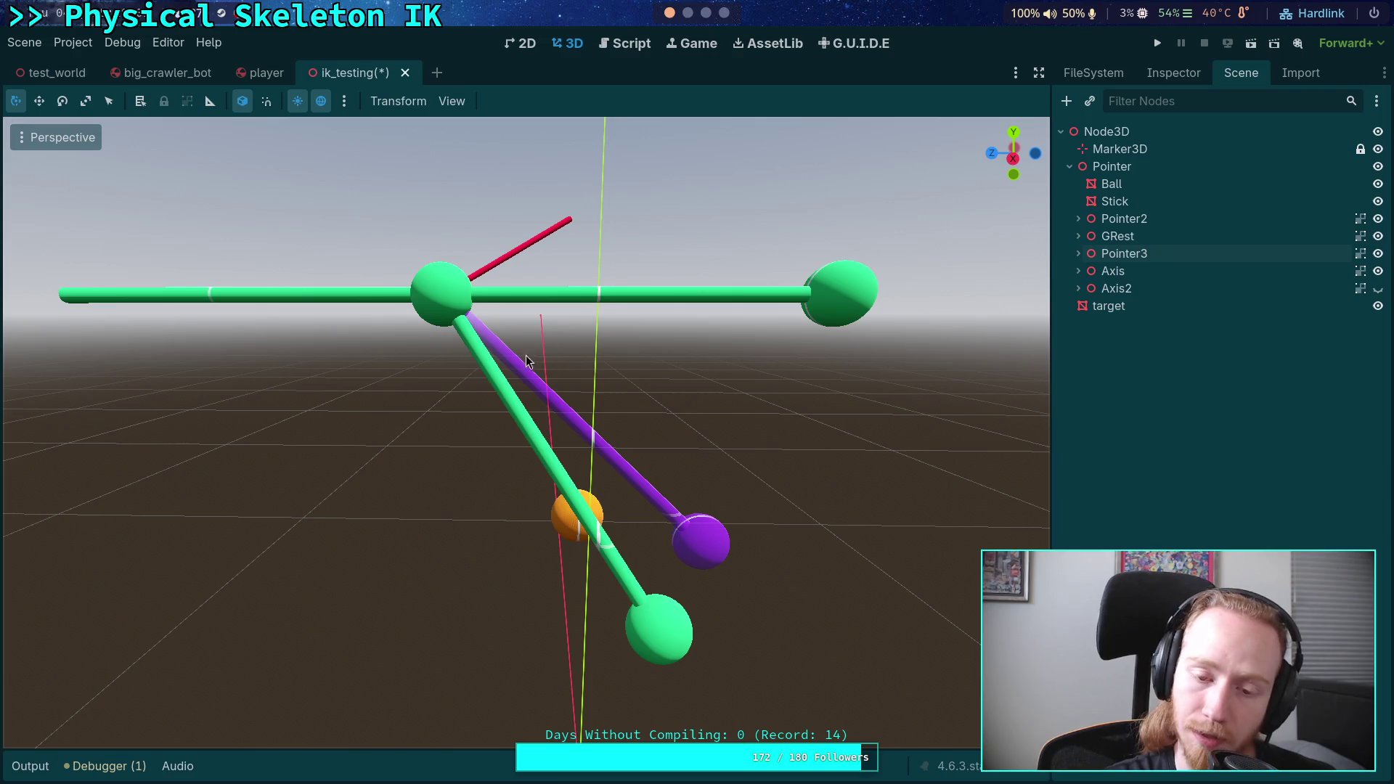
key(w)
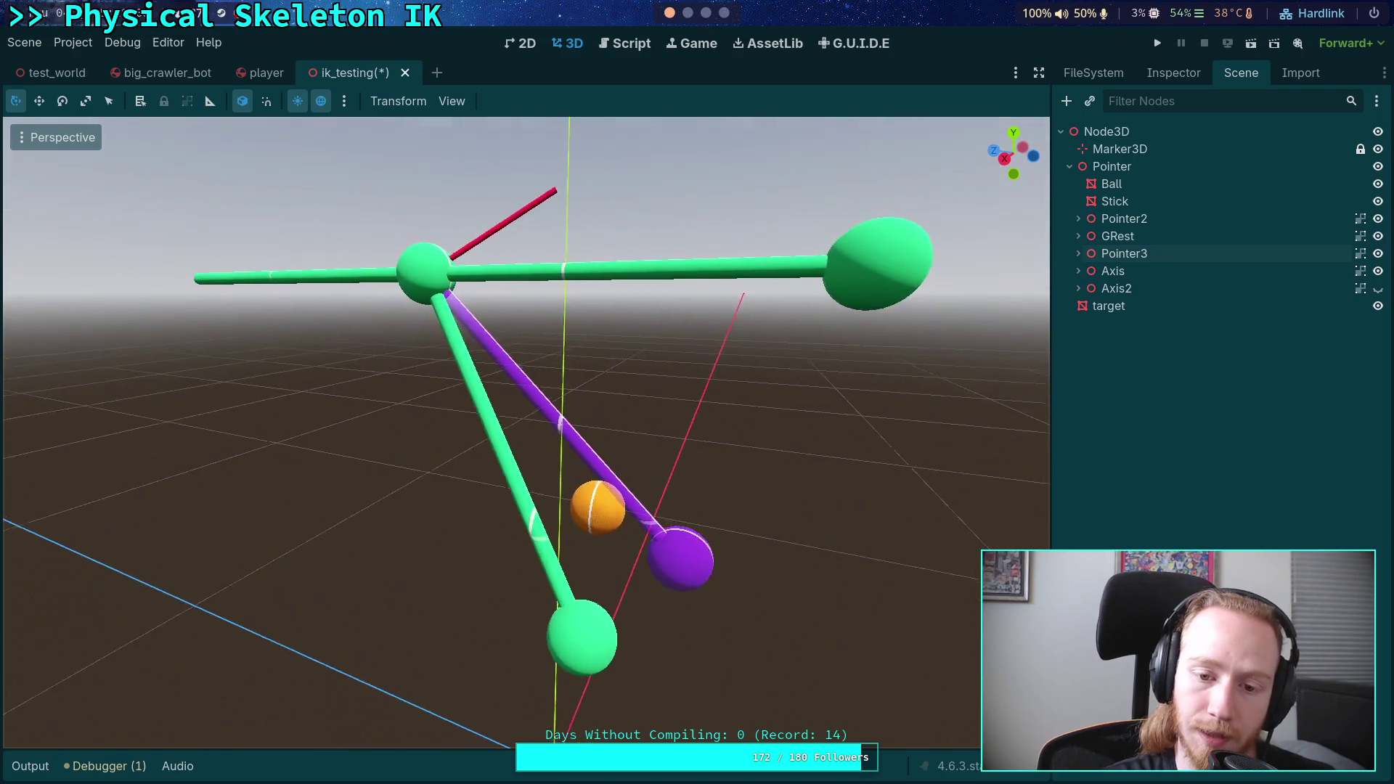
key(s)
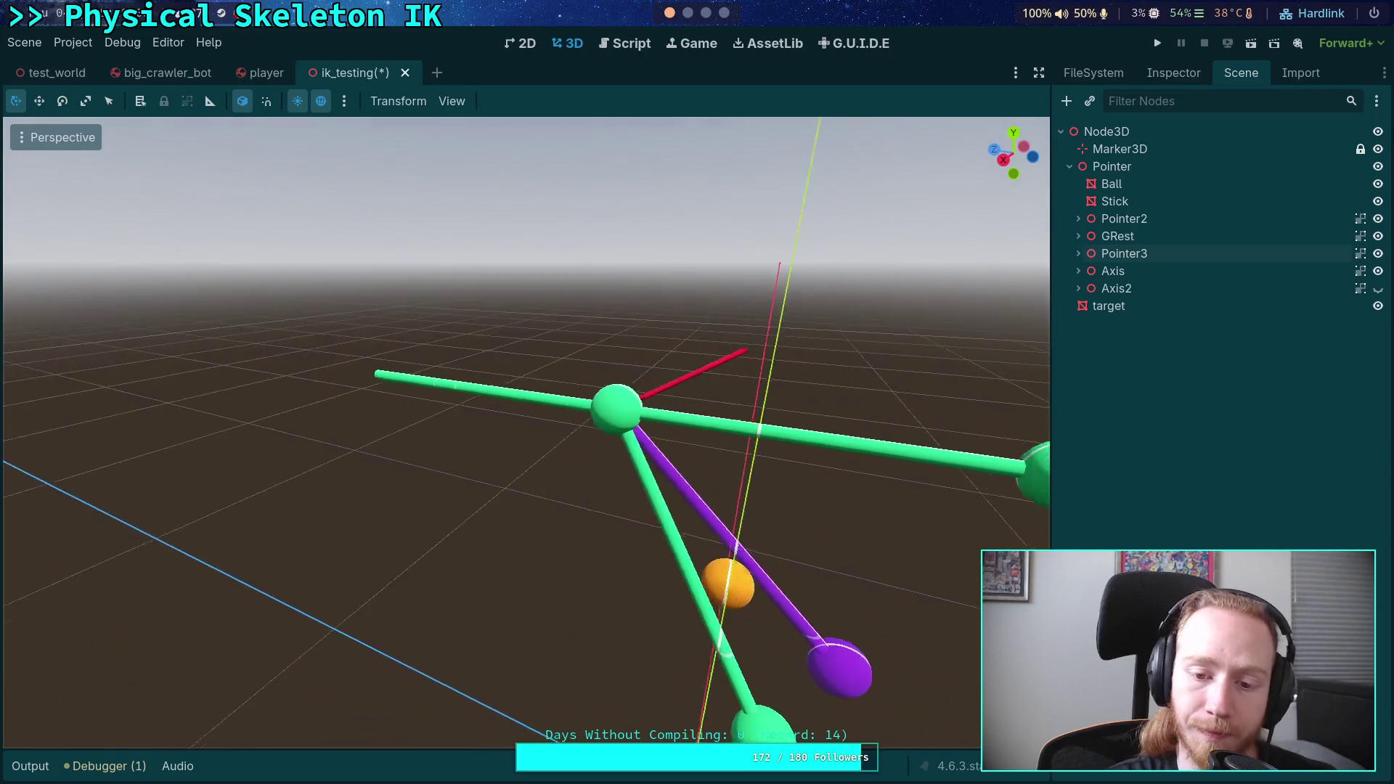
key(w)
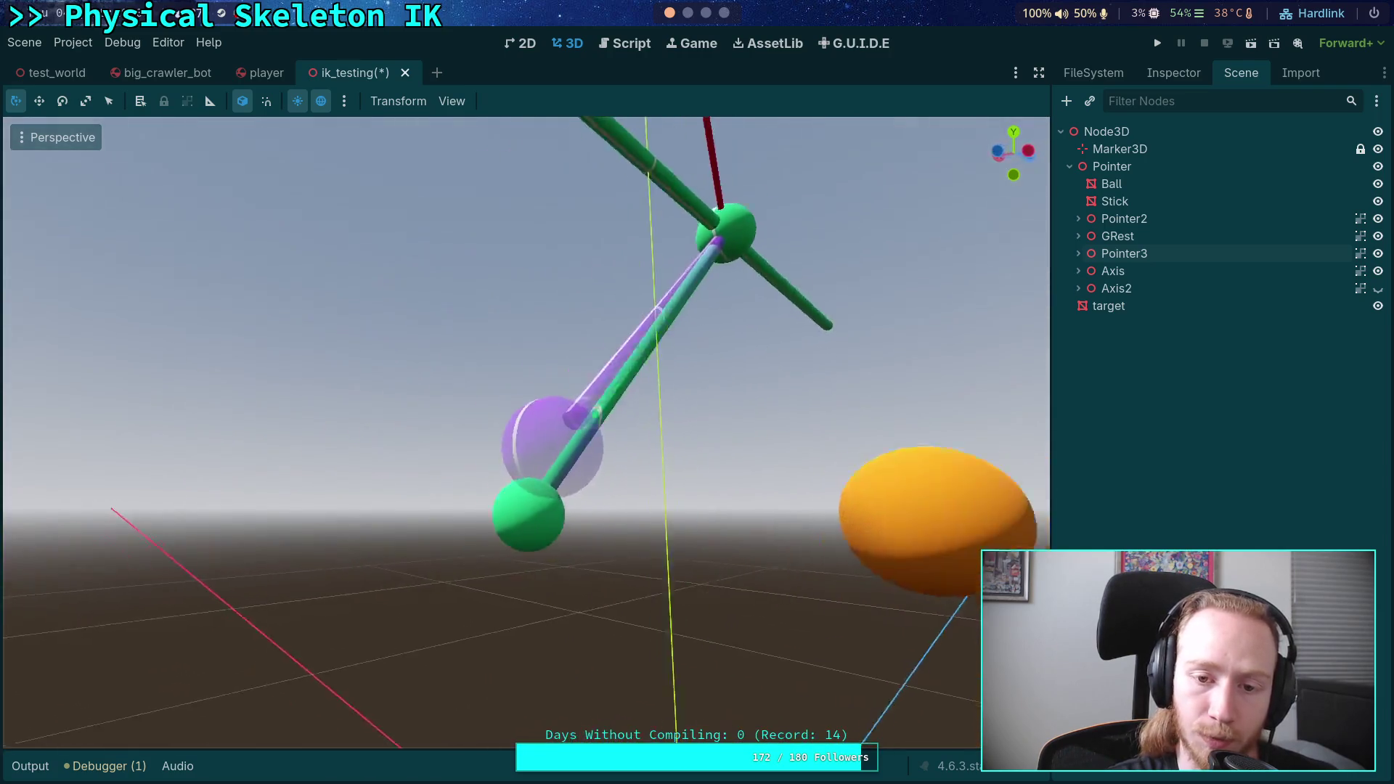
key(s)
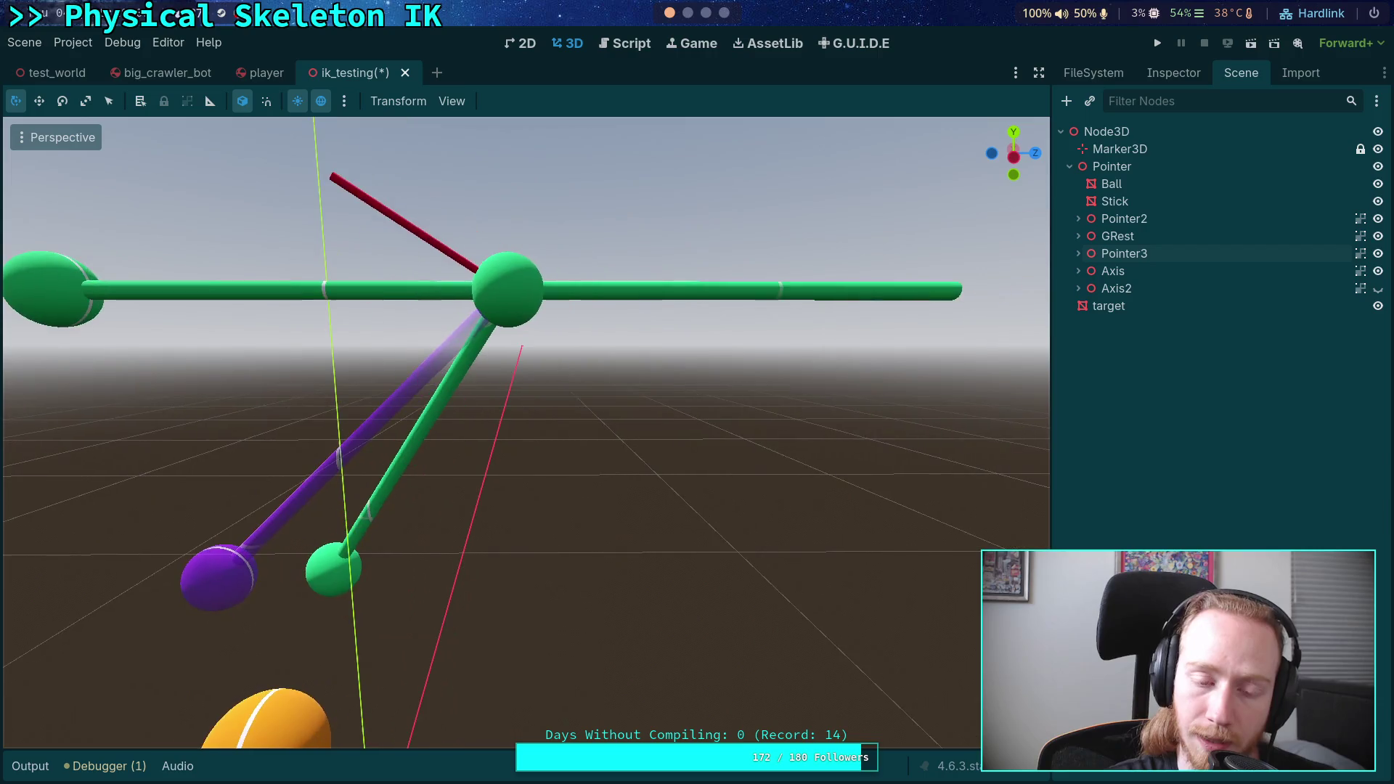
key(a)
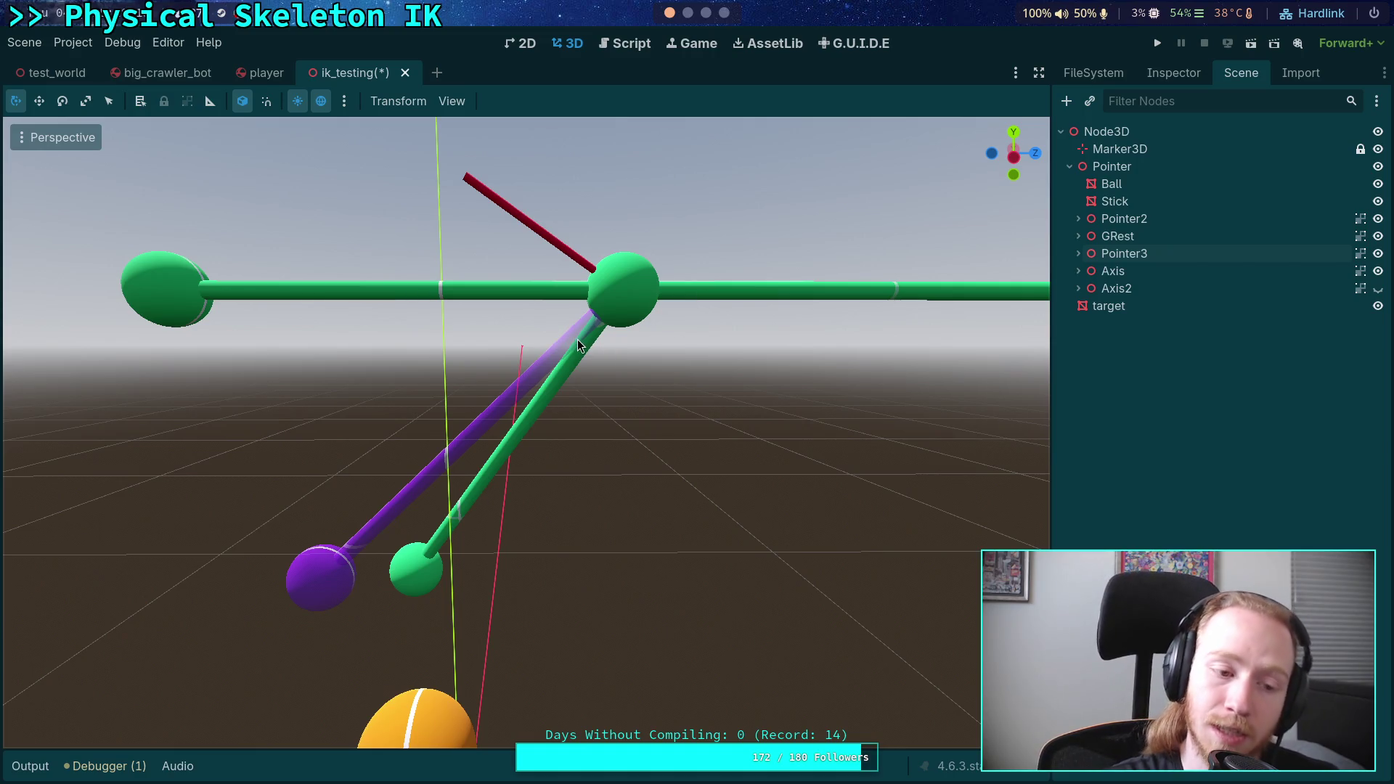
- Tilt Pointer2 about 12 degrees, then undo the rotation
mouse_move(573, 344)
mouse_down()
mouse_move(607, 417)
mouse_move(486, 324)
mouse_up()
click(520, 370)
mouse_move(442, 271)
mouse_down()
mouse_move(450, 258)
mouse_move(574, 395)
mouse_move(637, 369)
mouse_up()
key(ctrl+z)
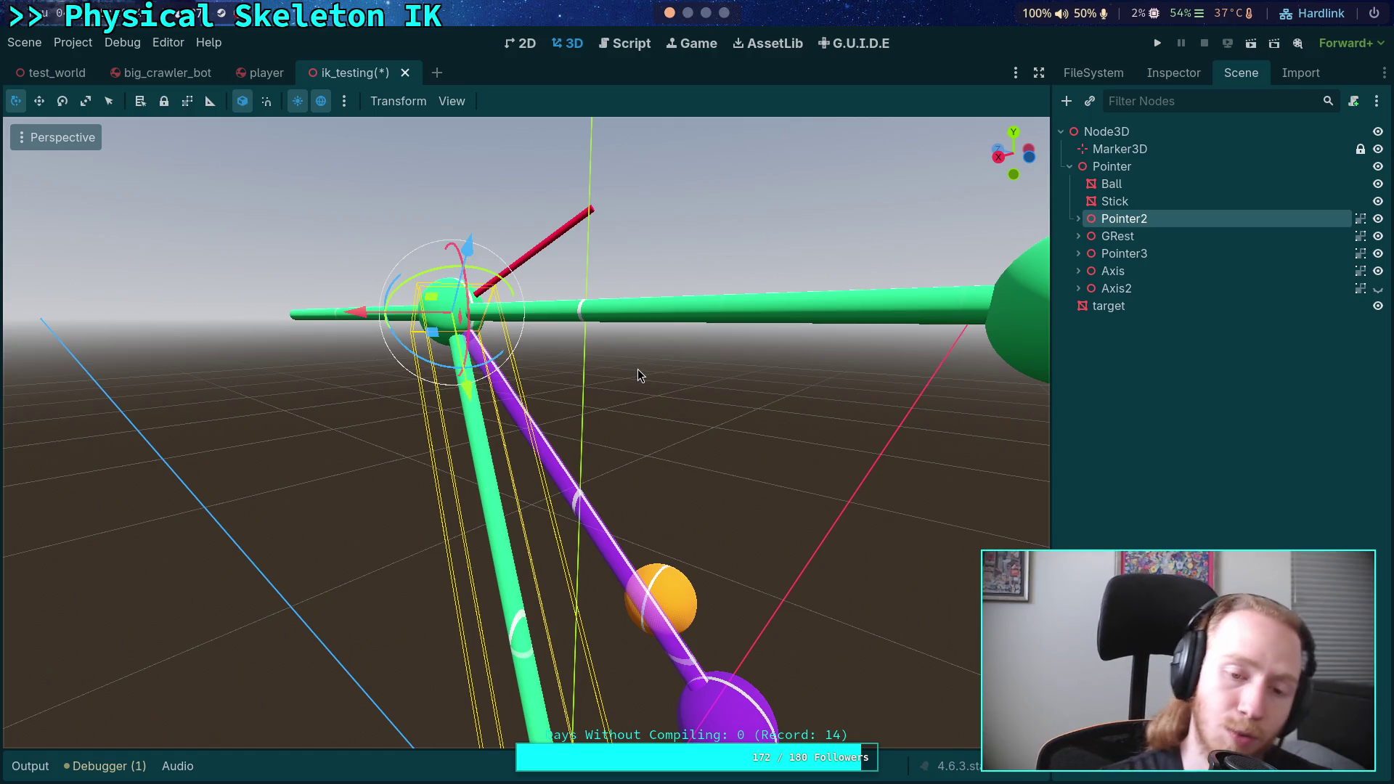
- Select GRest and reframe the camera closer to it and the ground
mouse_move(637, 368)
mouse_down()
mouse_move(494, 350)
mouse_move(213, 250)
mouse_up()
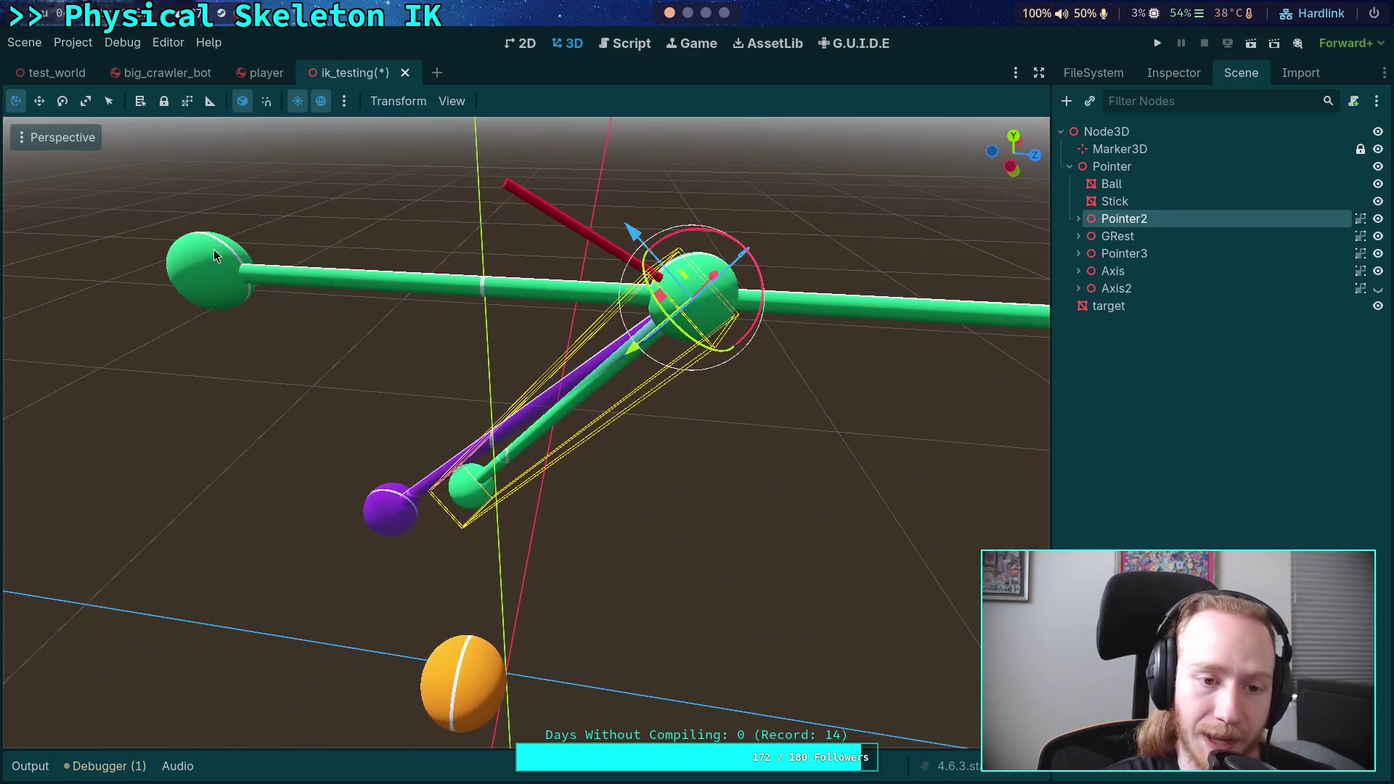
click(249, 310)
click(247, 294)
mouse_move(247, 293)
mouse_down()
mouse_move(581, 260)
mouse_move(540, 193)
mouse_up()
click(540, 193)
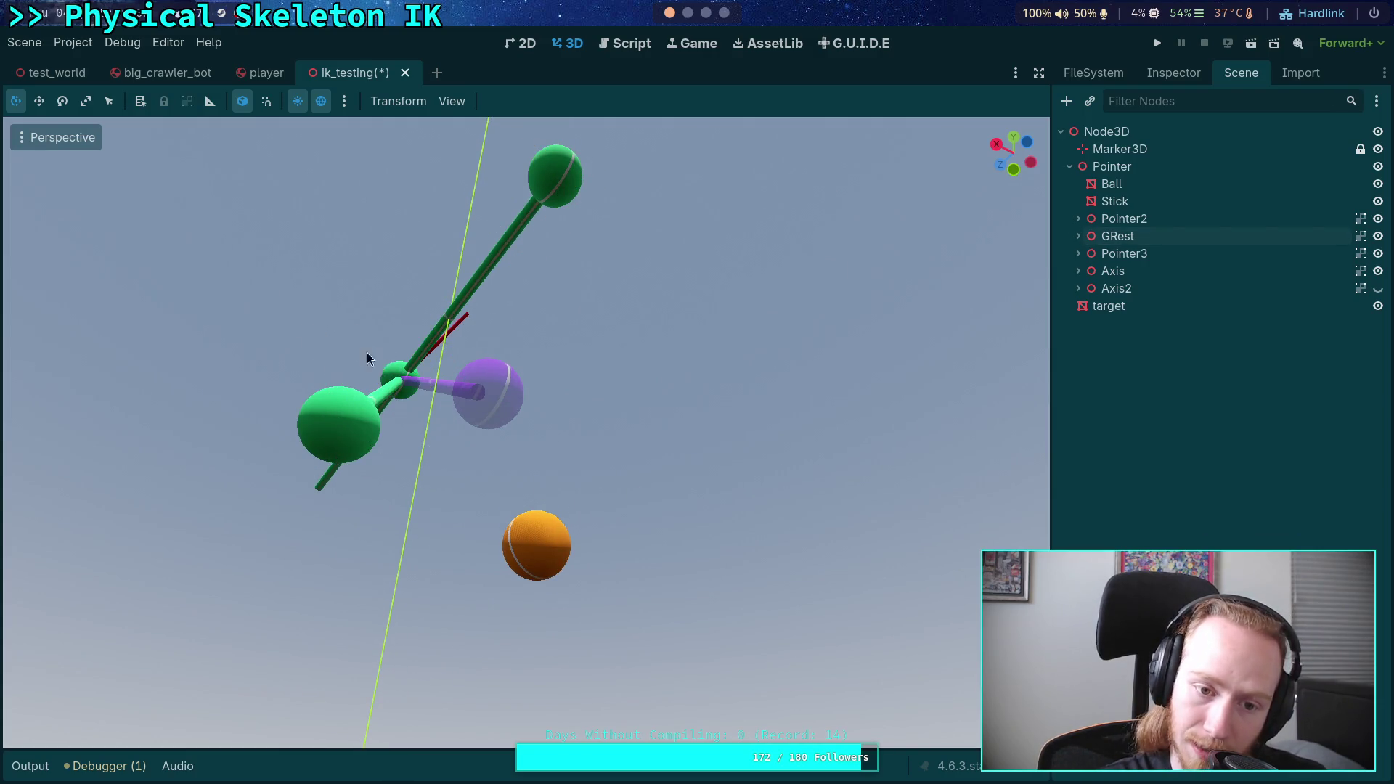
drag(382, 348, 396, 326)
mouse_move(504, 305)
mouse_down()
mouse_move(537, 276)
mouse_move(581, 313)
mouse_up()
- Compare GRest, Pointer3 and Pointer2 by selecting each in turn
click(321, 298)
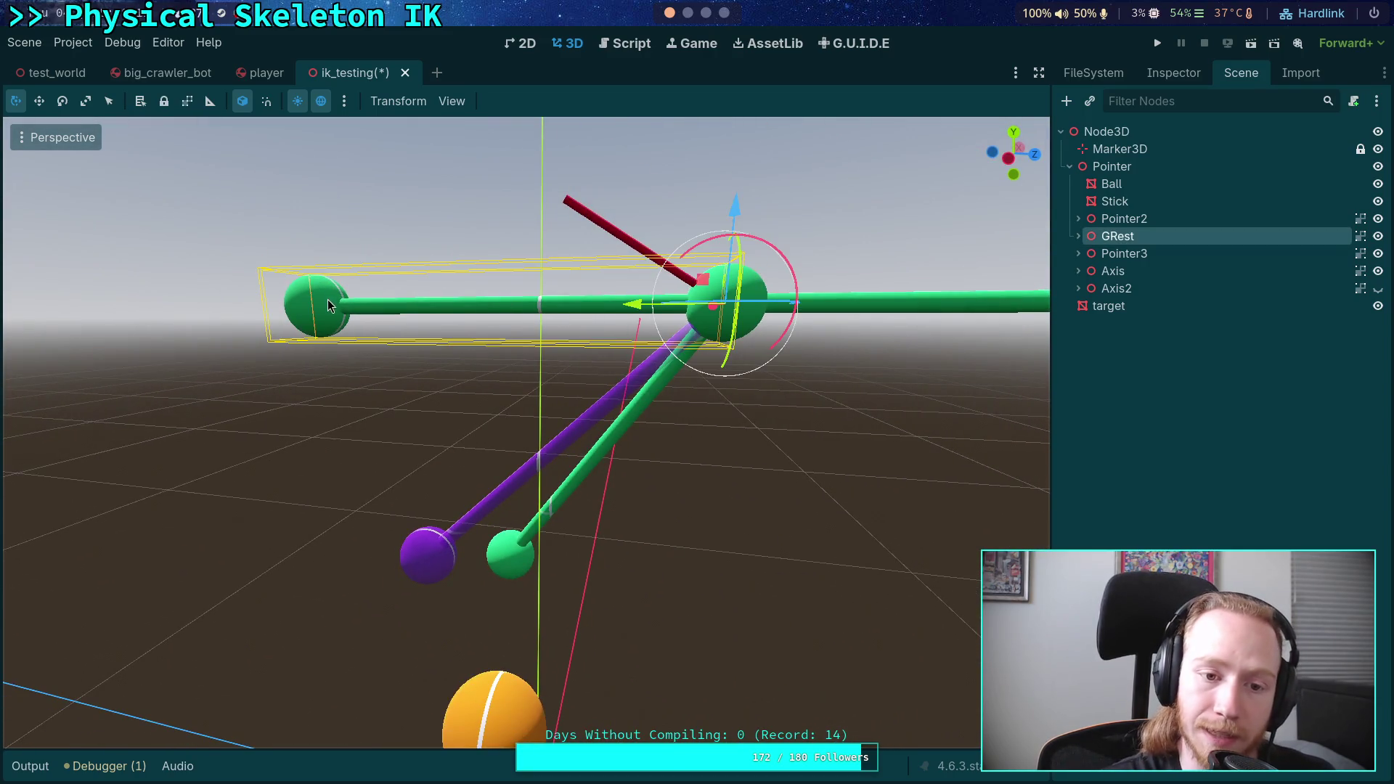
click(421, 546)
click(328, 481)
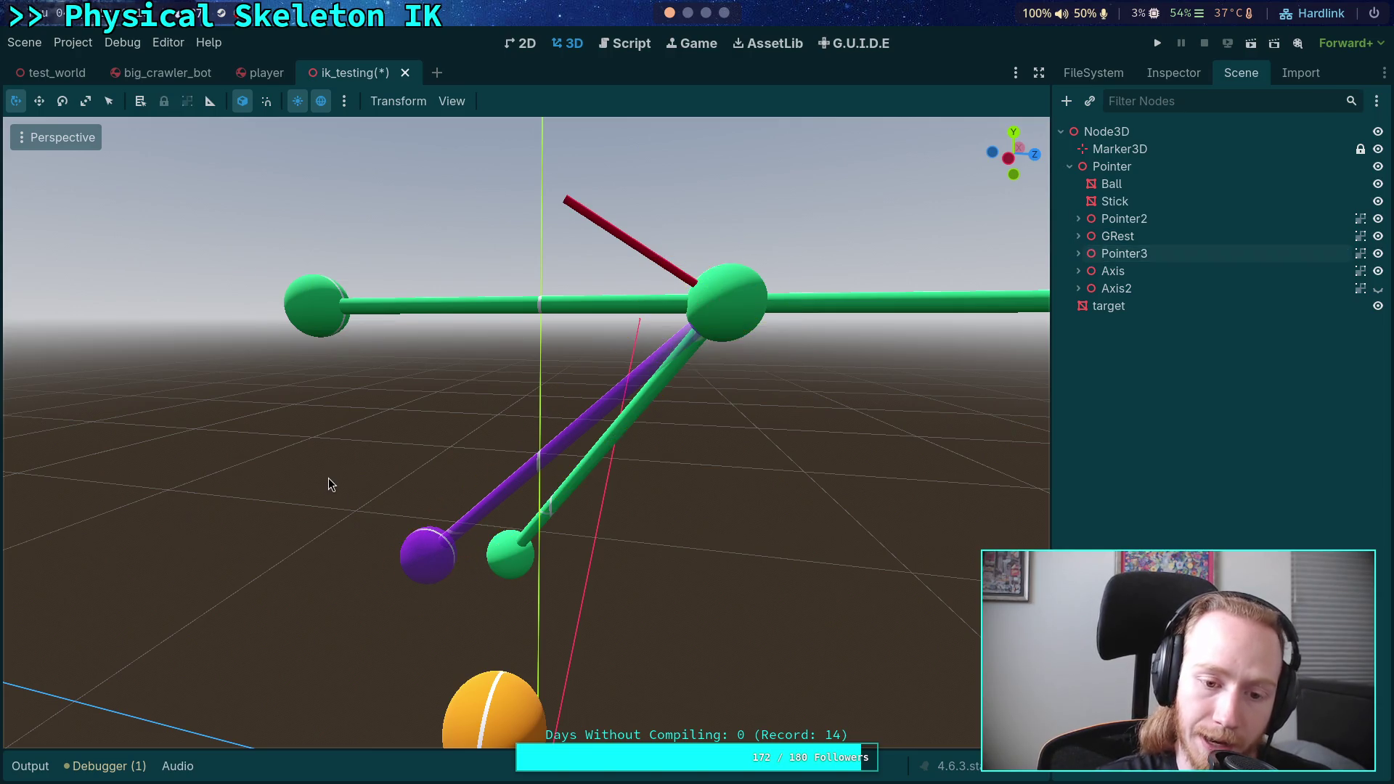
click(334, 320)
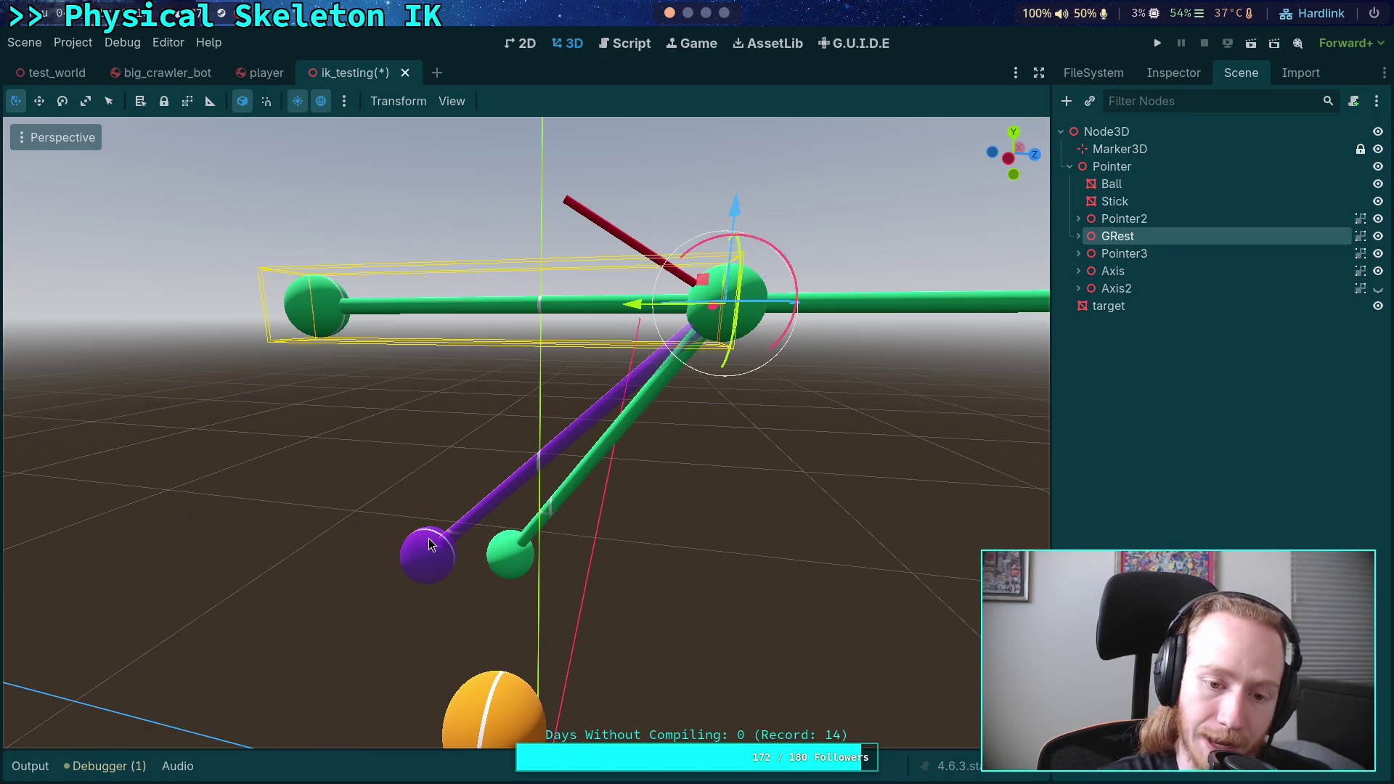
click(421, 541)
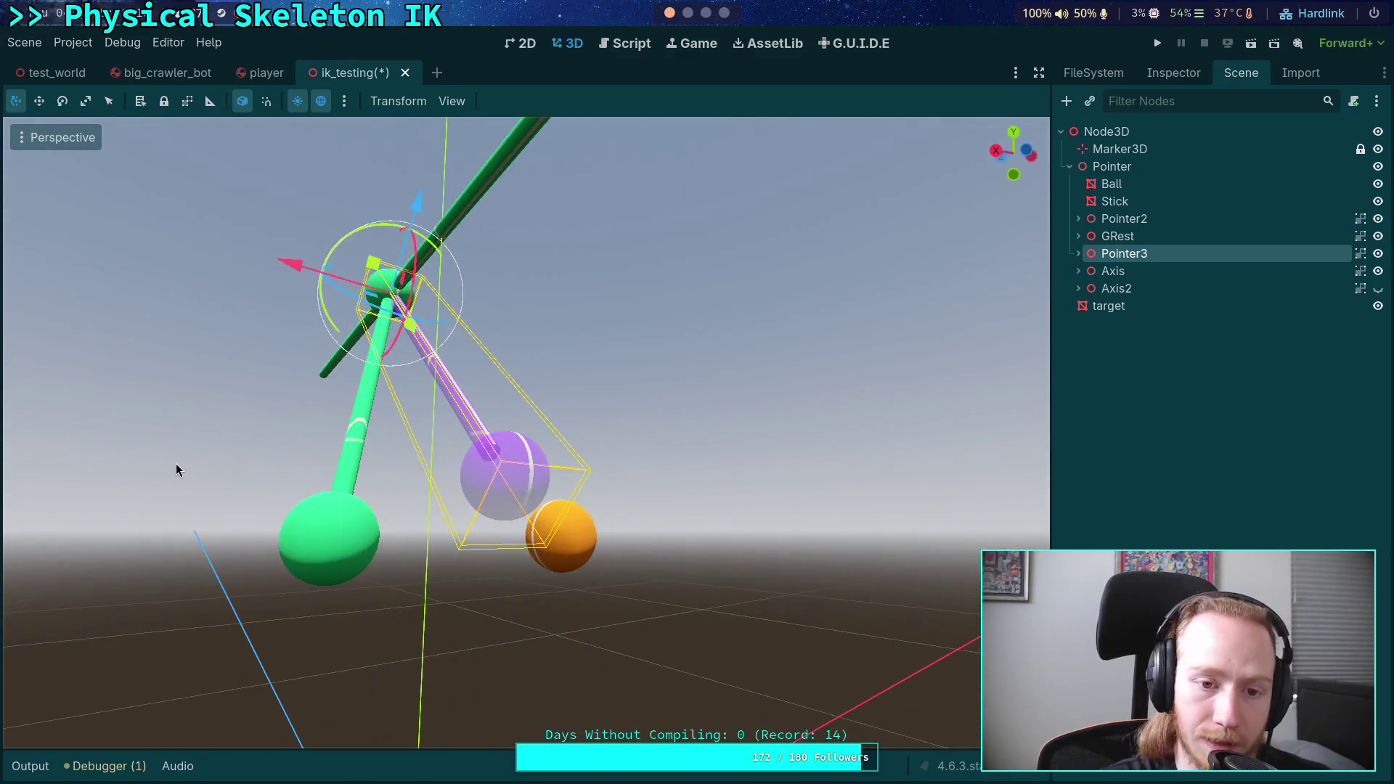
click(176, 463)
click(350, 425)
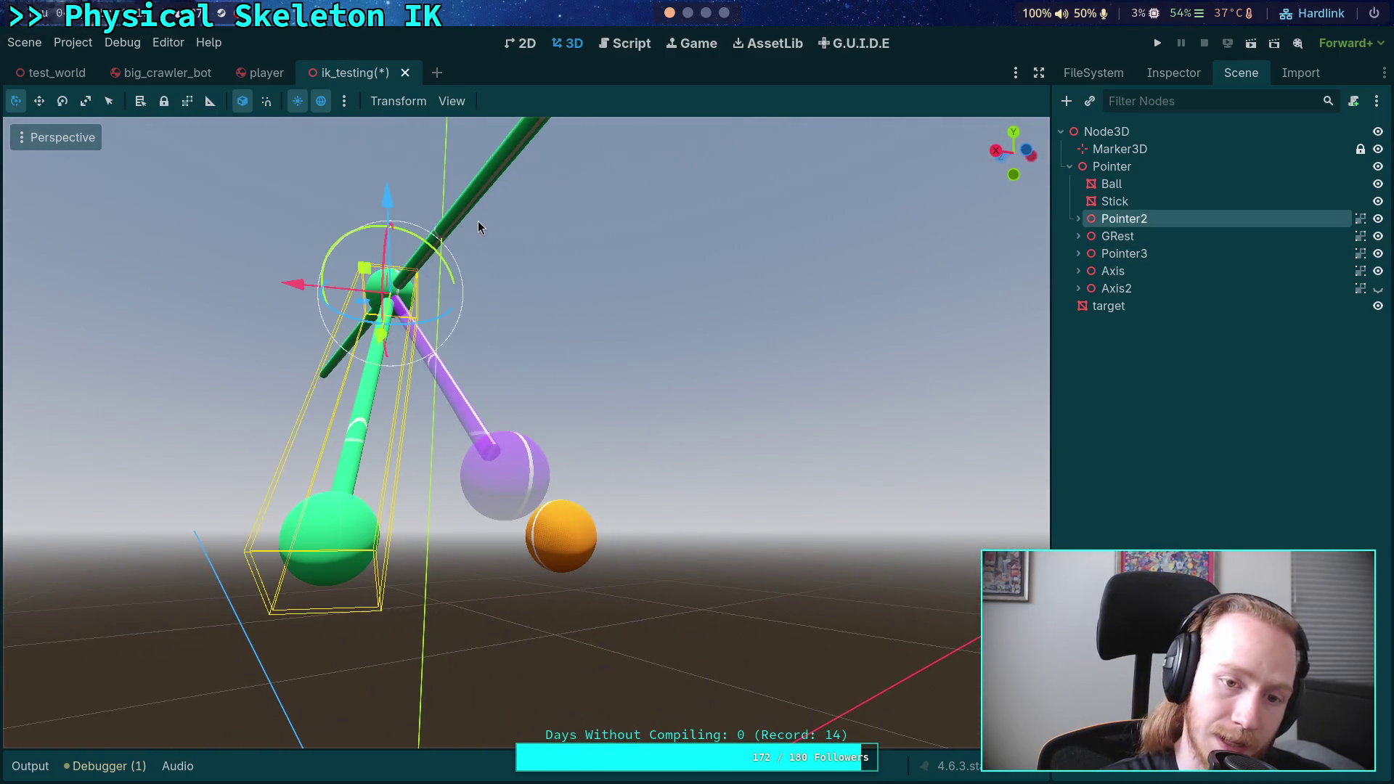
click(483, 205)
click(593, 397)
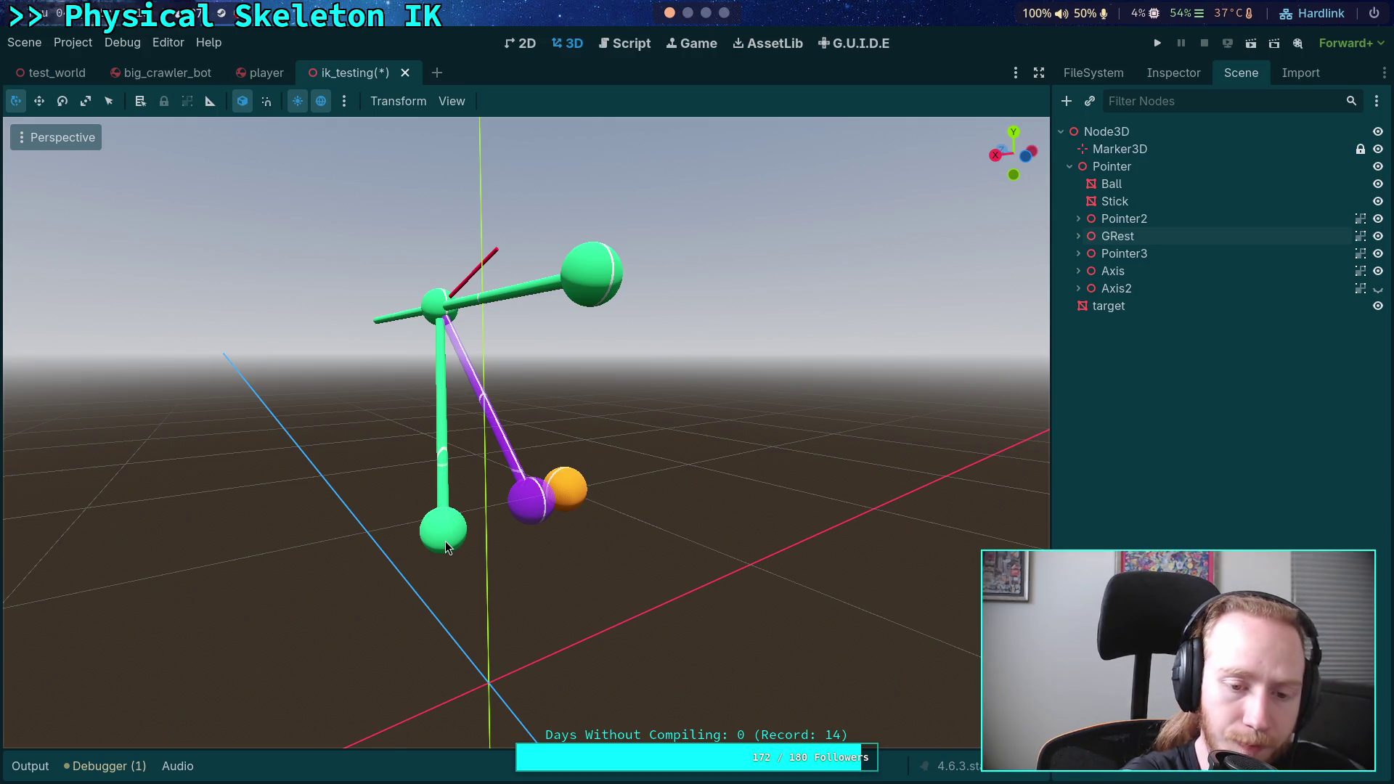
click(518, 473)
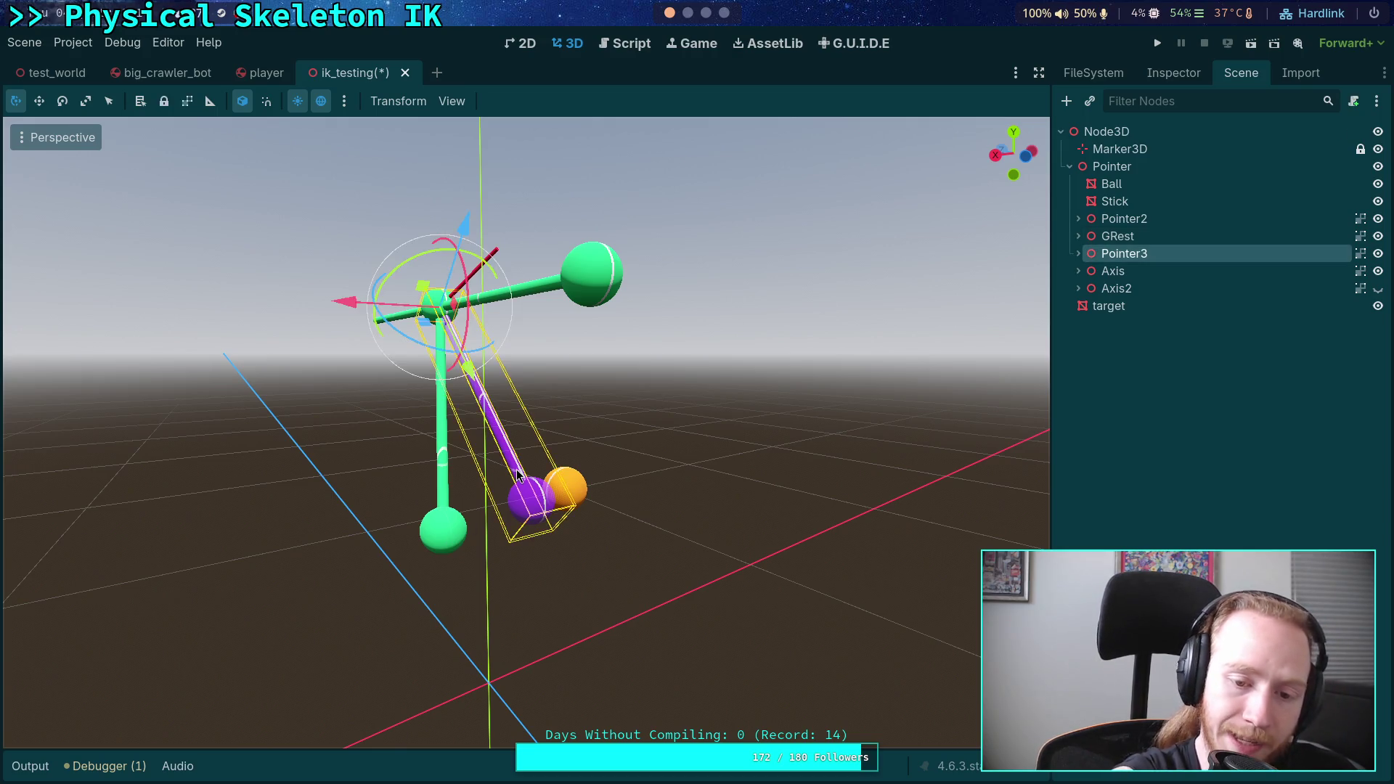
click(597, 450)
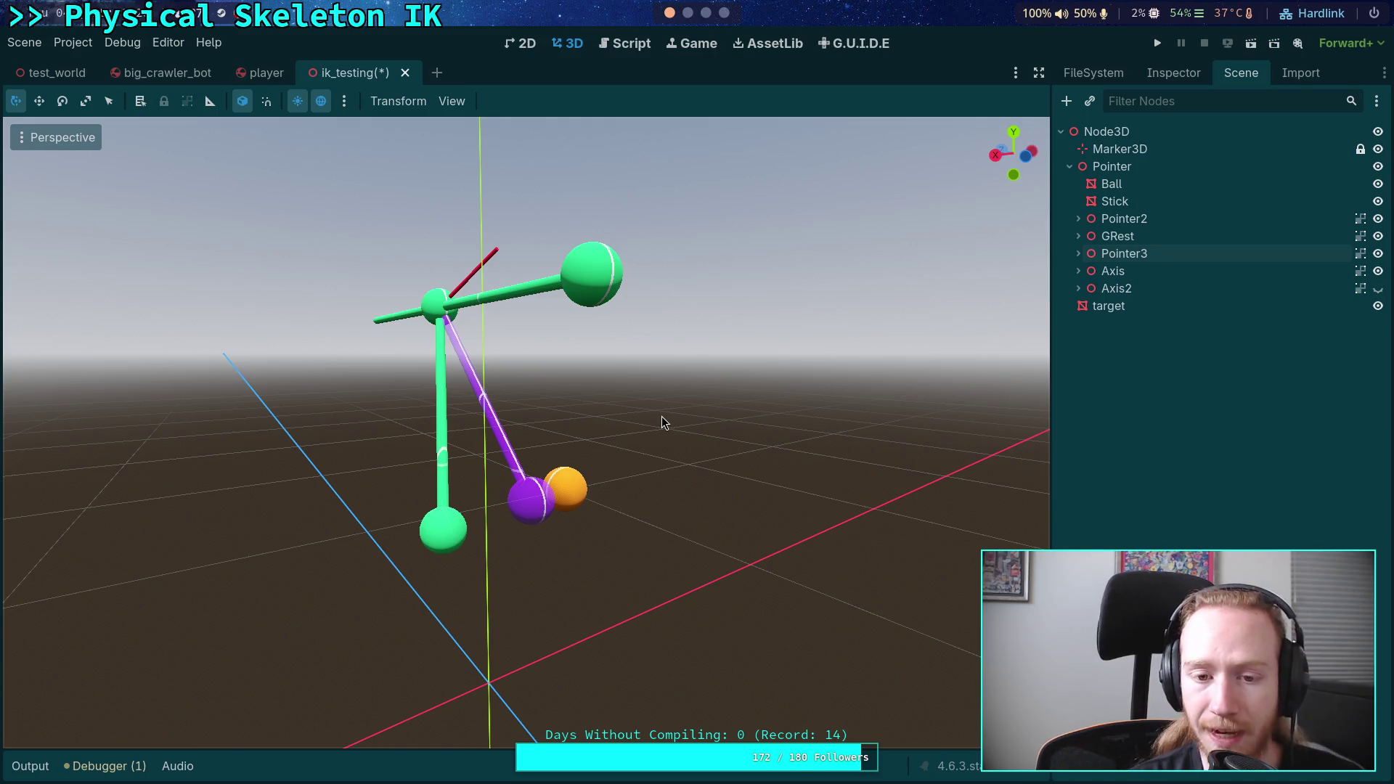
click(442, 526)
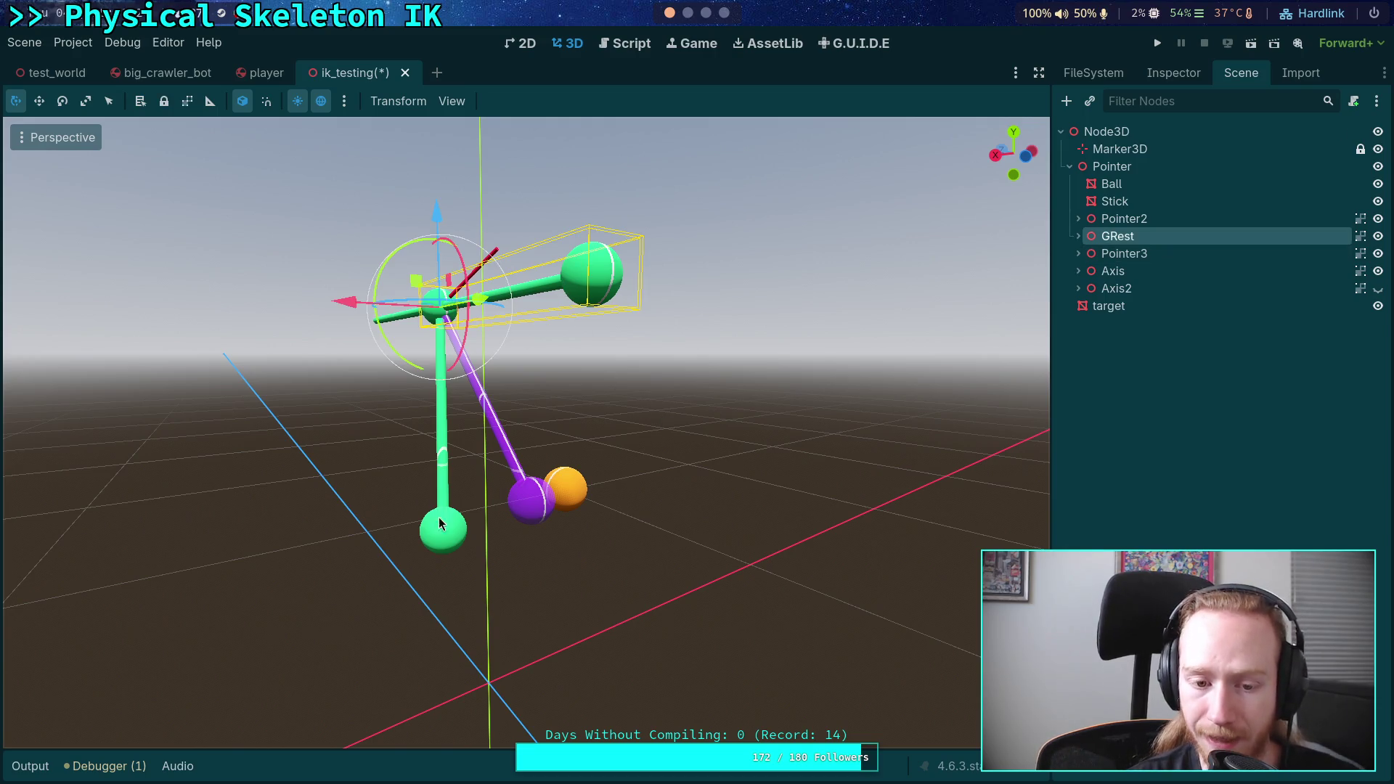
click(736, 435)
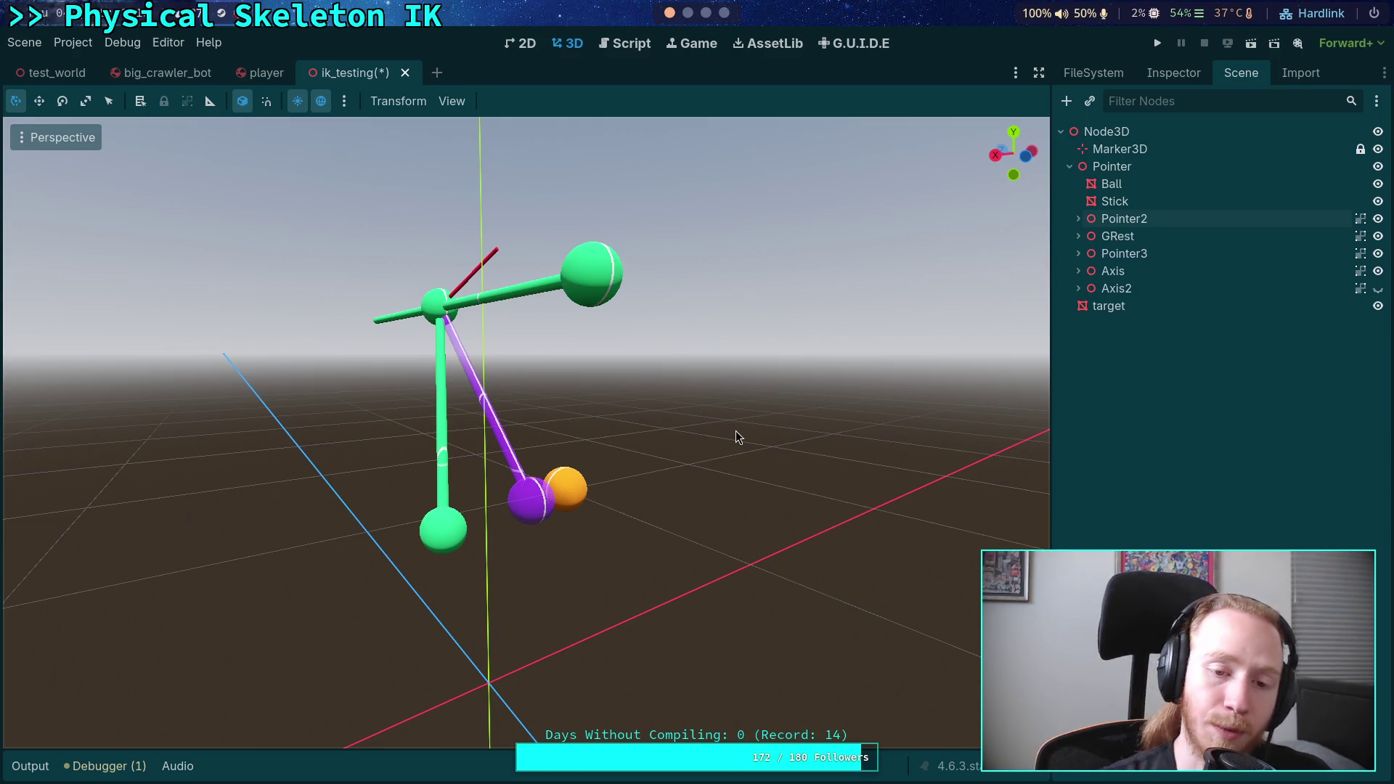
click(440, 443)
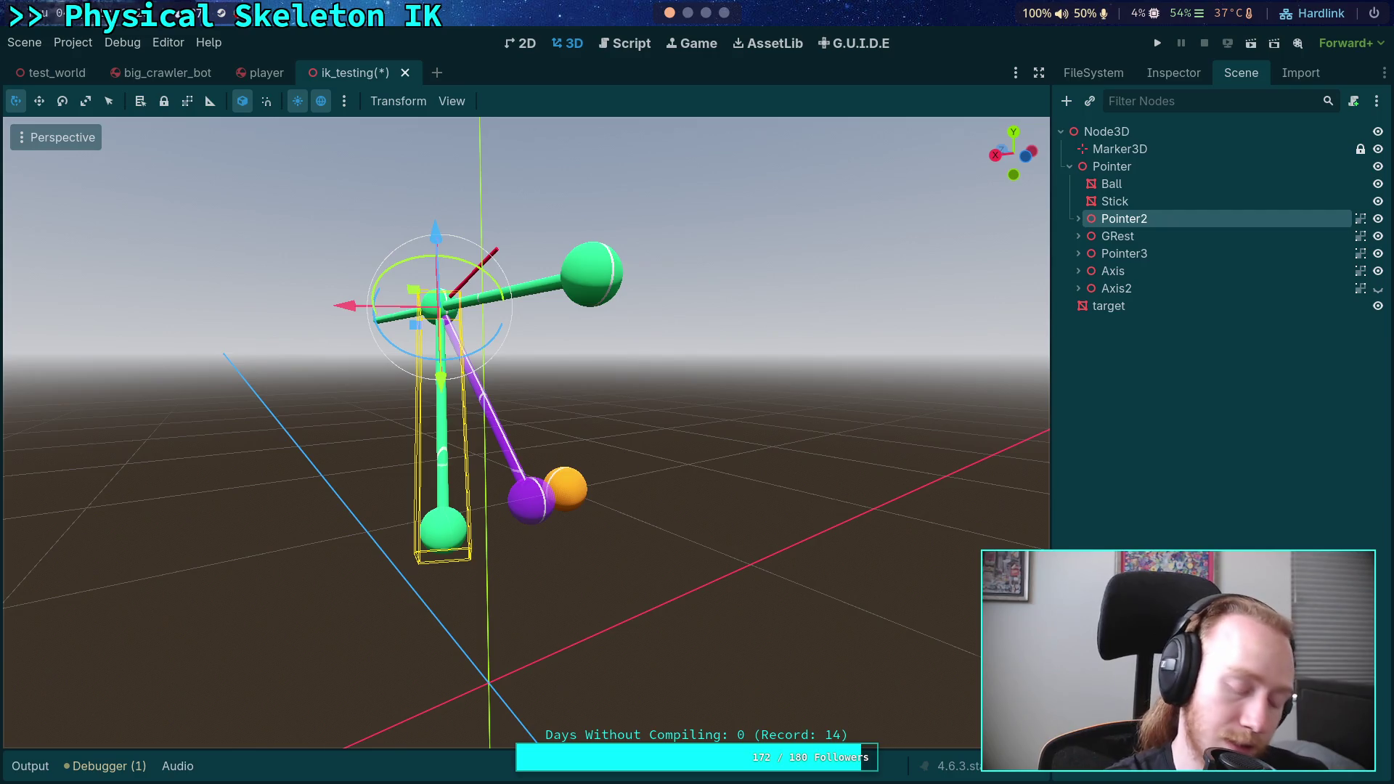
scroll(634, 453, up, 3)
scroll(527, 431, down, 2)
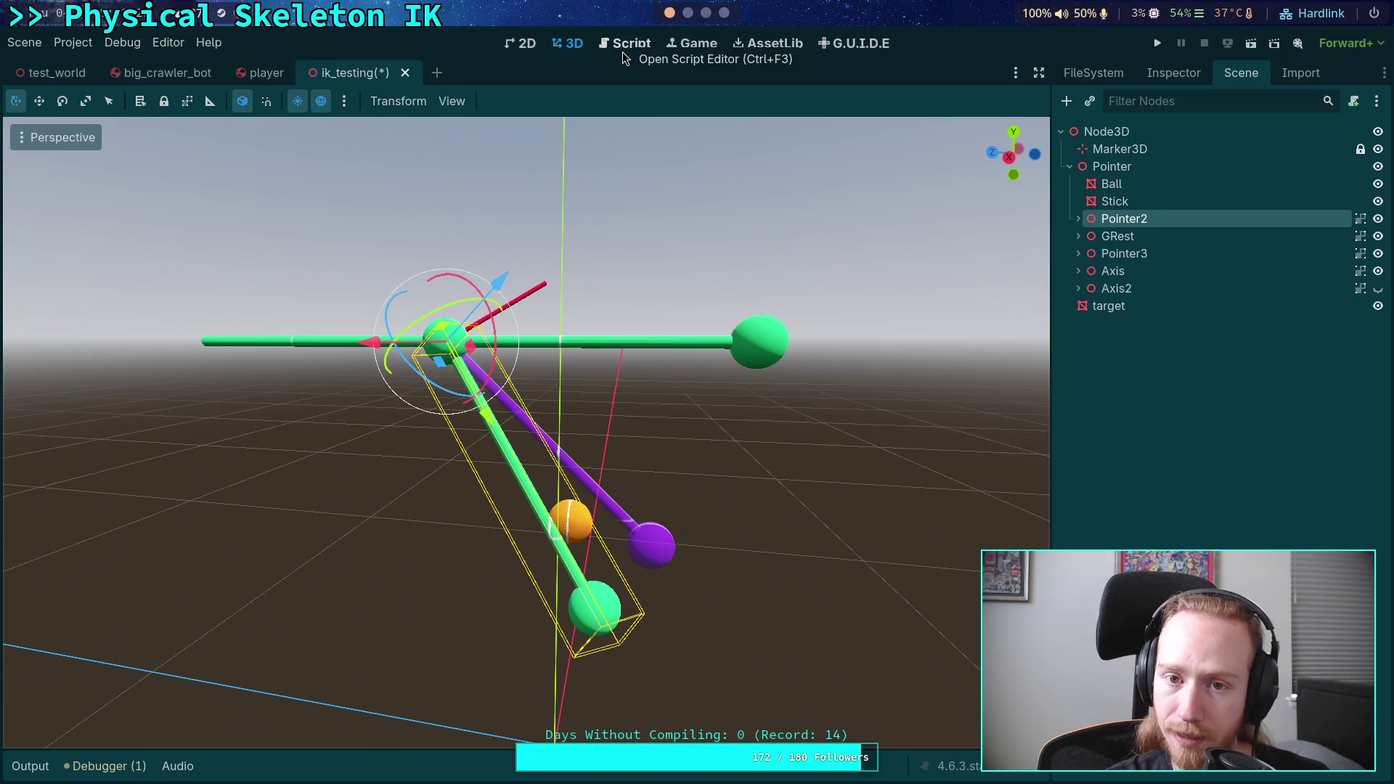
click(689, 13)
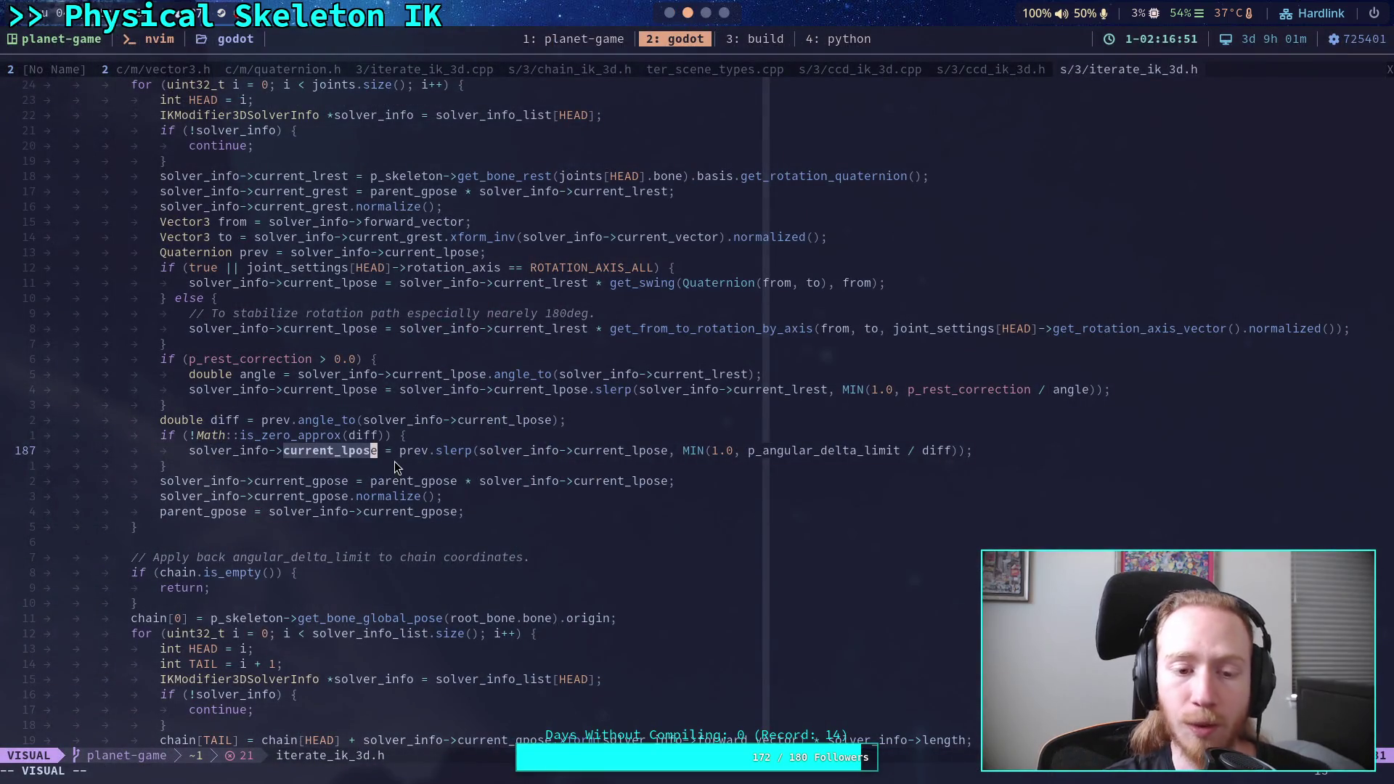
- Open ccd_ik_3d.cpp and select its rotation-axis and limitation code block
mouse_move(284, 451)
mouse_down()
mouse_move(395, 451)
mouse_move(379, 456)
mouse_up()
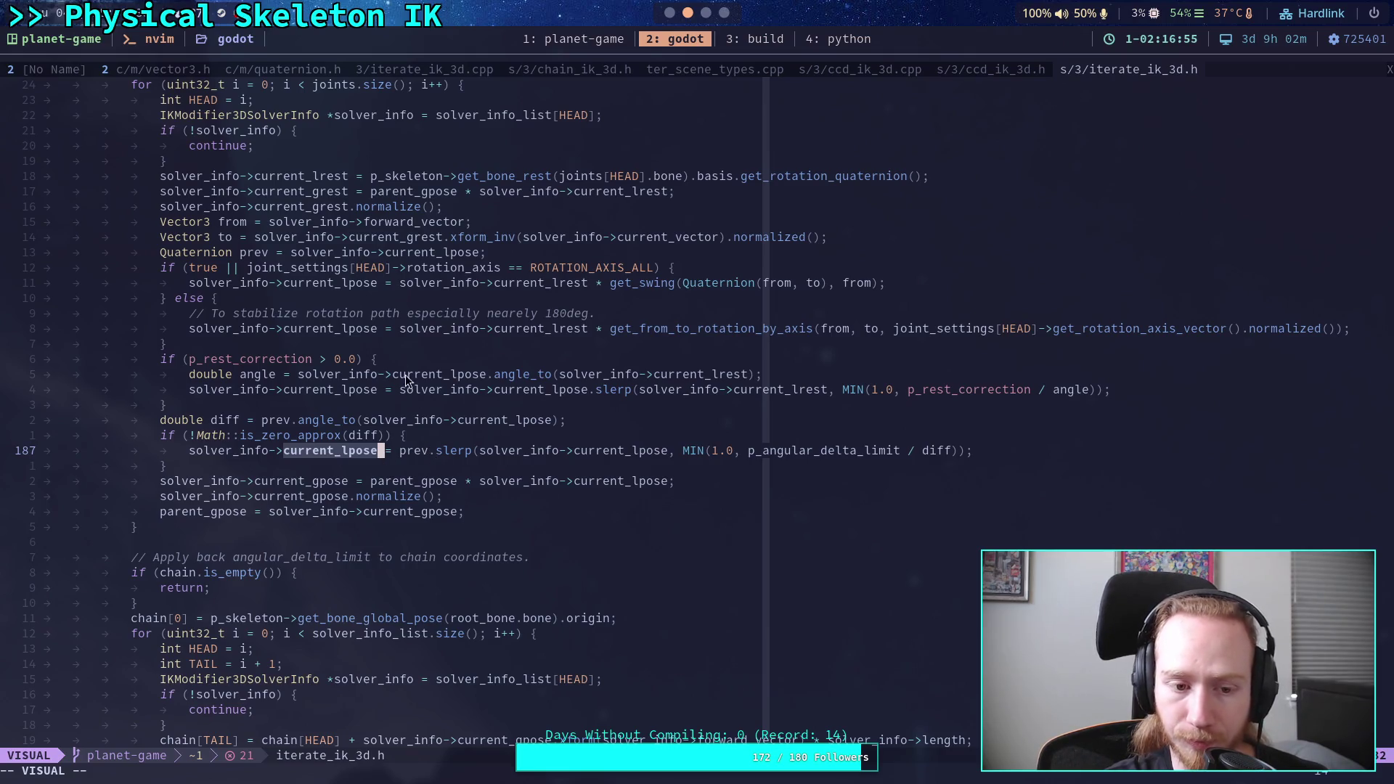
click(885, 66)
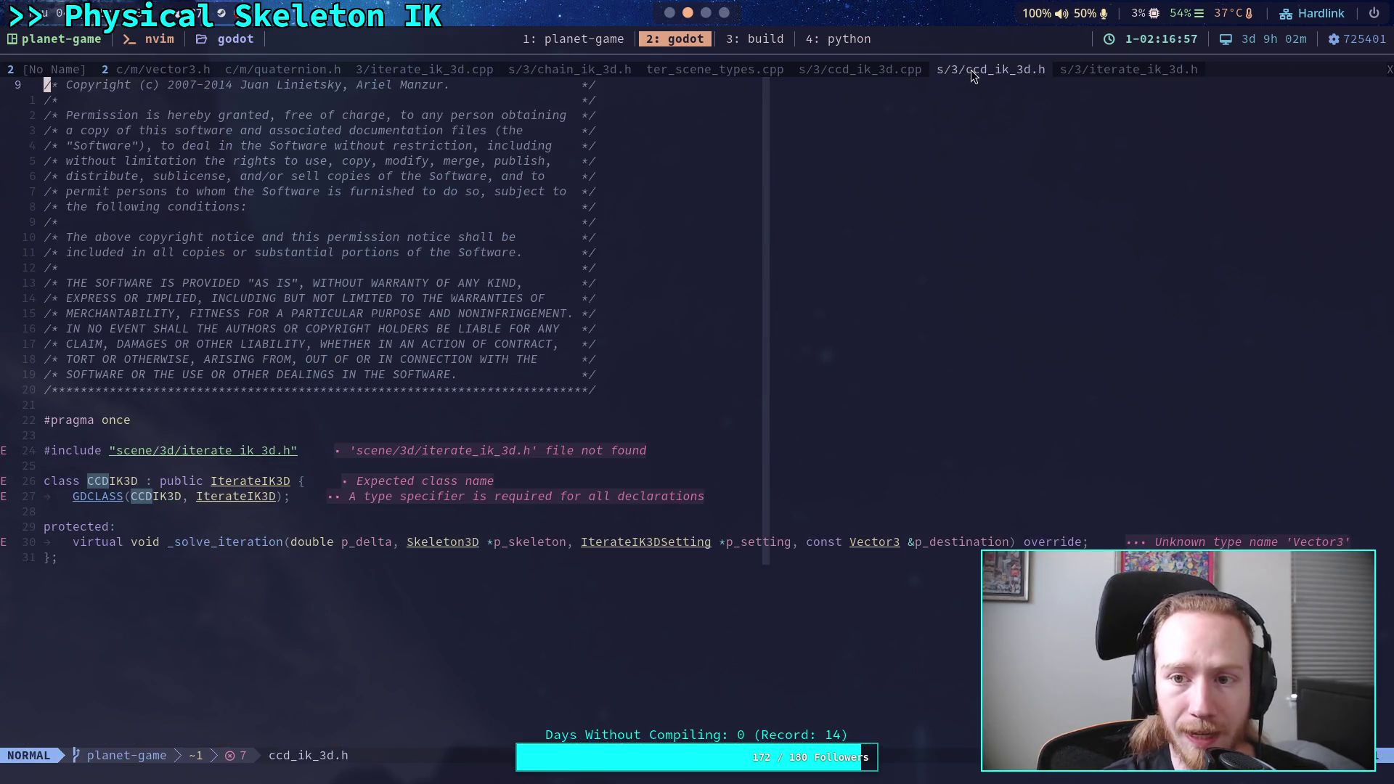
click(581, 534)
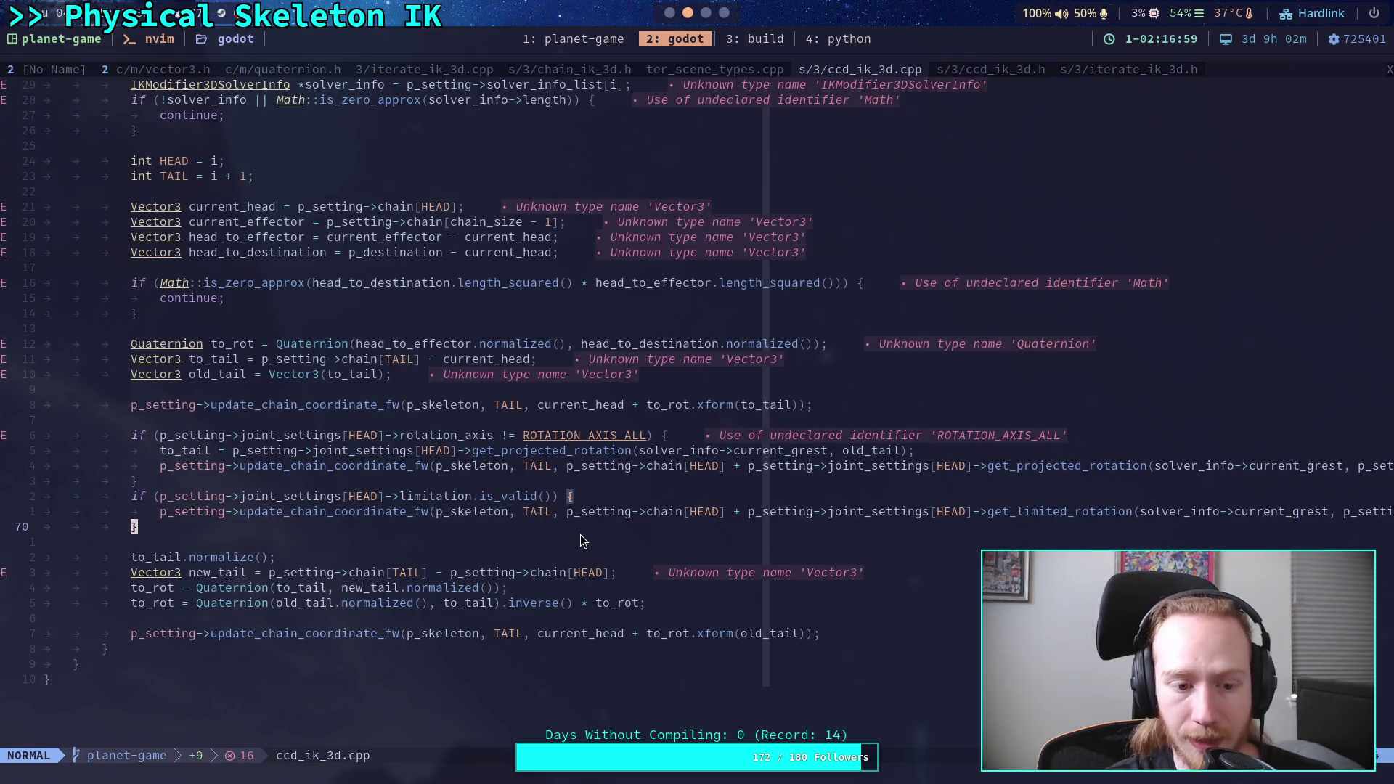
click(538, 559)
drag(296, 632, 276, 479)
click(277, 481)
click(277, 543)
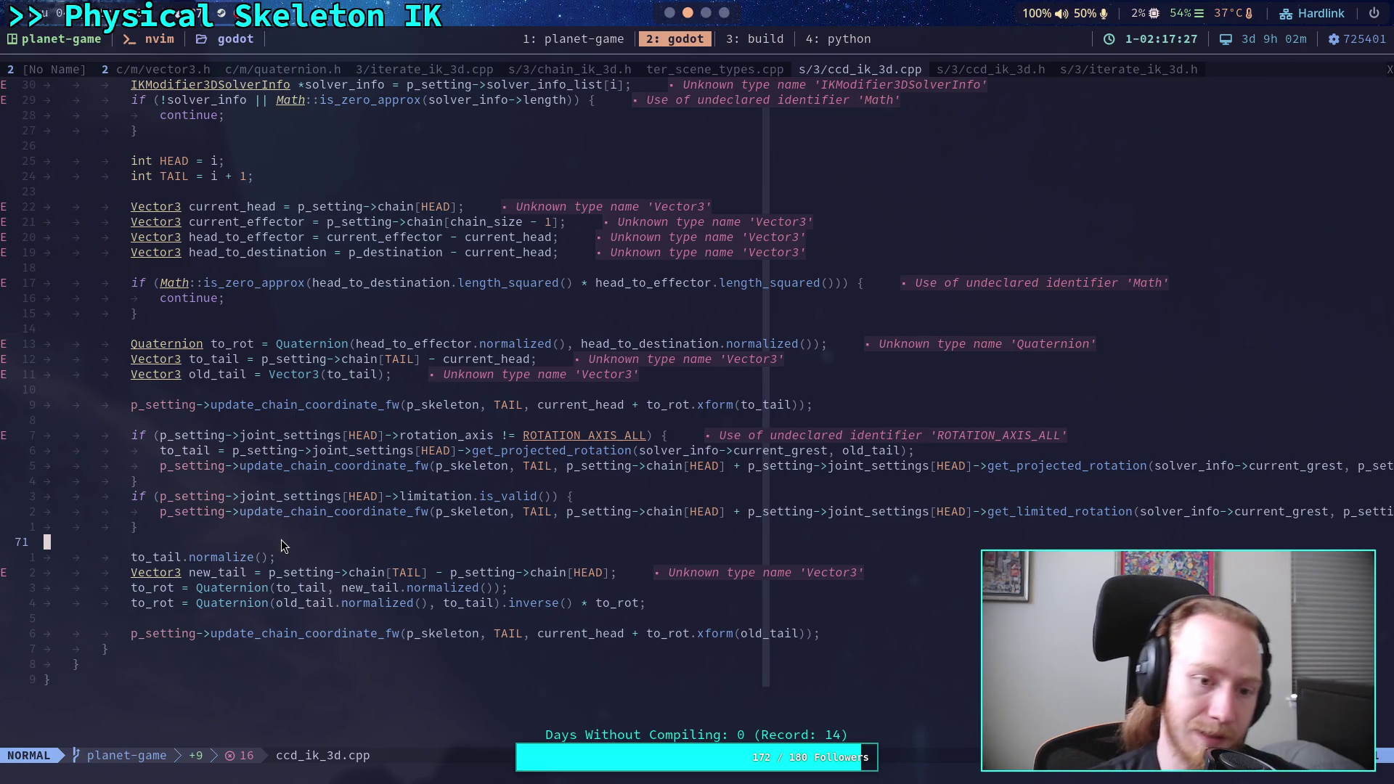
- Highlight solver_info further up, then return to blank line 71
scroll(281, 544, up, 4)
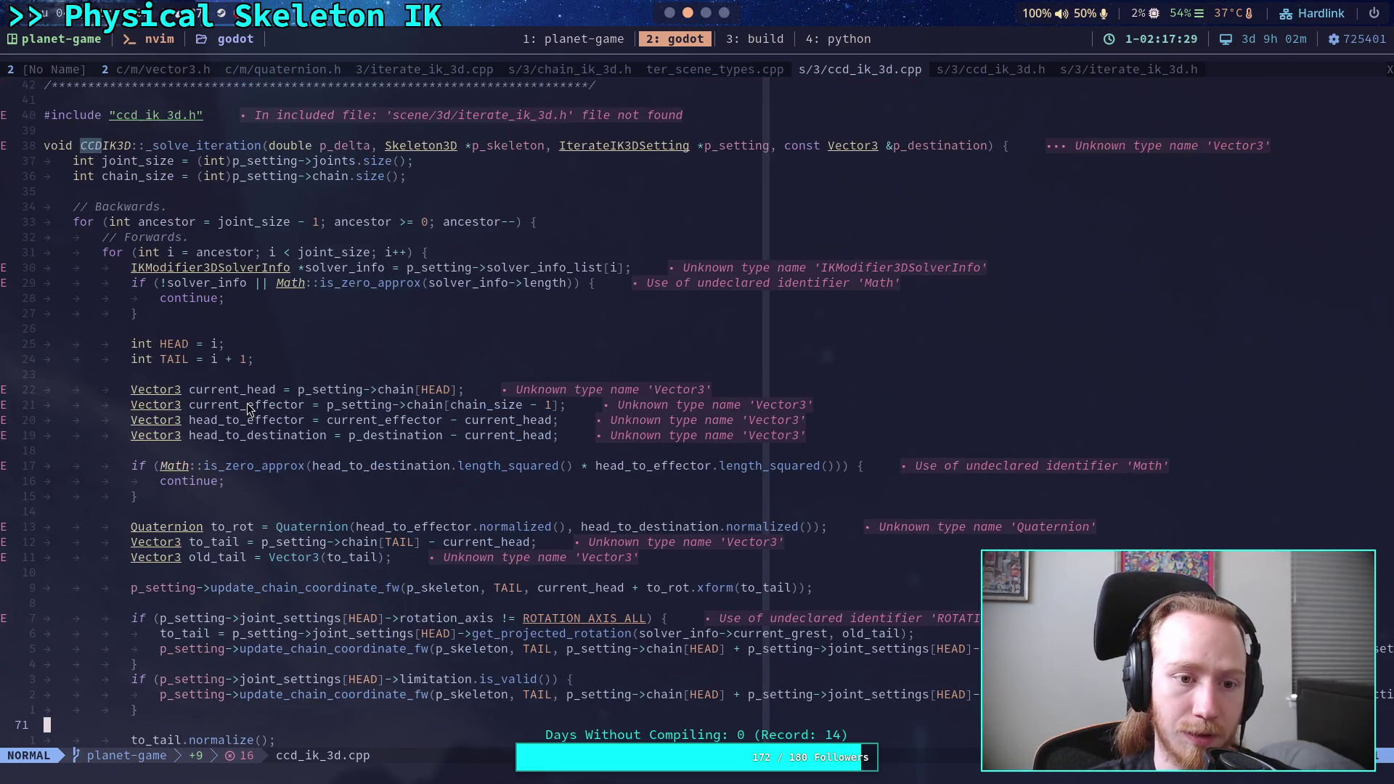
double_click(222, 284)
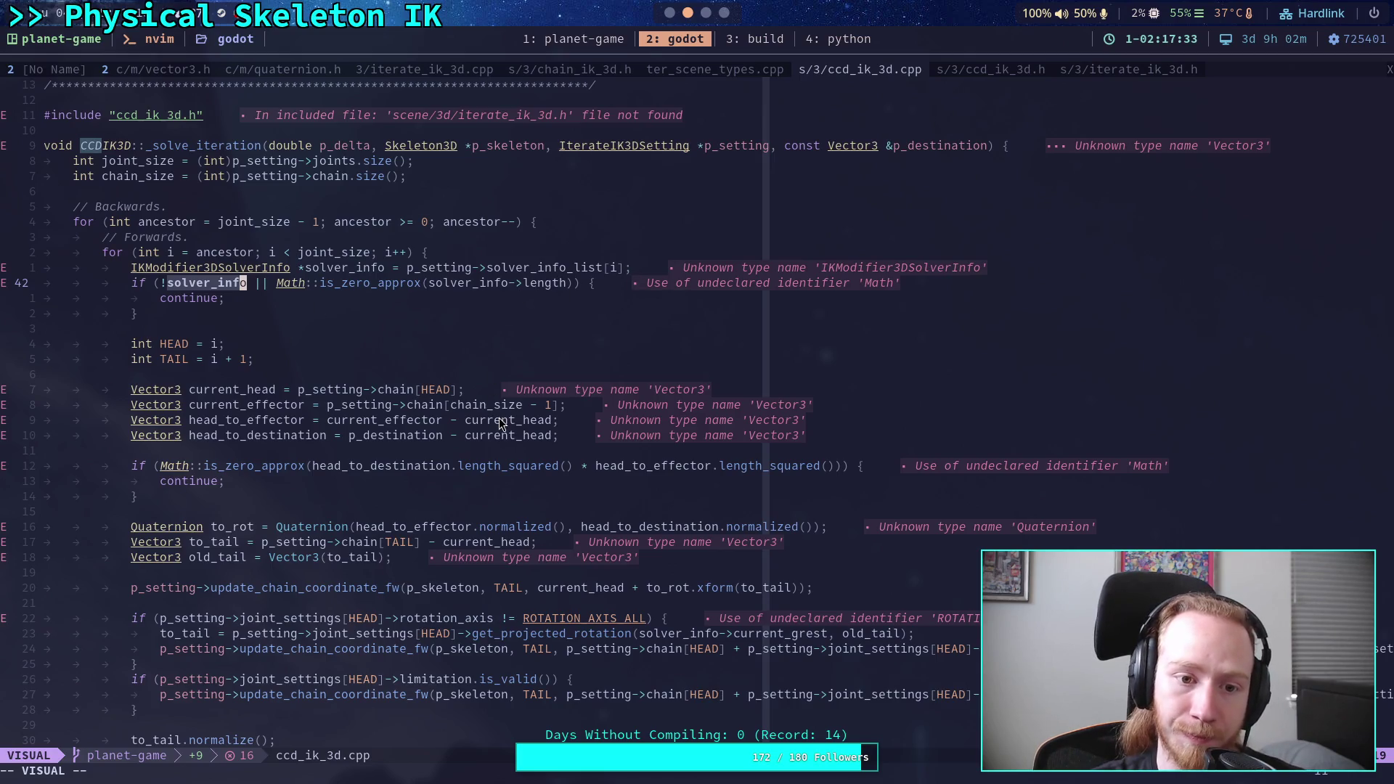
scroll(499, 417, down, 5)
click(434, 487)
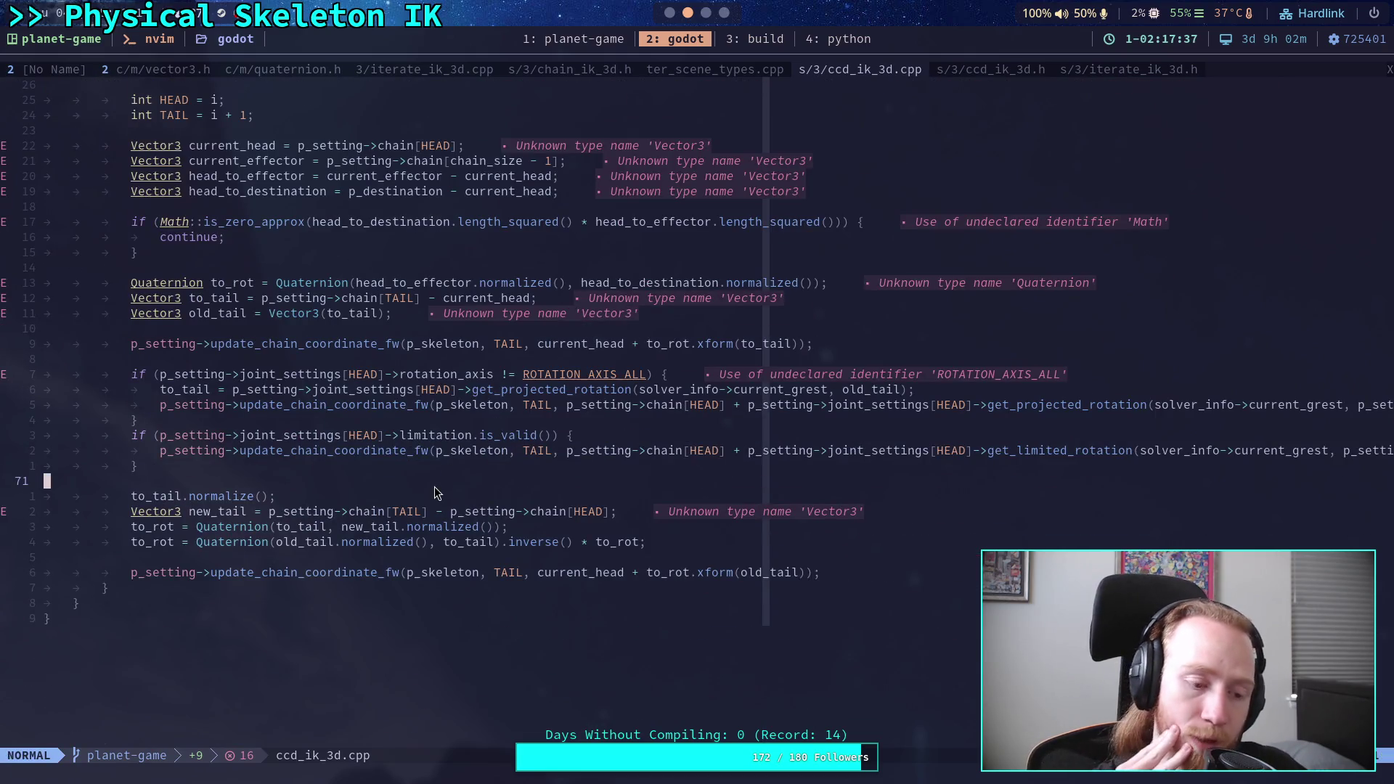
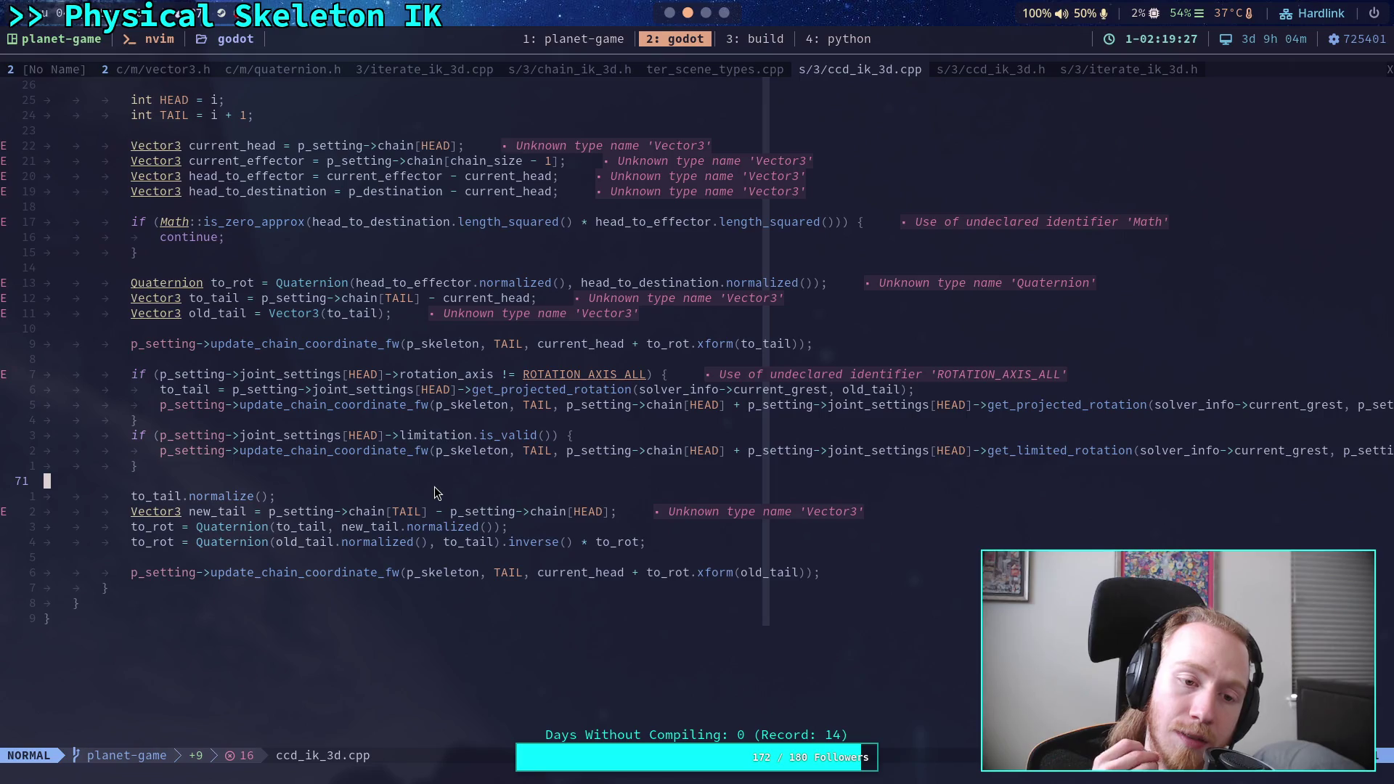
- Highlight the to_tail assignments and the old_tail declaration to compare them
drag(151, 395, 277, 399)
drag(191, 315, 242, 316)
drag(167, 390, 205, 389)
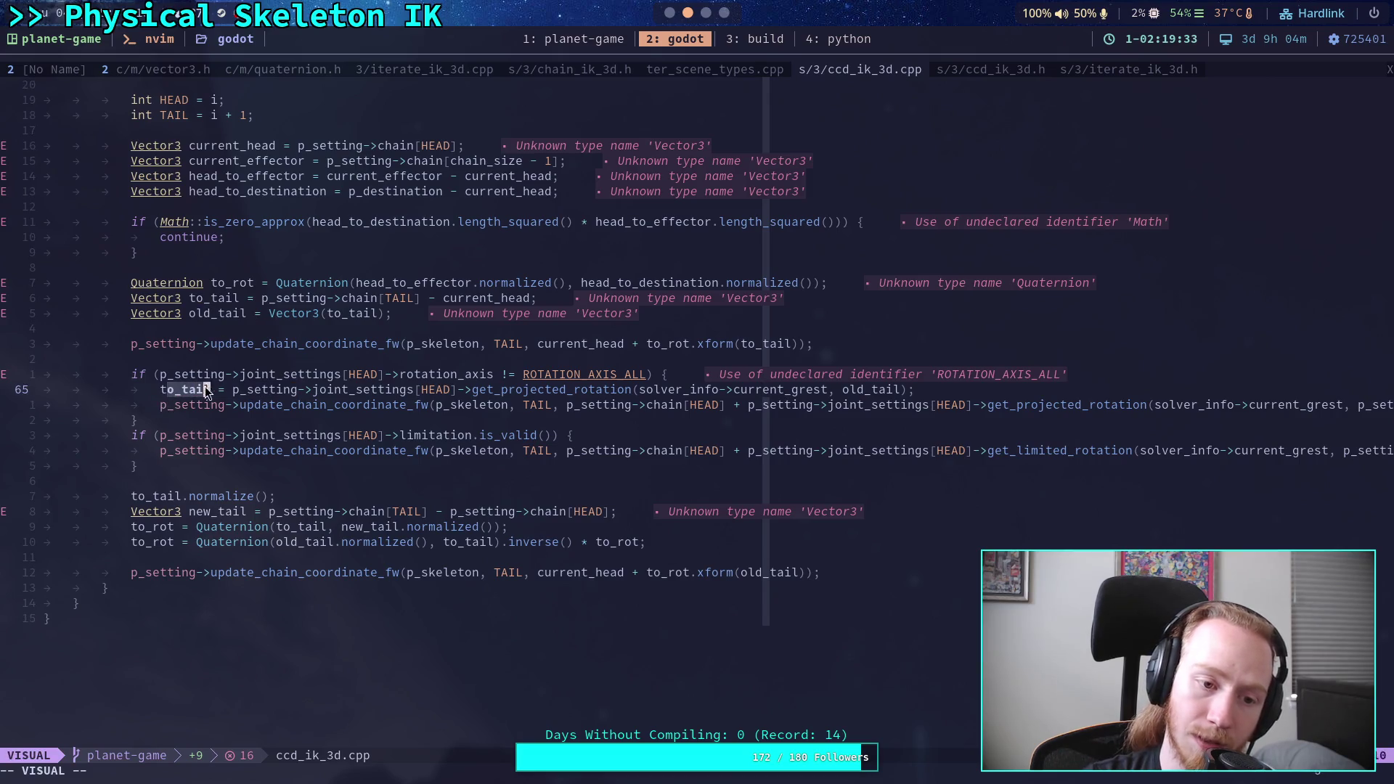
drag(197, 314, 228, 317)
drag(159, 390, 215, 391)
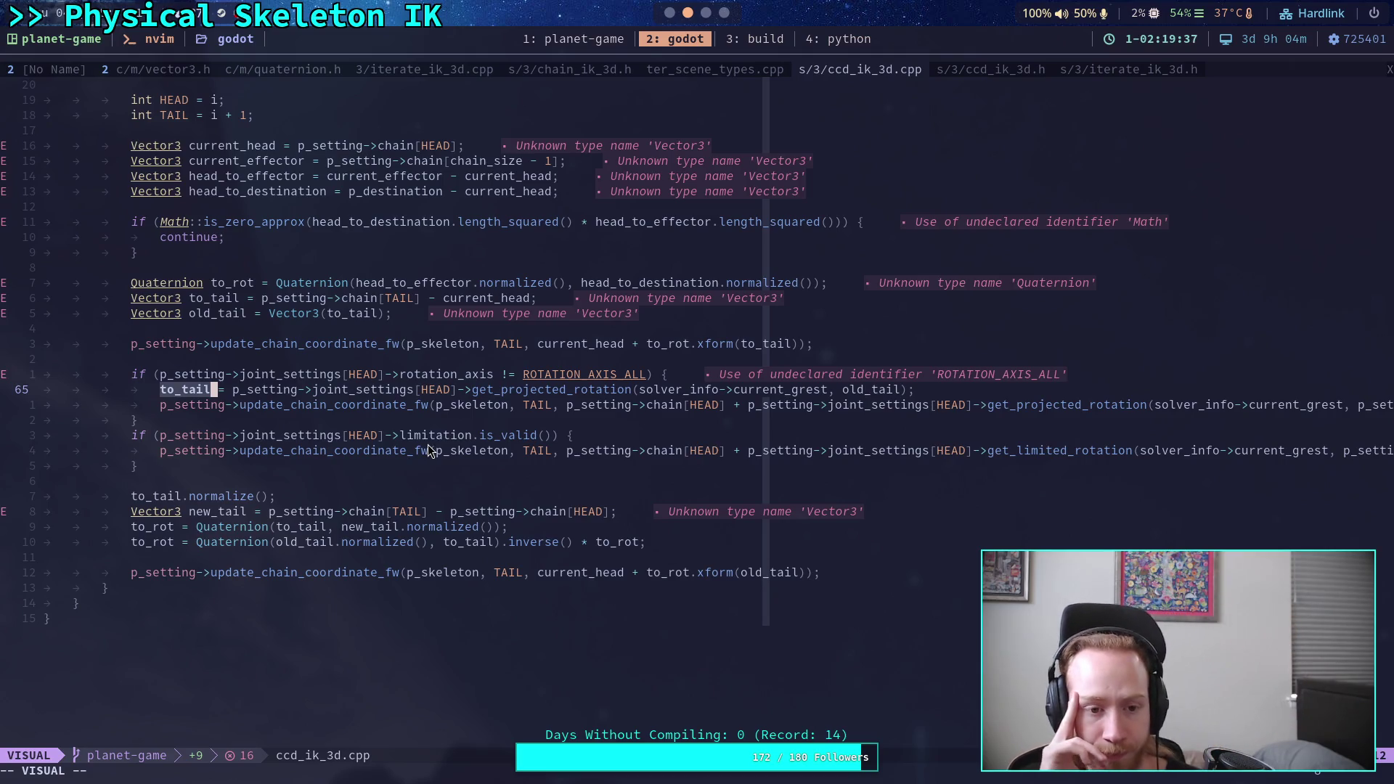
- Open an empty line below the first update_chain_coordinate_fw call, above the rotation-axis check
click(745, 344)
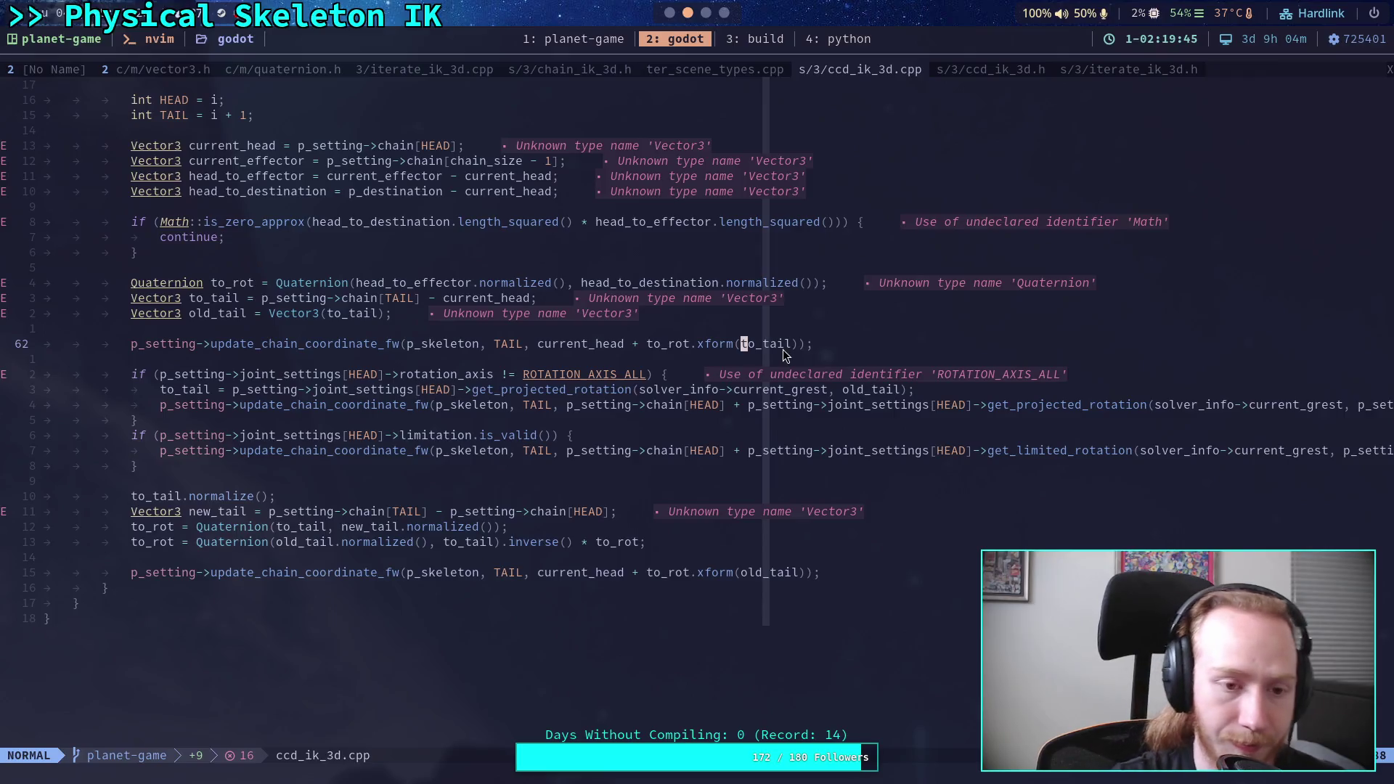
key(k)
key(k)
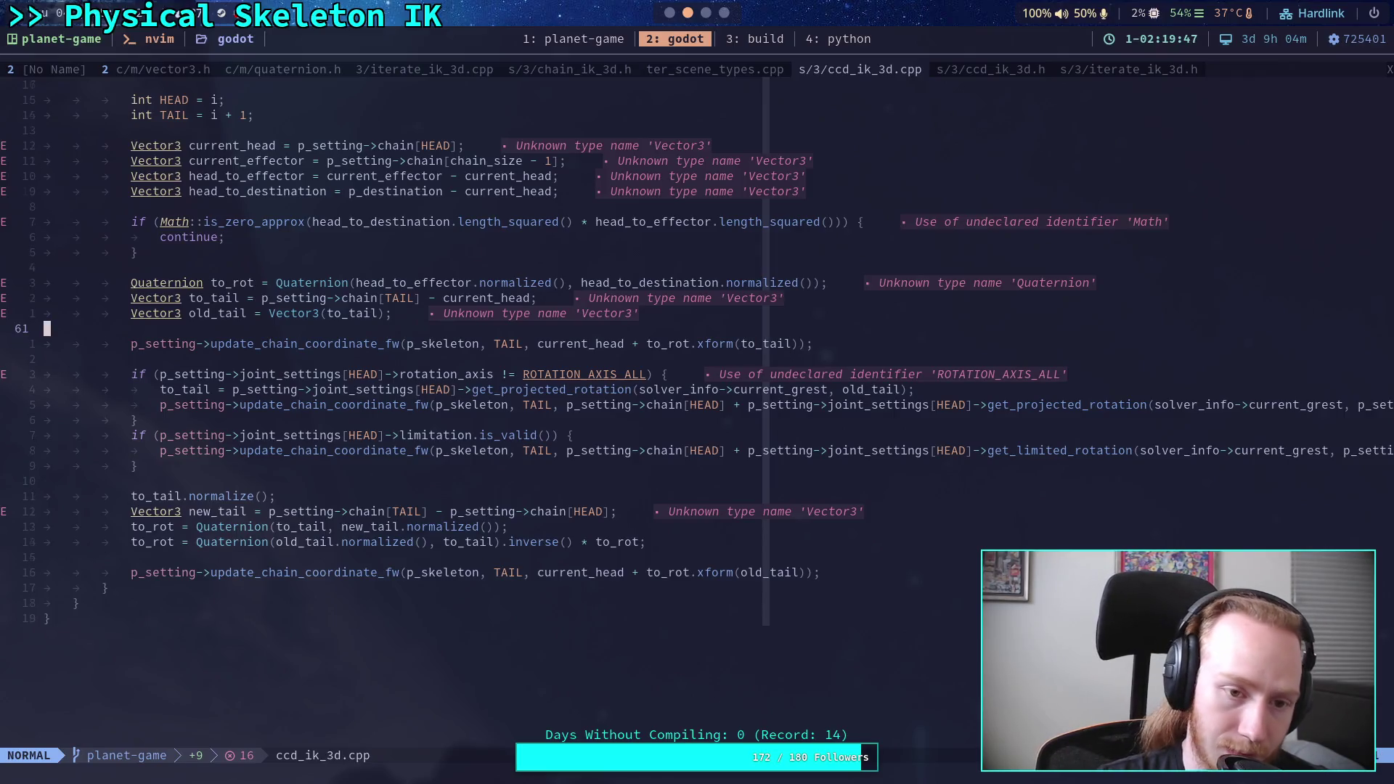
key(h)
key(h)
key(h)
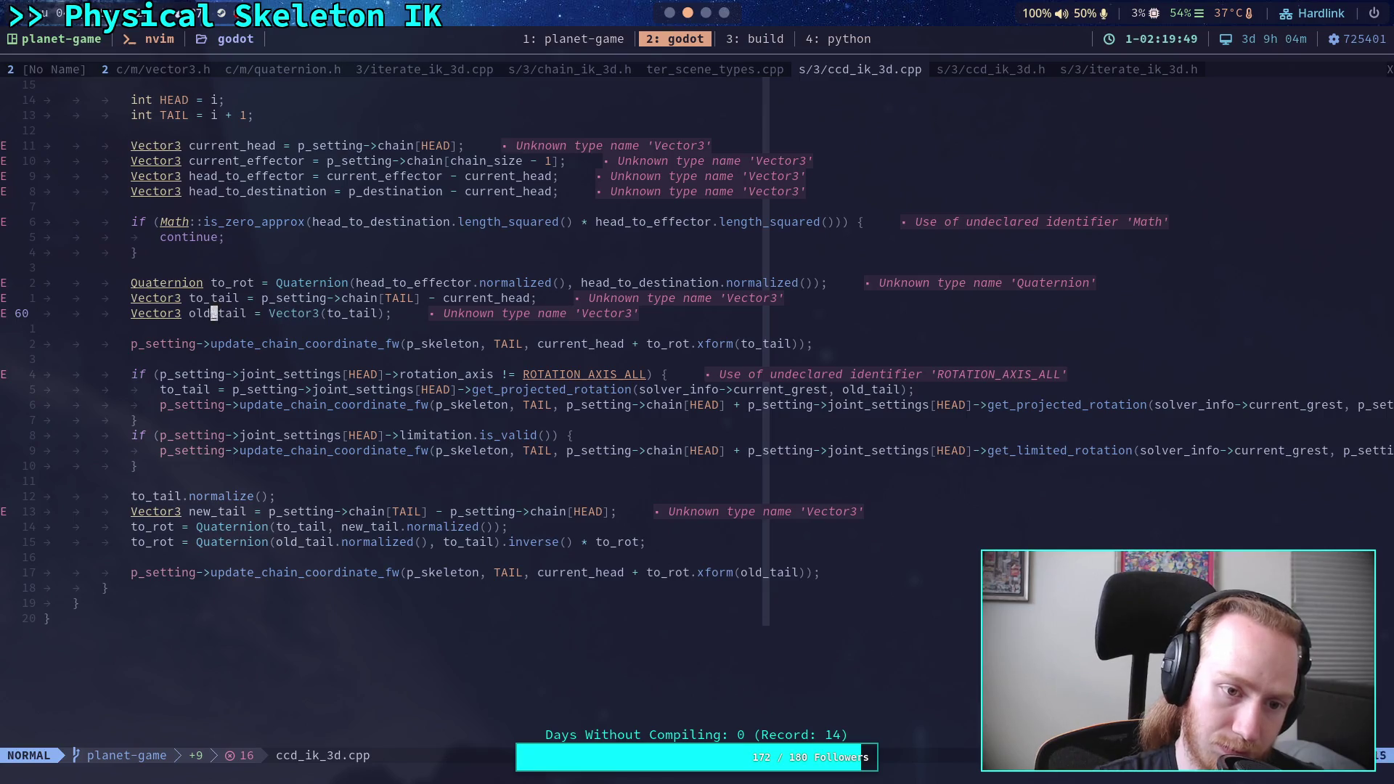
click(178, 344)
key(j)
key(o)
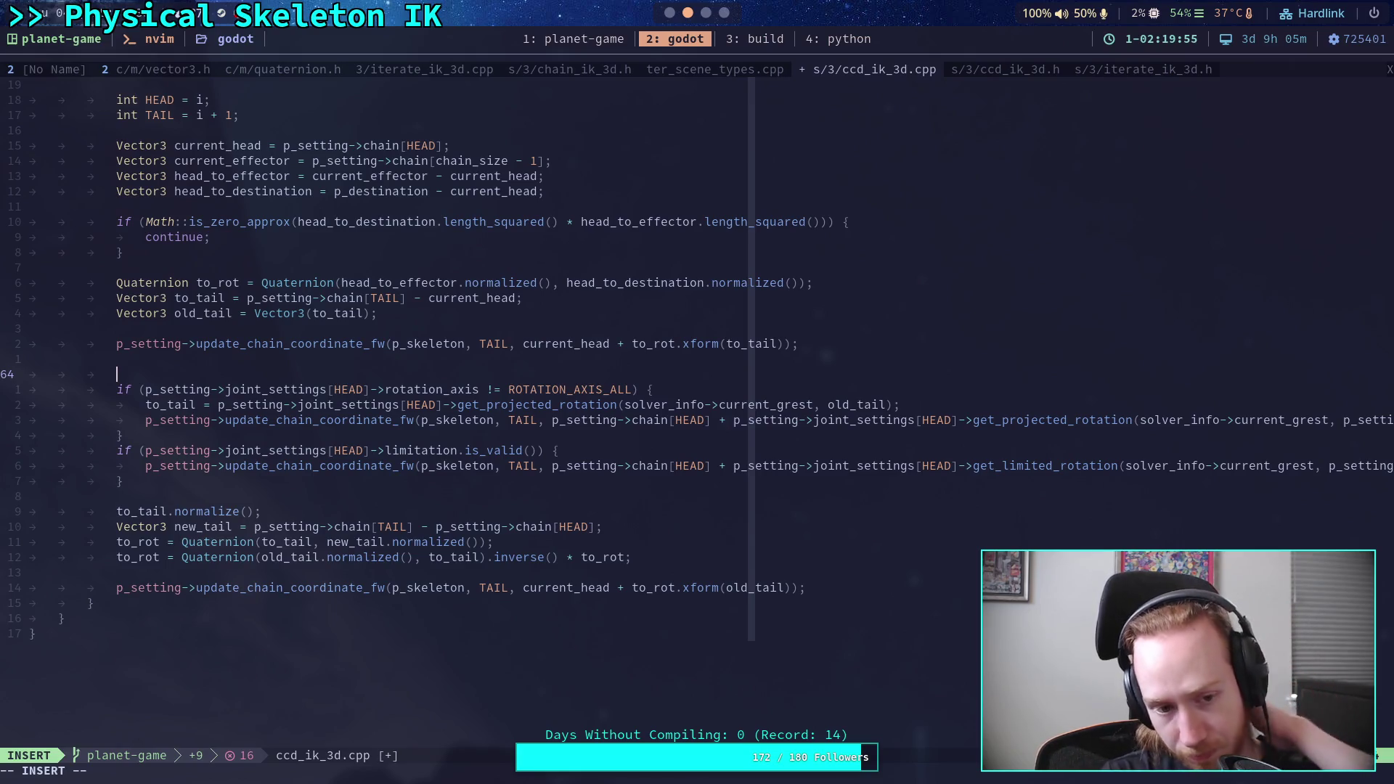
- Declare Vector3 clamped_tail = Vector3(old_tail); and assign the projected rotation to clamped_tail
text(Vector3 =)
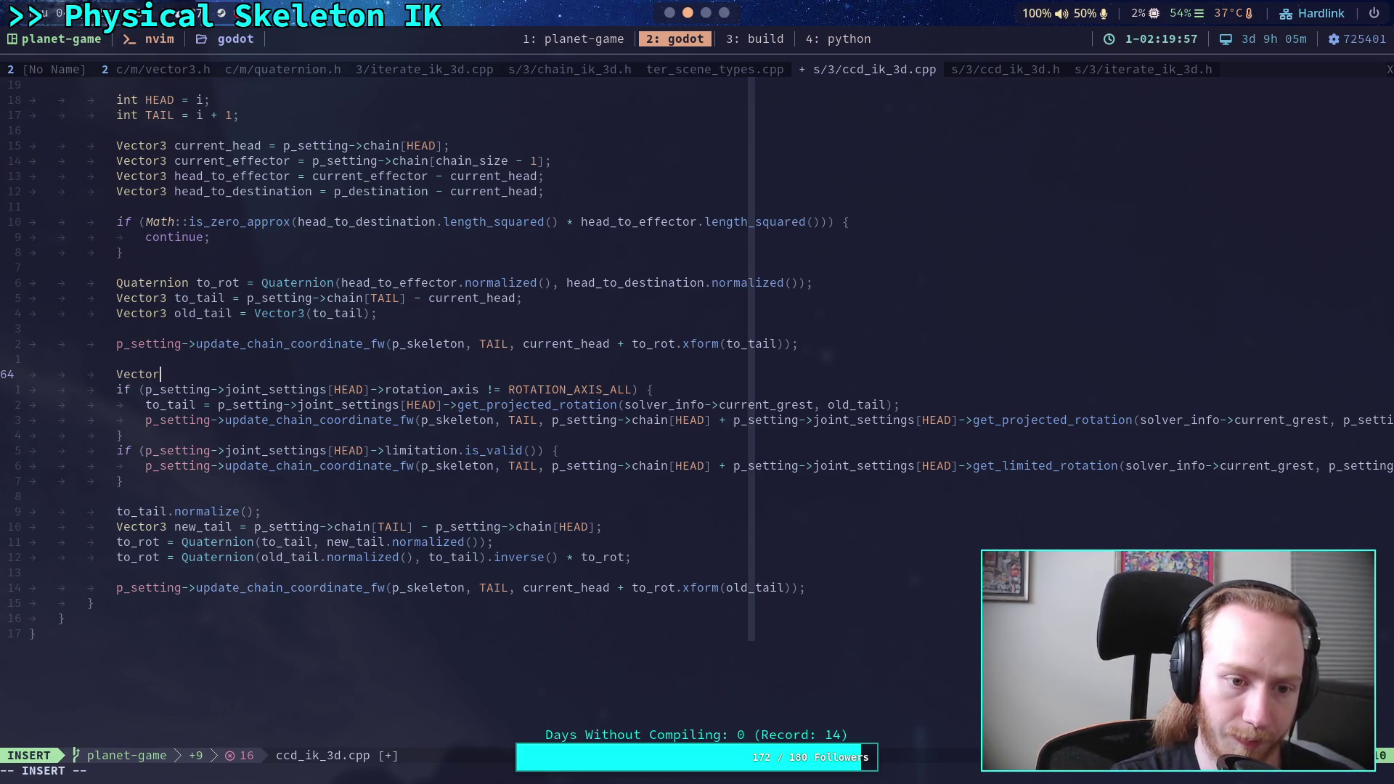
key(BackSpace)
key(BackSpace)
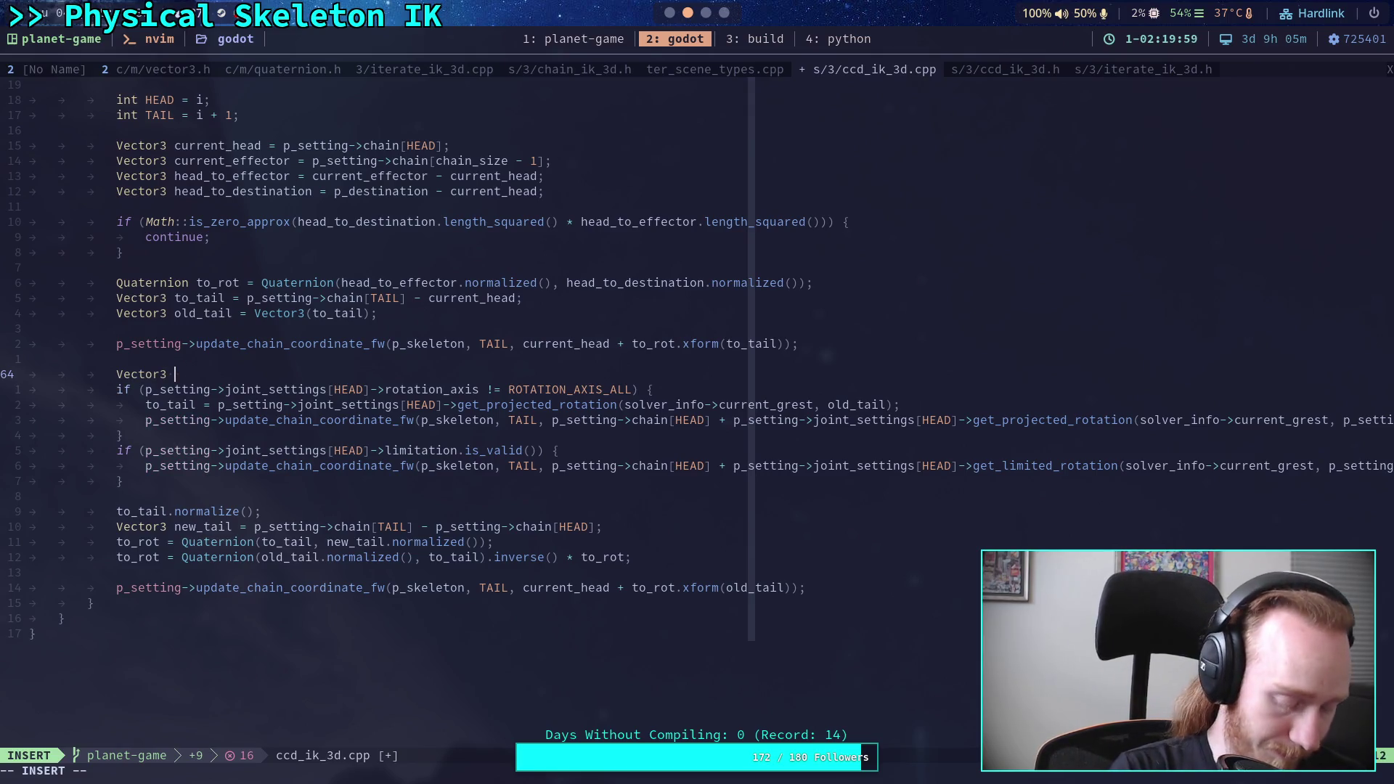
text(clamped_tail = Vector3(old_tail);)
click(183, 405)
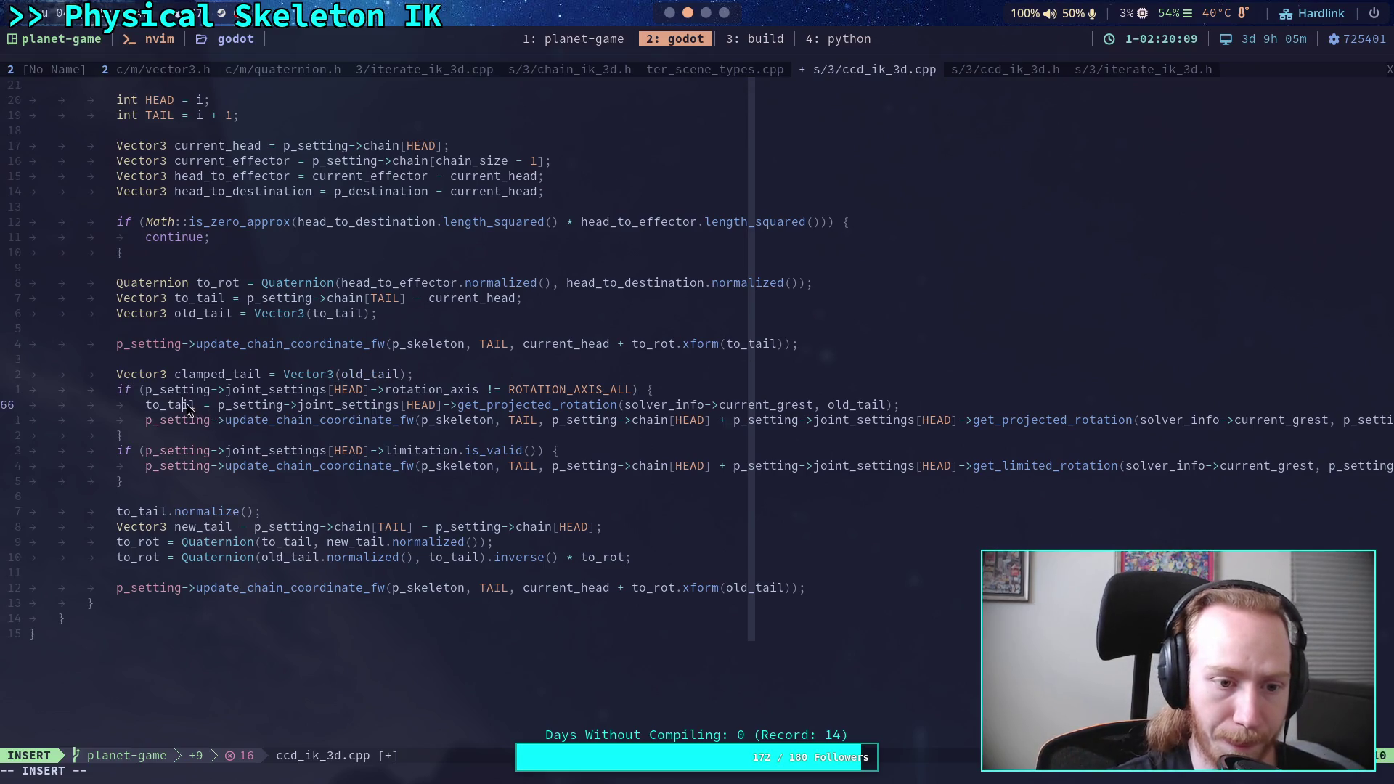
key(BackSpace)
key(BackSpace)
key(BackSpace)
key(BackSpace)
text(clamped_tail)
key(Escape)
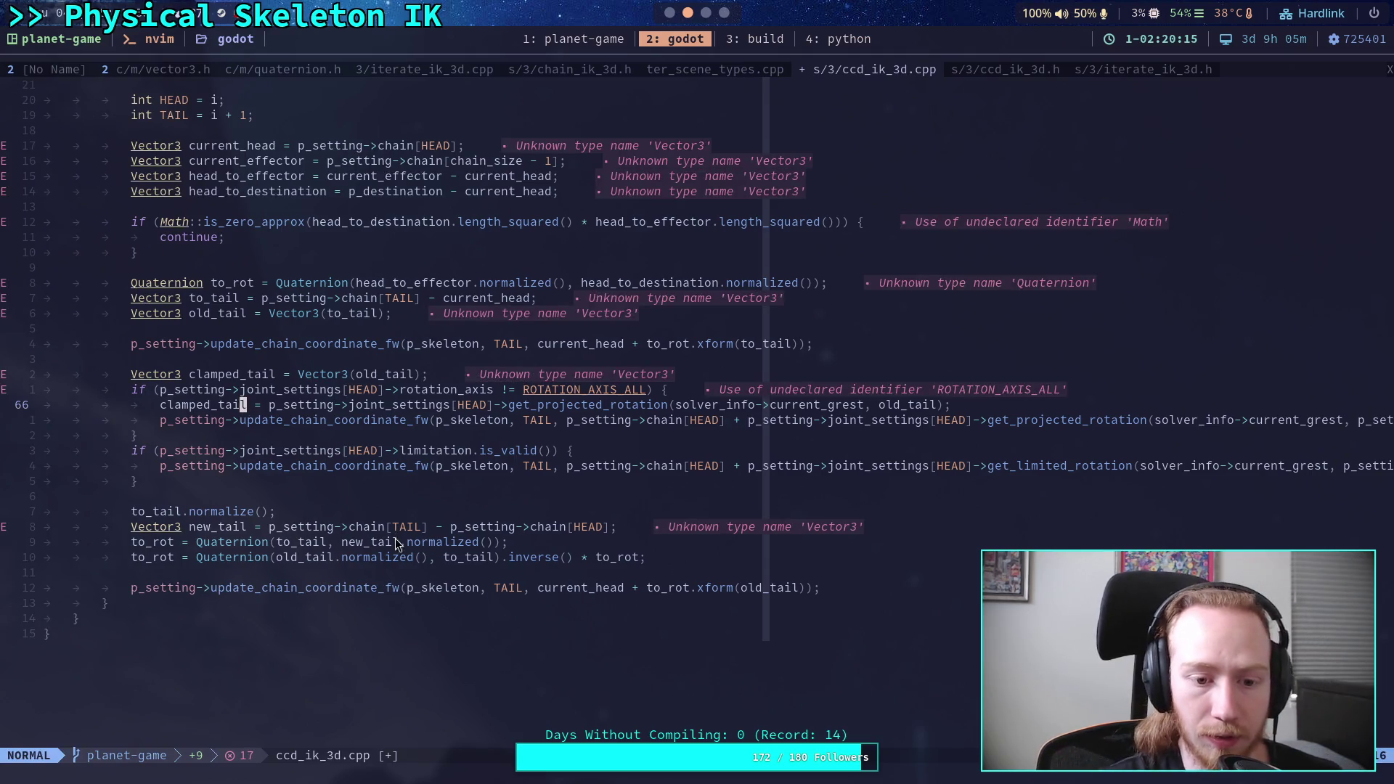
- Replace to_tail with clamped_tail in the normalize() call and the Quaternion constructor
click(328, 542)
key(i)
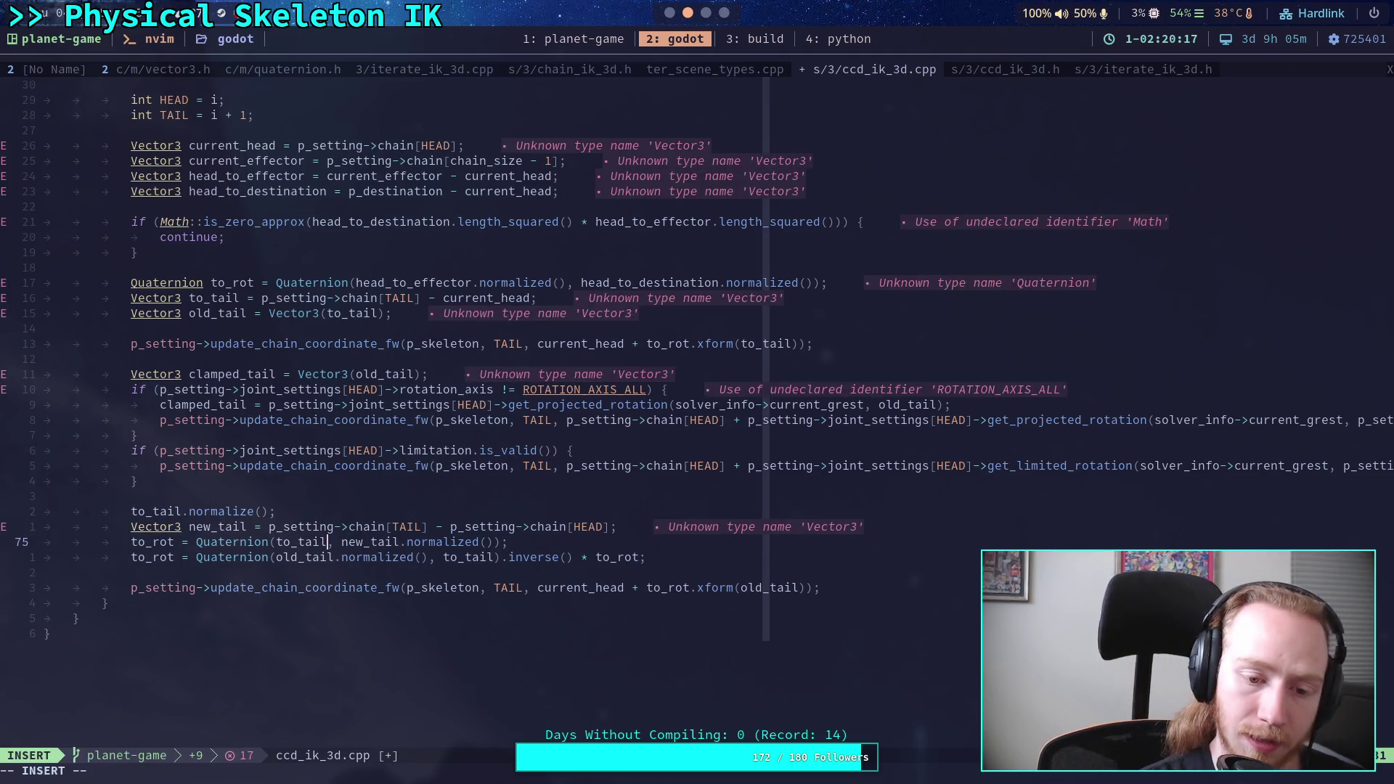
key(BackSpace)
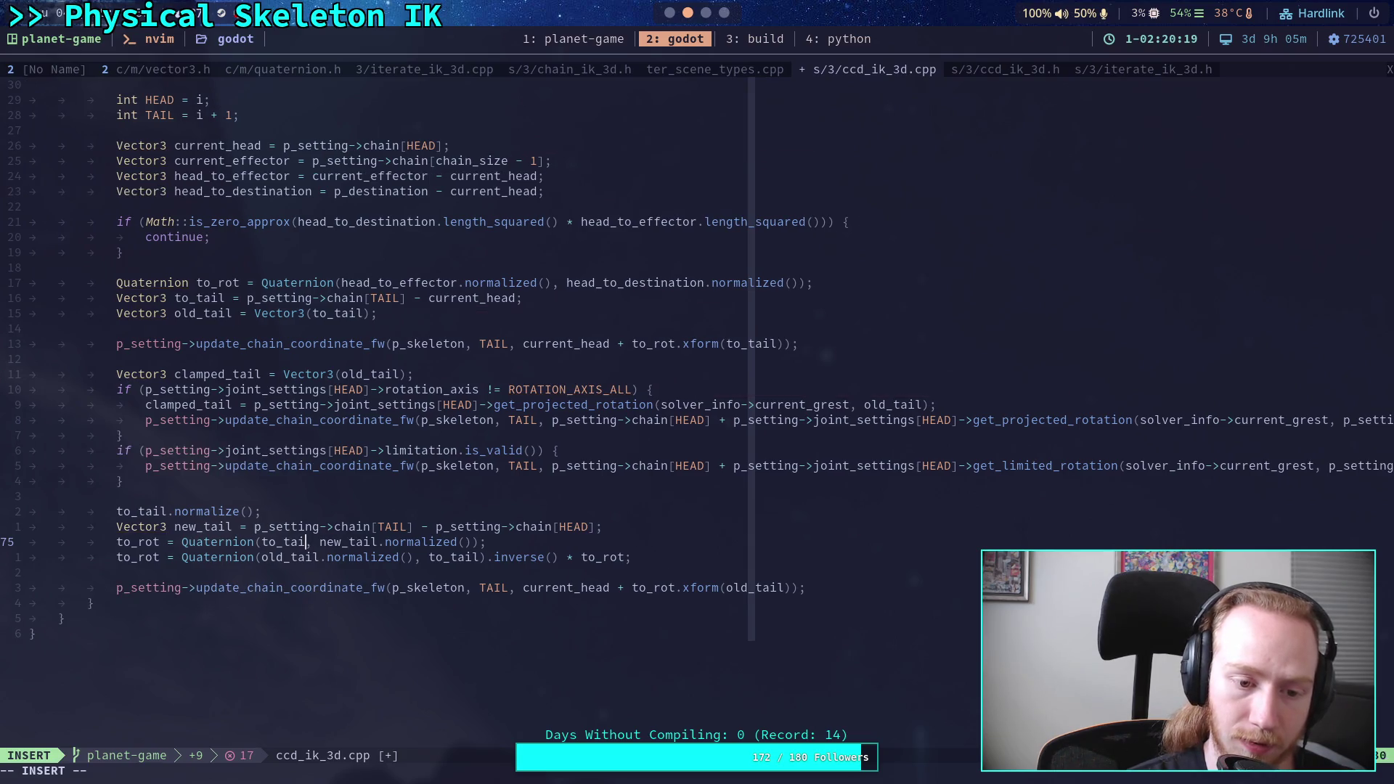
key(BackSpace)
key(BackSpace)
key(BackSpace)
text(clamped)
key(Up)
key(Up)
key(Left)
key(Left)
key(Left)
key(Right)
key(BackSpace)
key(BackSpace)
key(BackSpace)
text(clamped)
key(Escape)
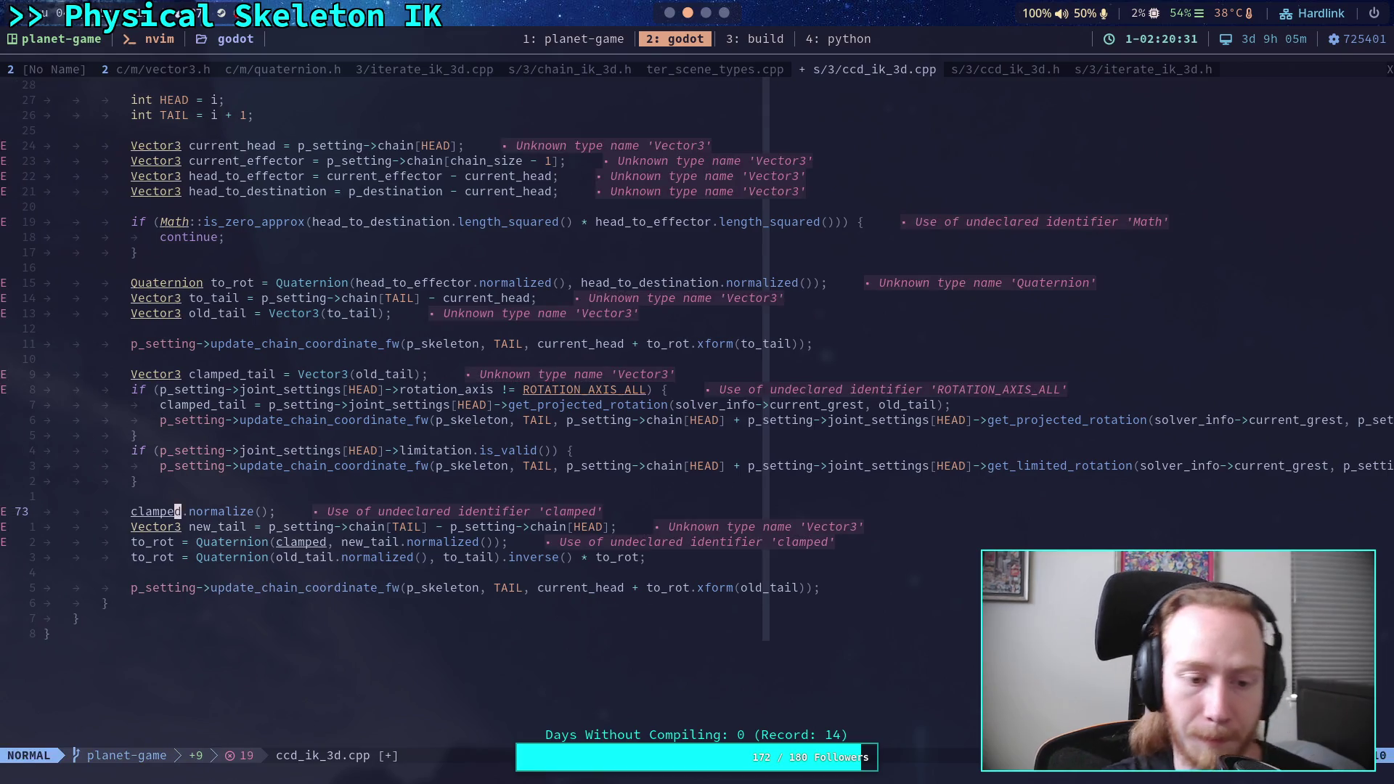
key(j)
key(j)
key(k)
key(k)
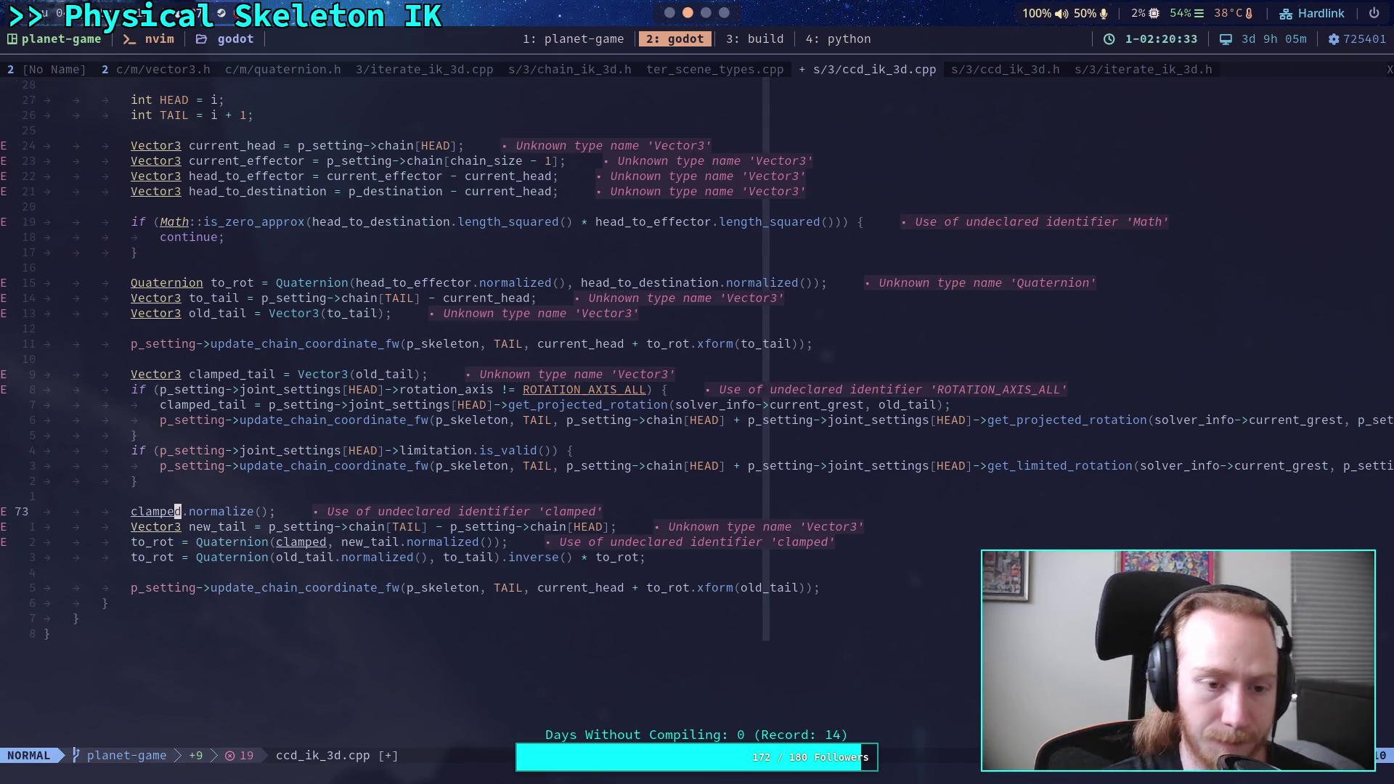
text(amped_tail)
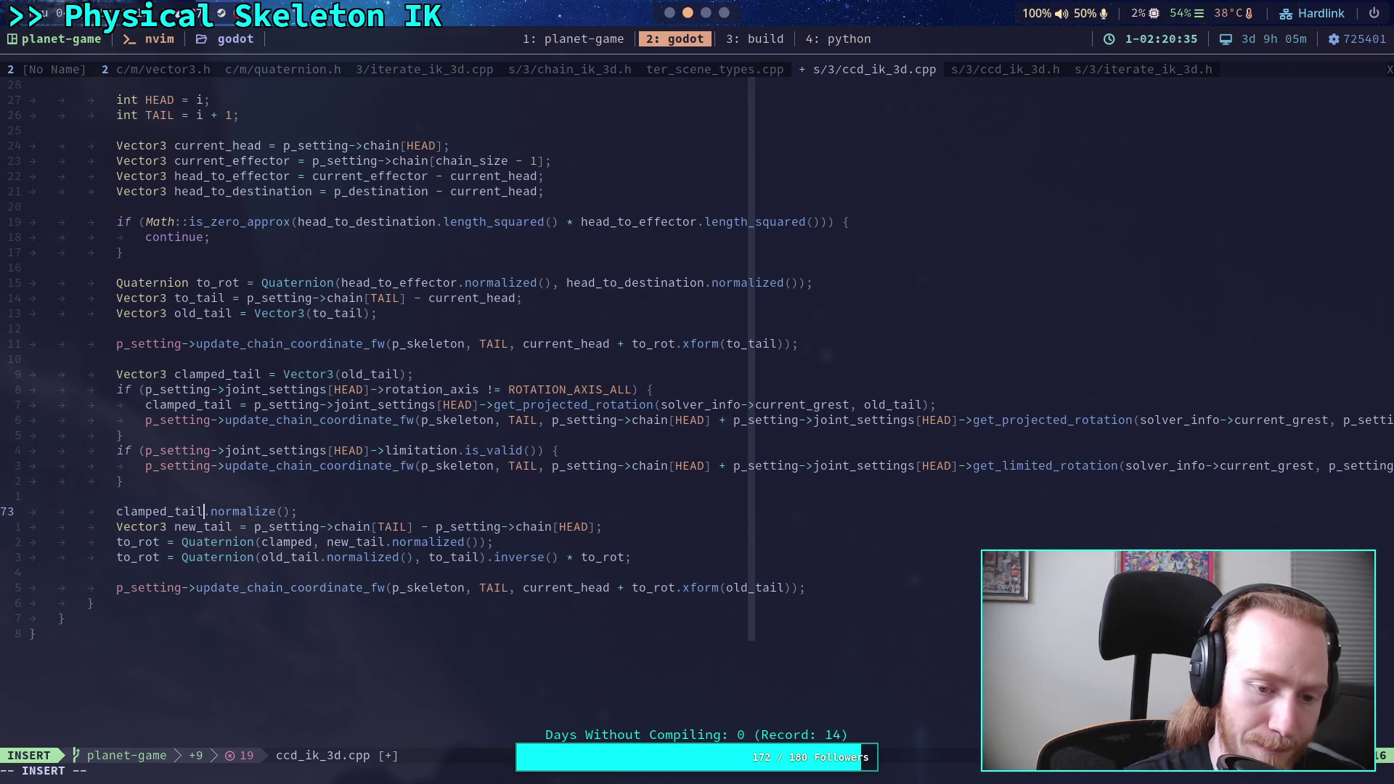
key(Down)
key(Right)
key(Right)
key(Right)
key(Down)
key(Right)
key(Right)
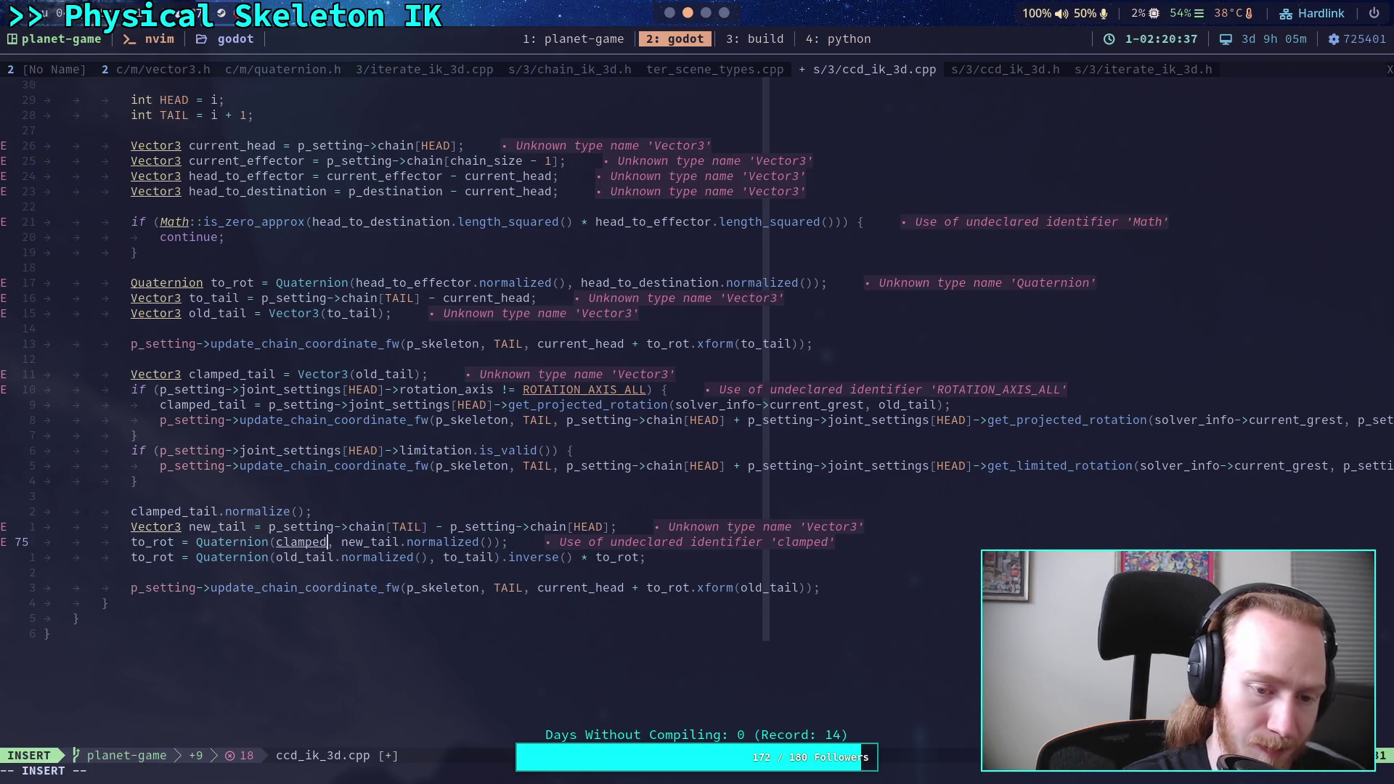
text(_tail)
- Save ccd_ik_3d.cpp with :w
key(Escape)
key(colon)
text(w)
key(Return)
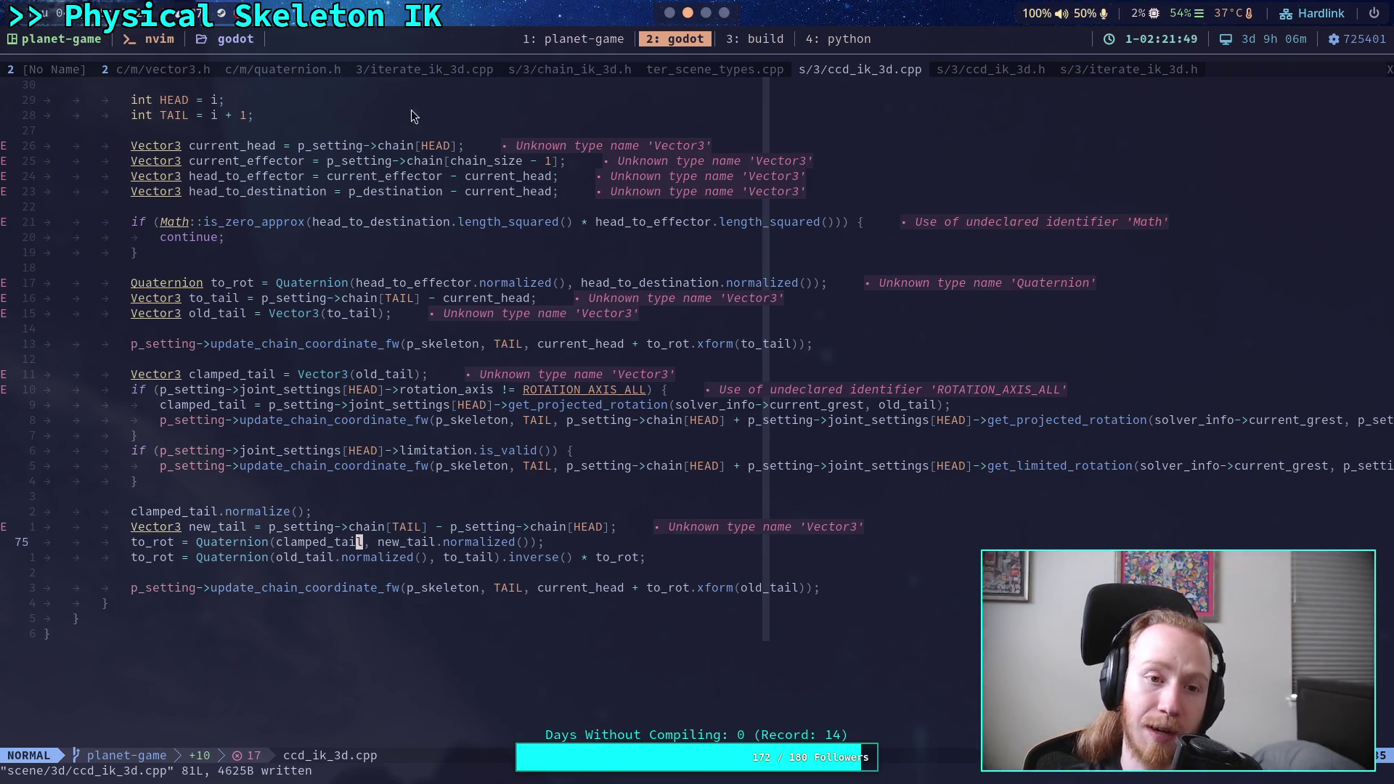
click(1004, 70)
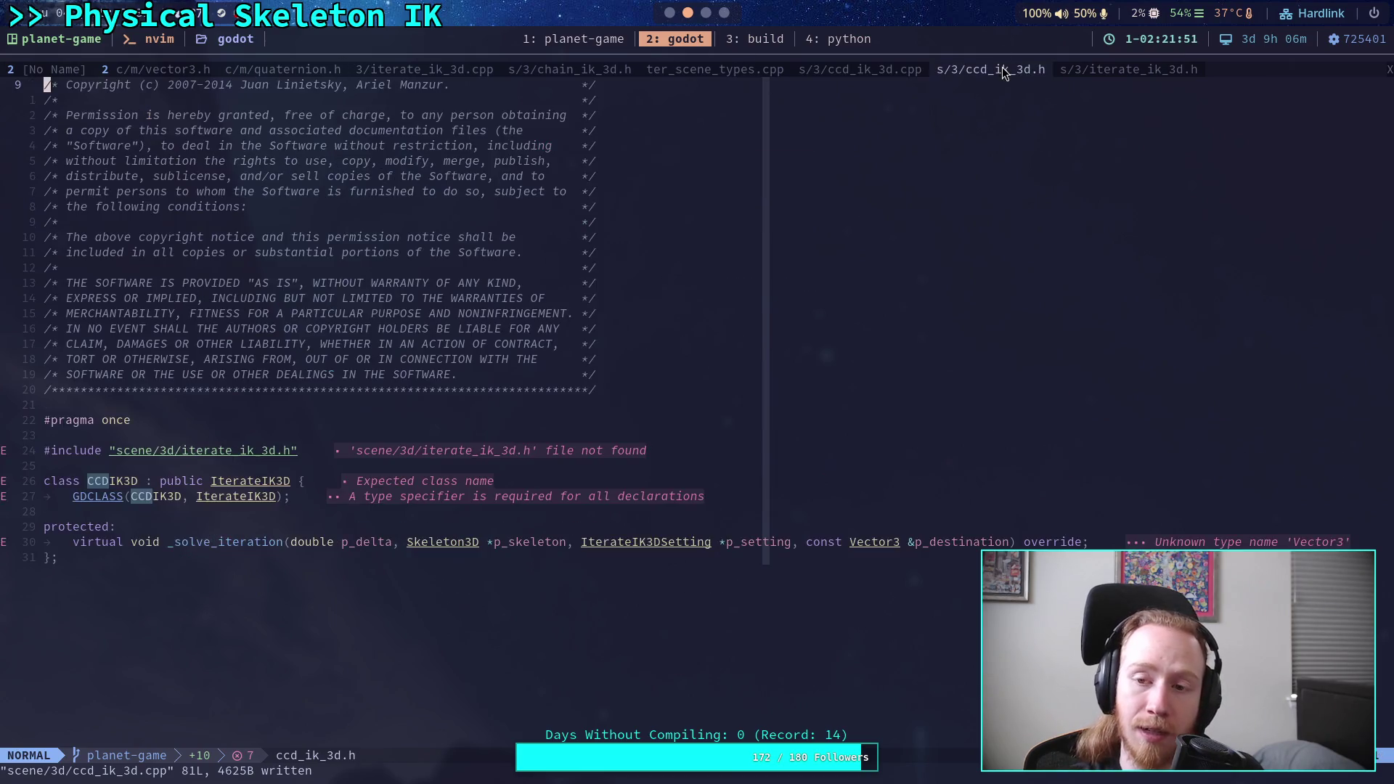
- In iterate_ik_3d.cpp, highlight the _solve_iteration call and the distance_to_target_sq update
click(409, 70)
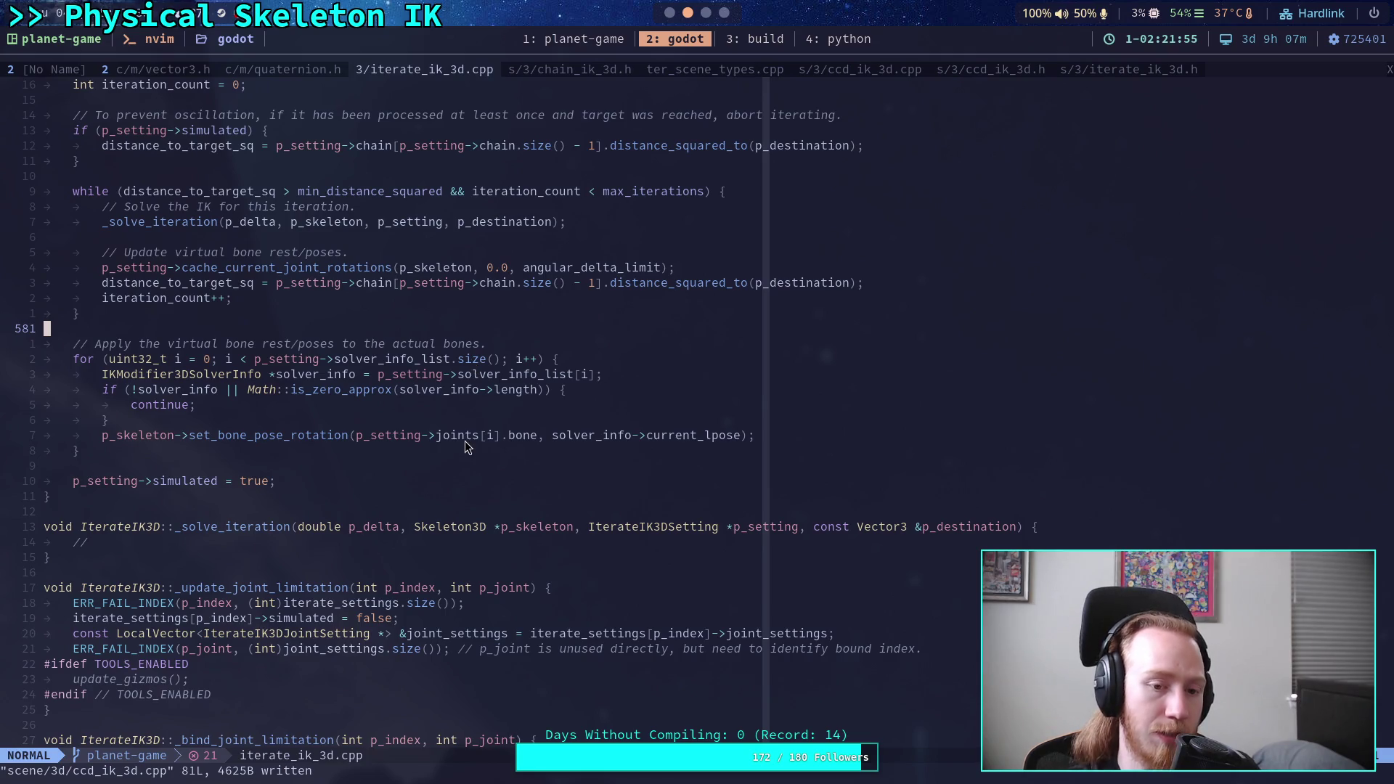
scroll(406, 445, up, 2)
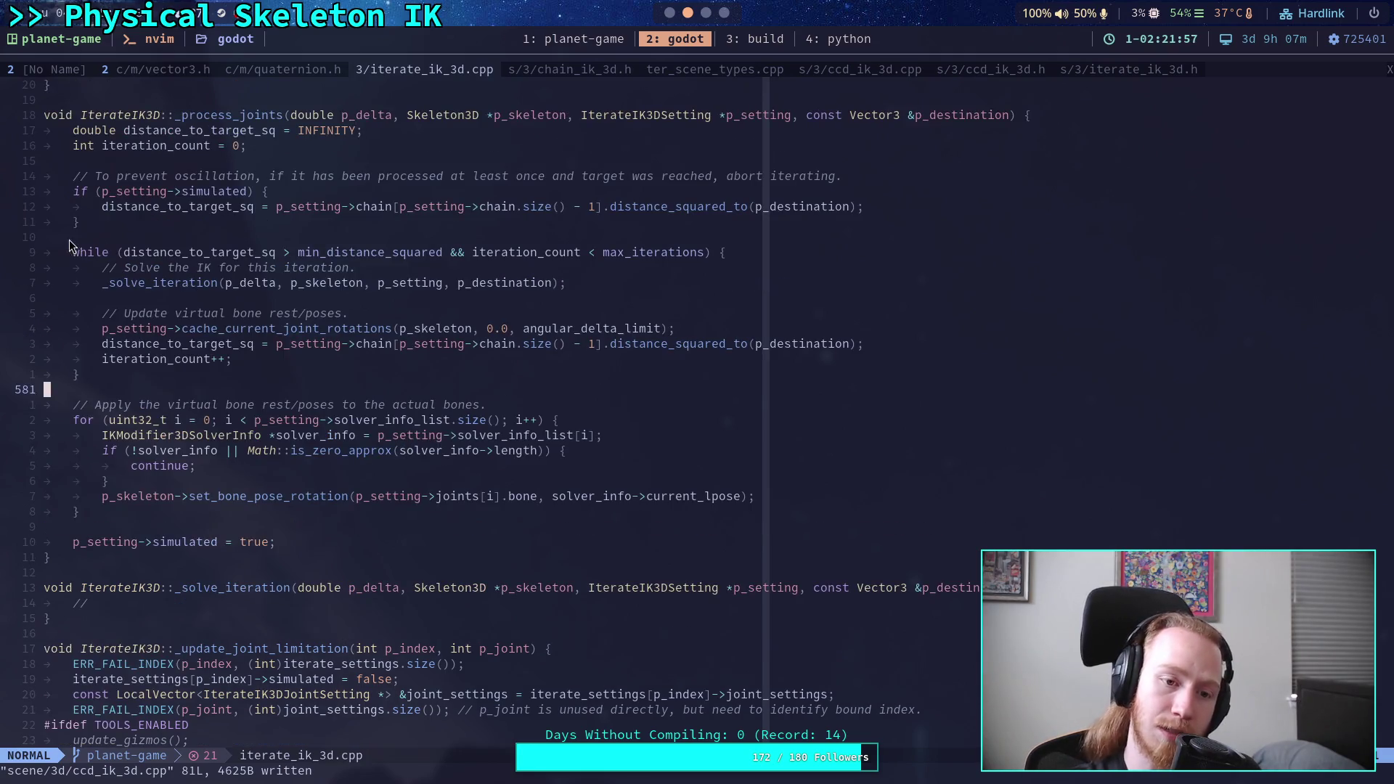
click(100, 268)
drag(108, 283, 280, 271)
click(280, 272)
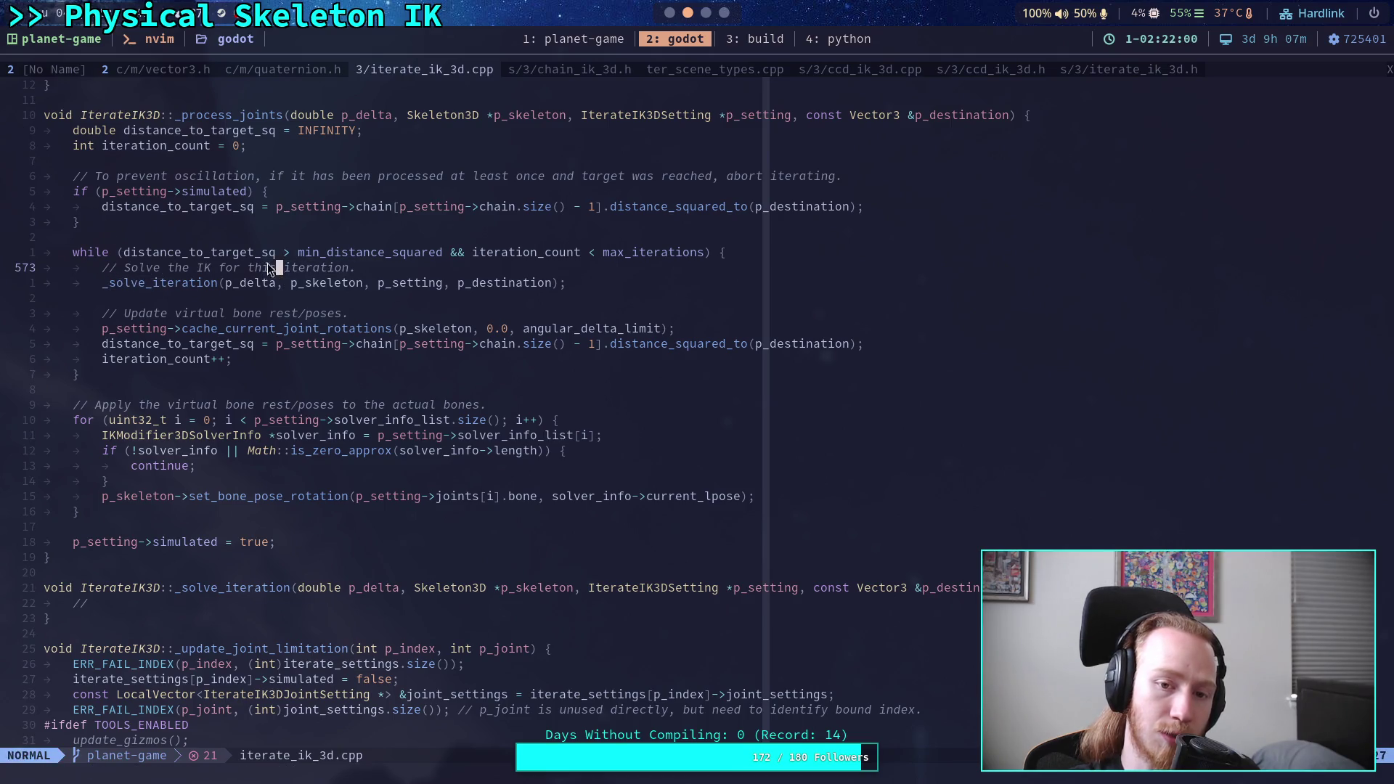
mouse_move(103, 344)
mouse_down()
mouse_move(350, 346)
mouse_move(434, 331)
mouse_up()
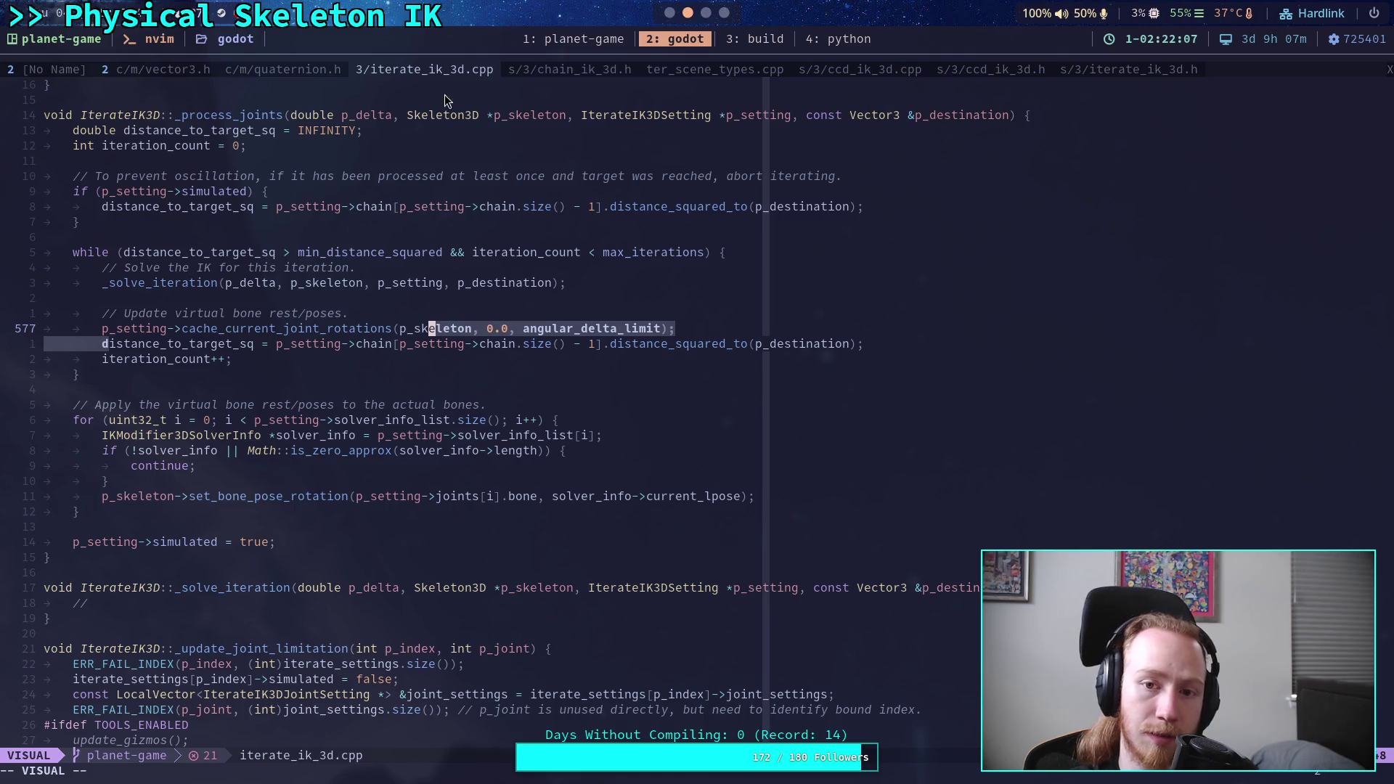
- Look over chain_ik_3d.h, then bring up iterate_ik_3d.h at its chain-coordinate update code
click(581, 69)
scroll(614, 295, up, 20)
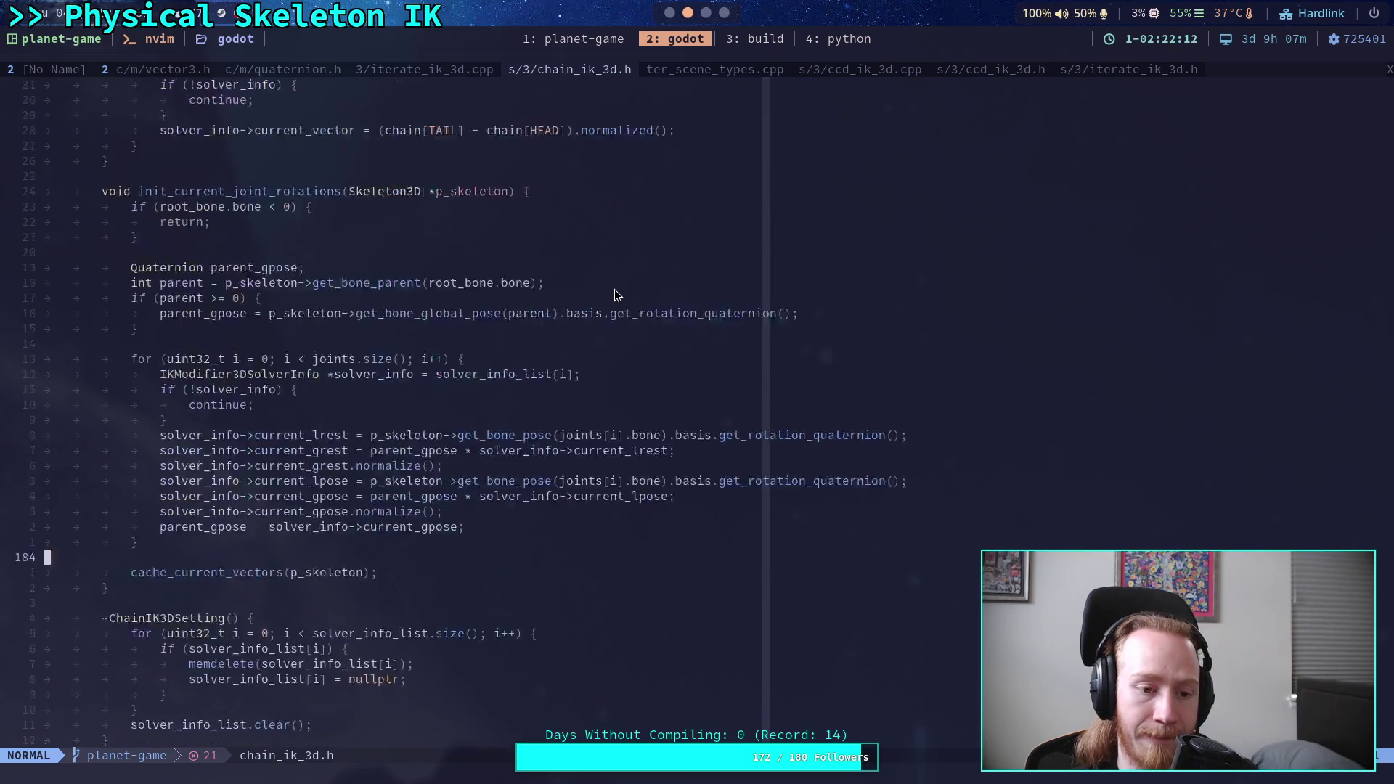
scroll(614, 290, up, 6)
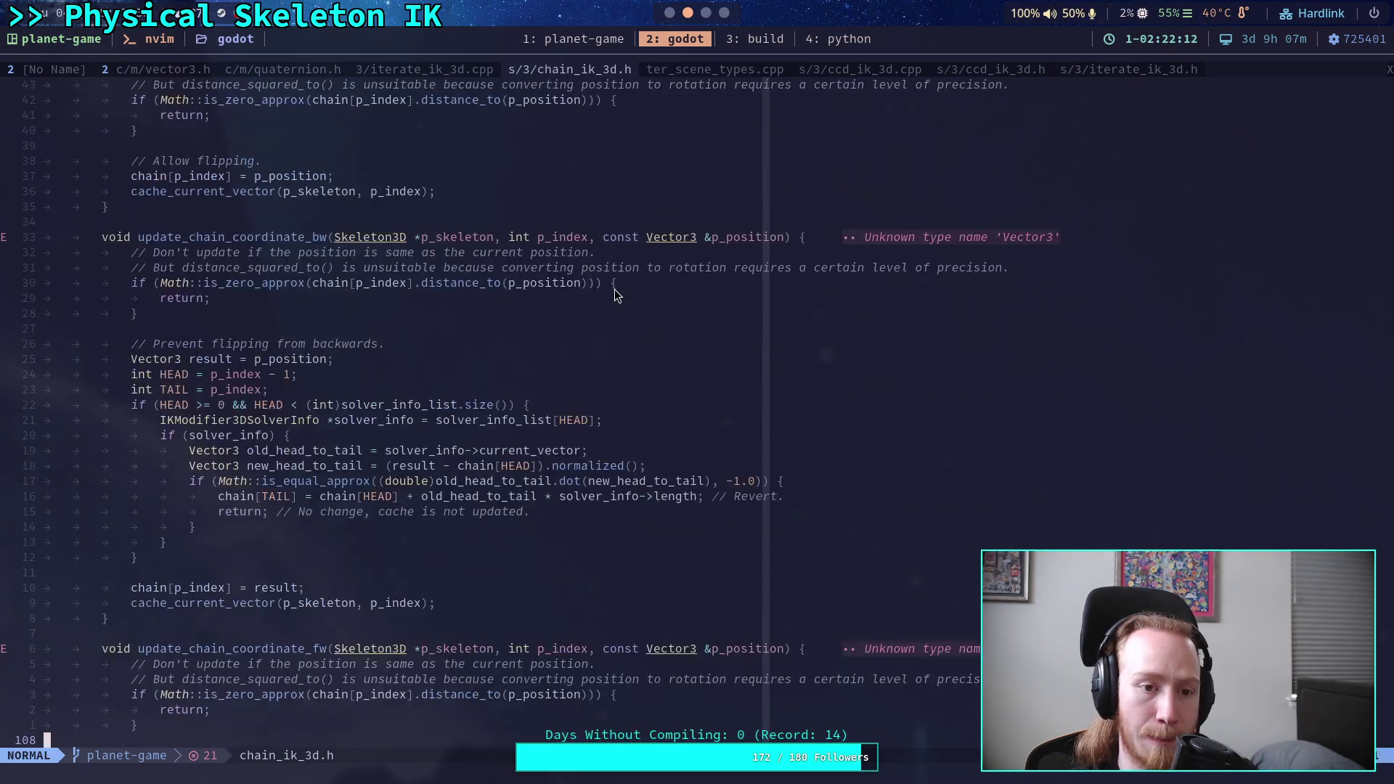
click(1123, 70)
scroll(745, 397, down, 16)
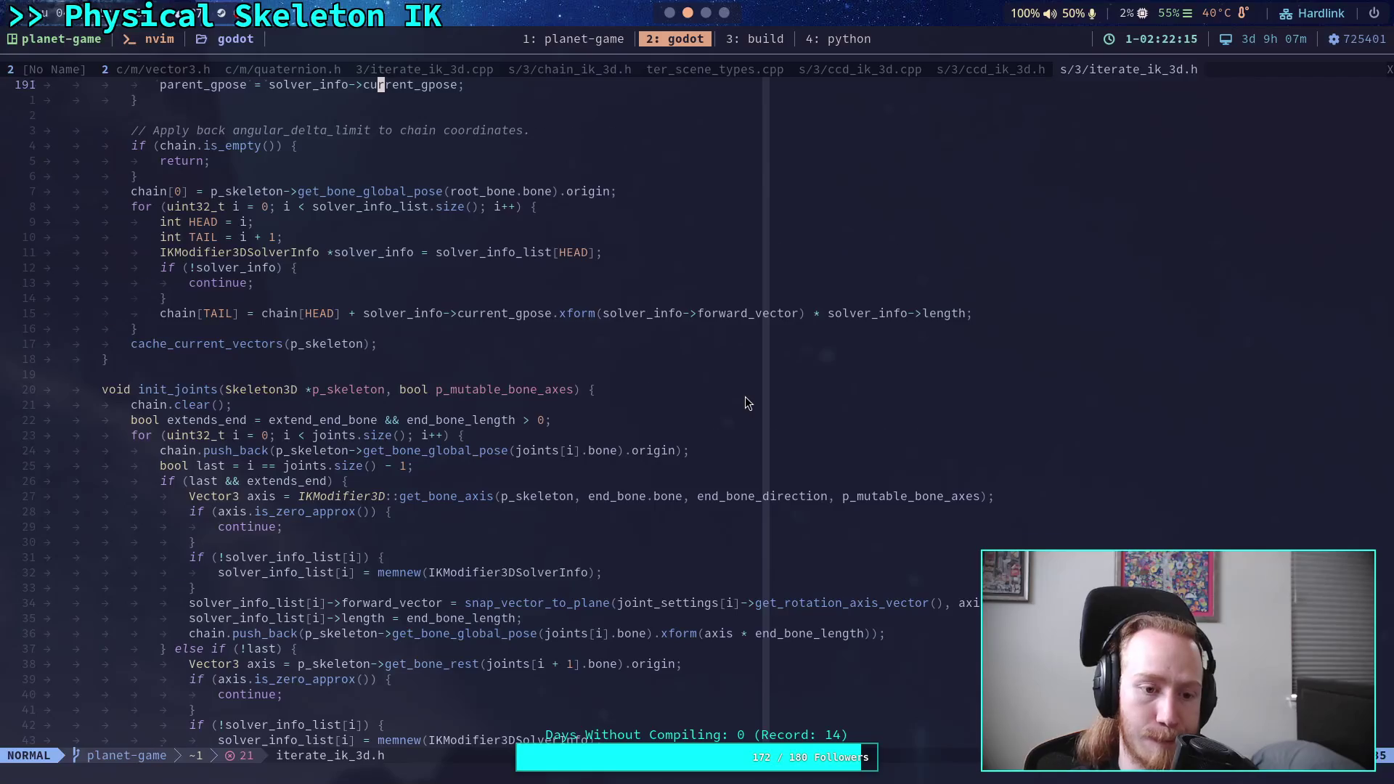
- Compare the joint-rotation caching code in iterate_ik_3d.h with iterate_ik_3d.cpp
scroll(745, 396, up, 14)
scroll(745, 396, up, 17)
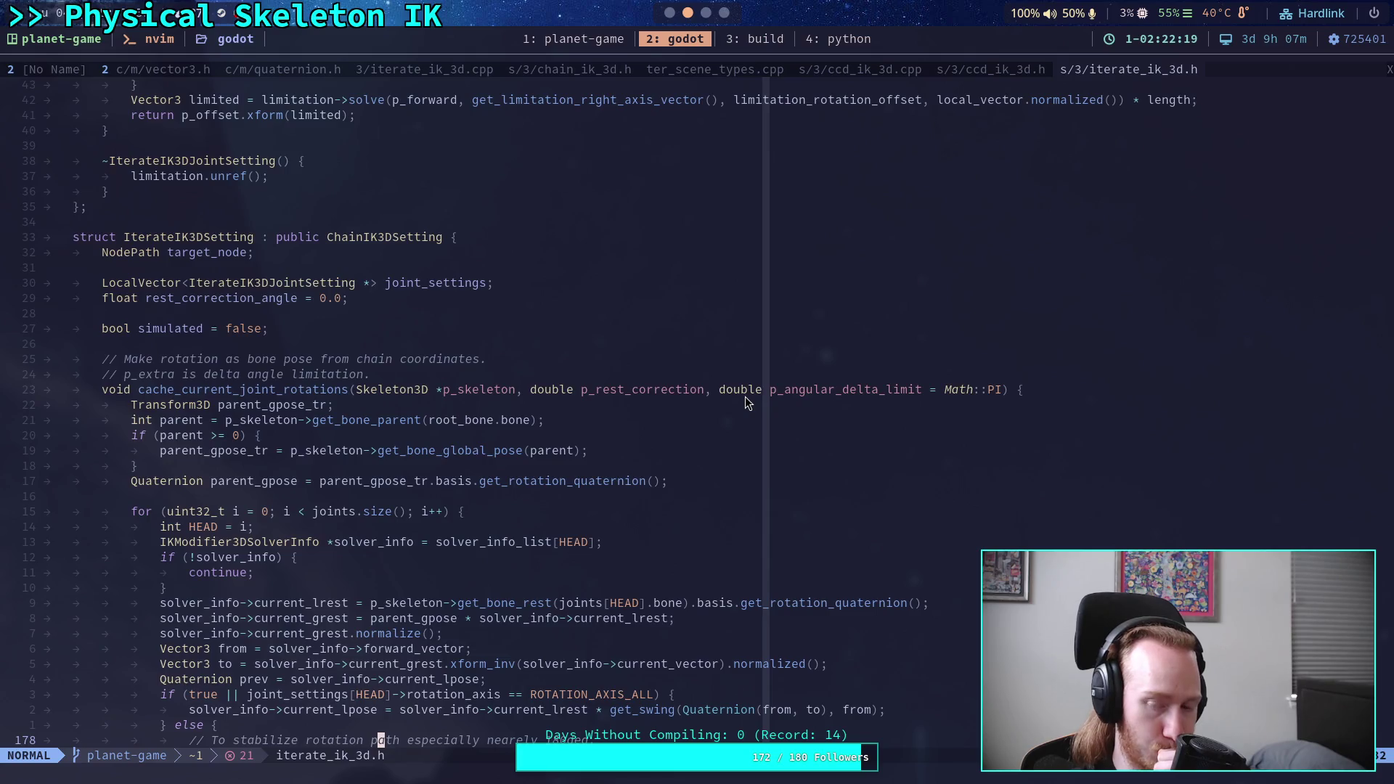
scroll(745, 396, down, 4)
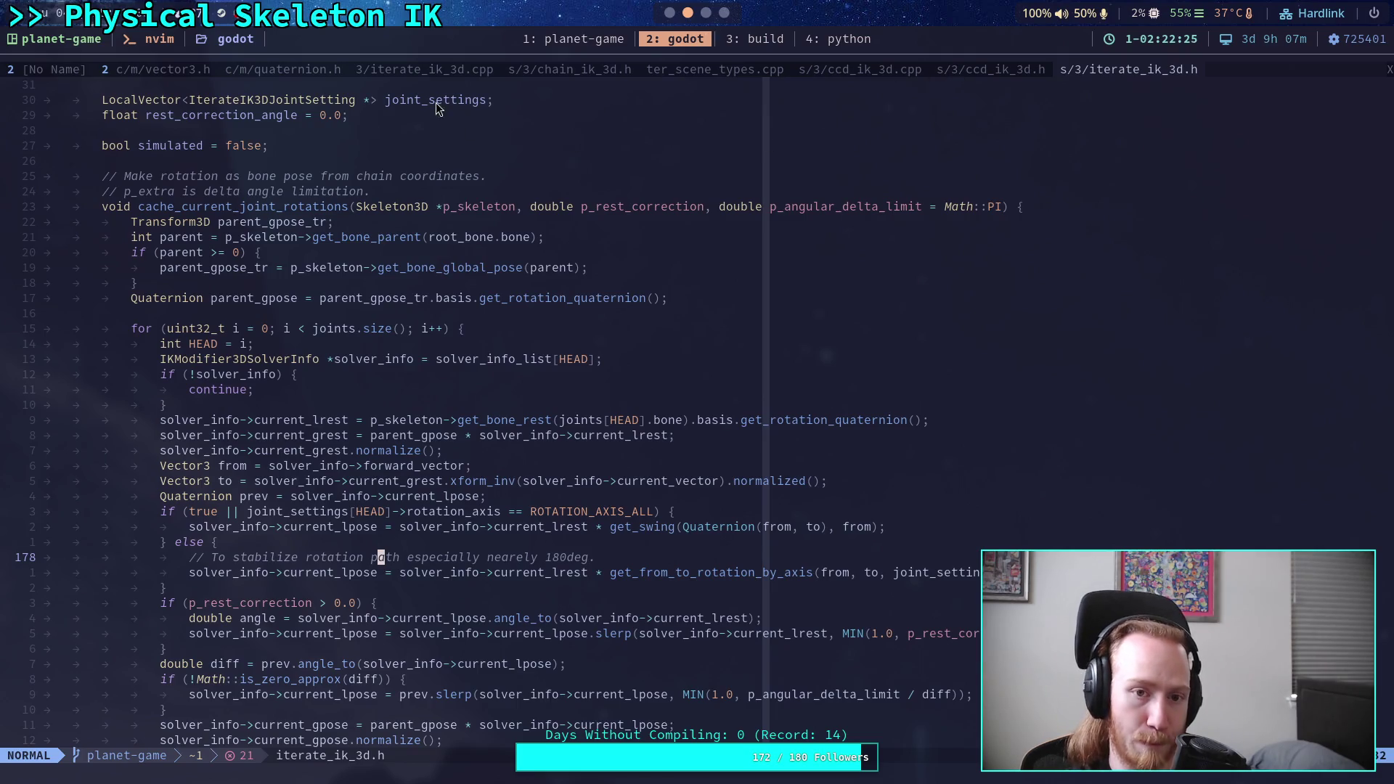
click(408, 74)
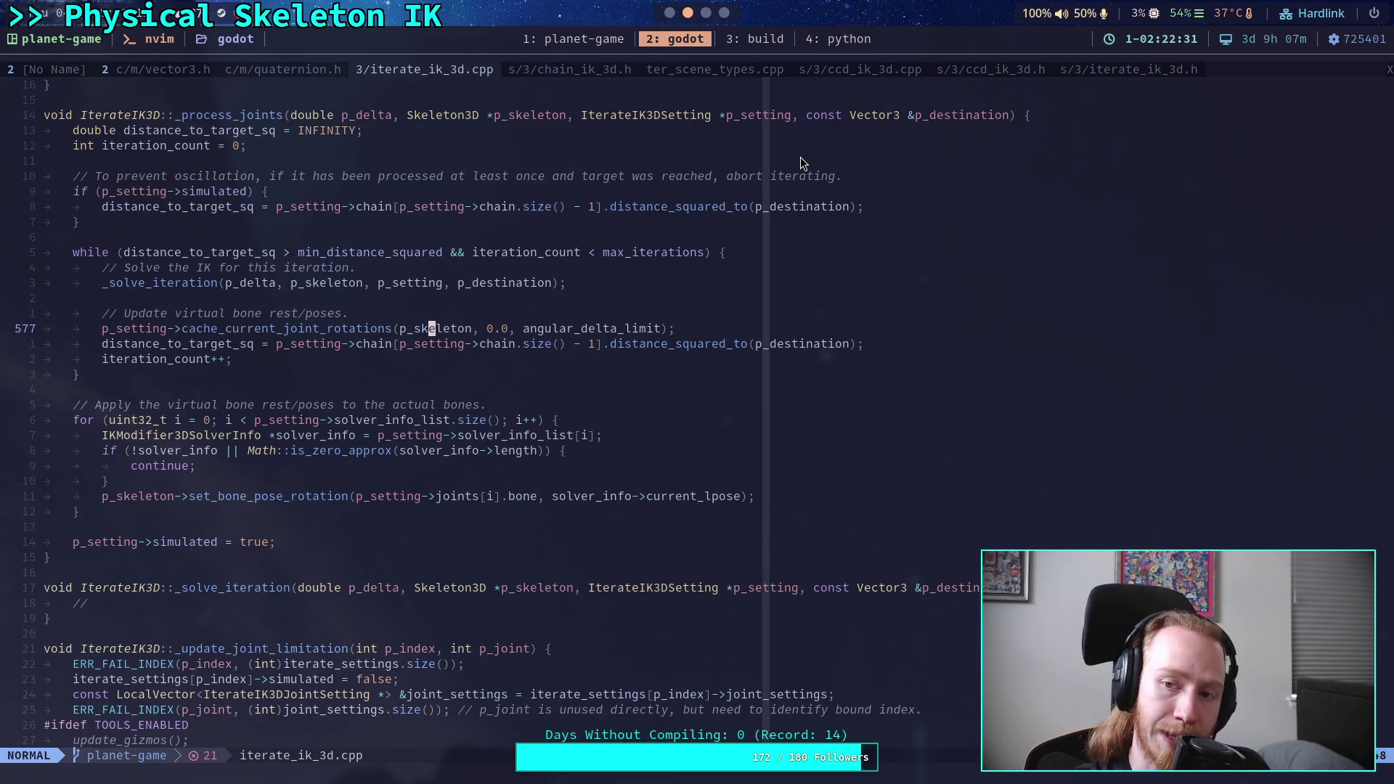
click(1112, 71)
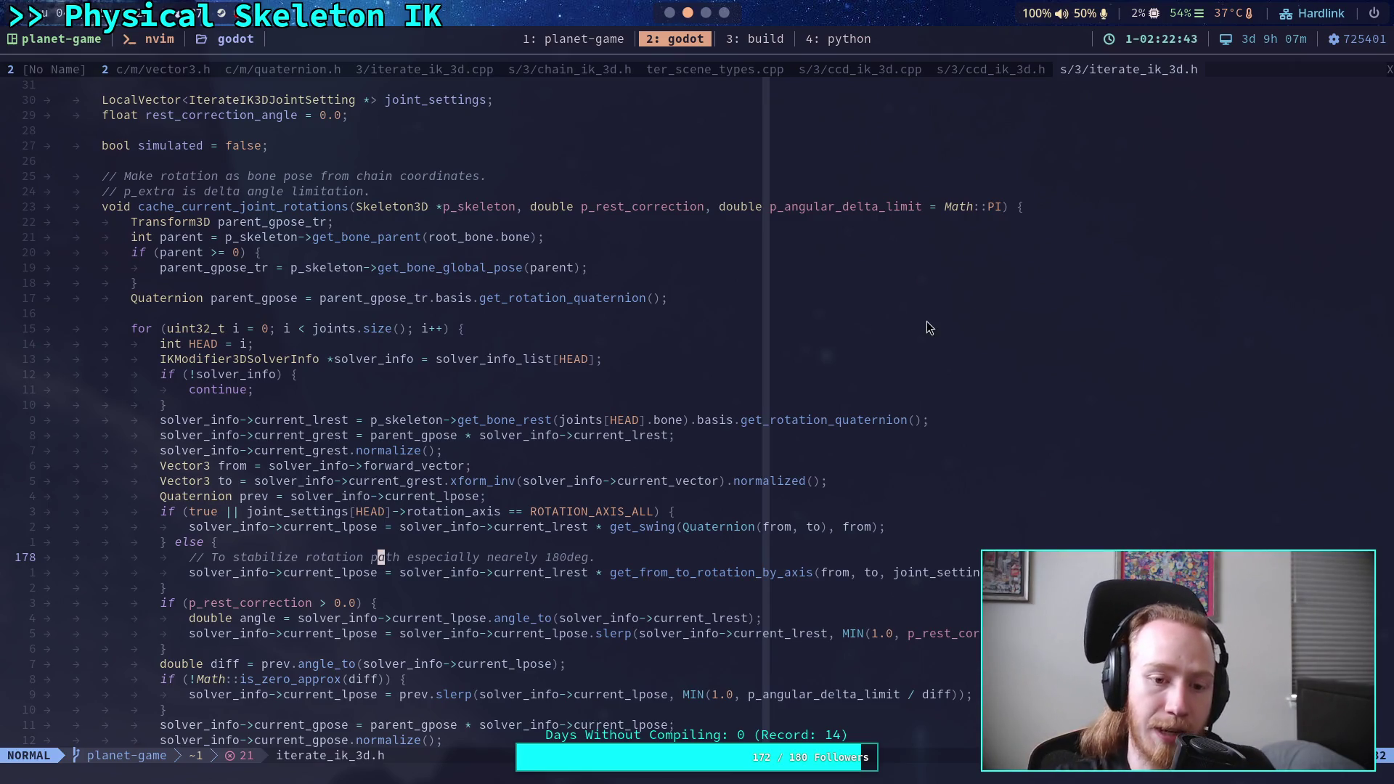
- Open ccd_ik_3d.cpp at the clamped_tail joint loop, then switch to the Godot editor
scroll(591, 388, down, 2)
scroll(591, 392, down, 2)
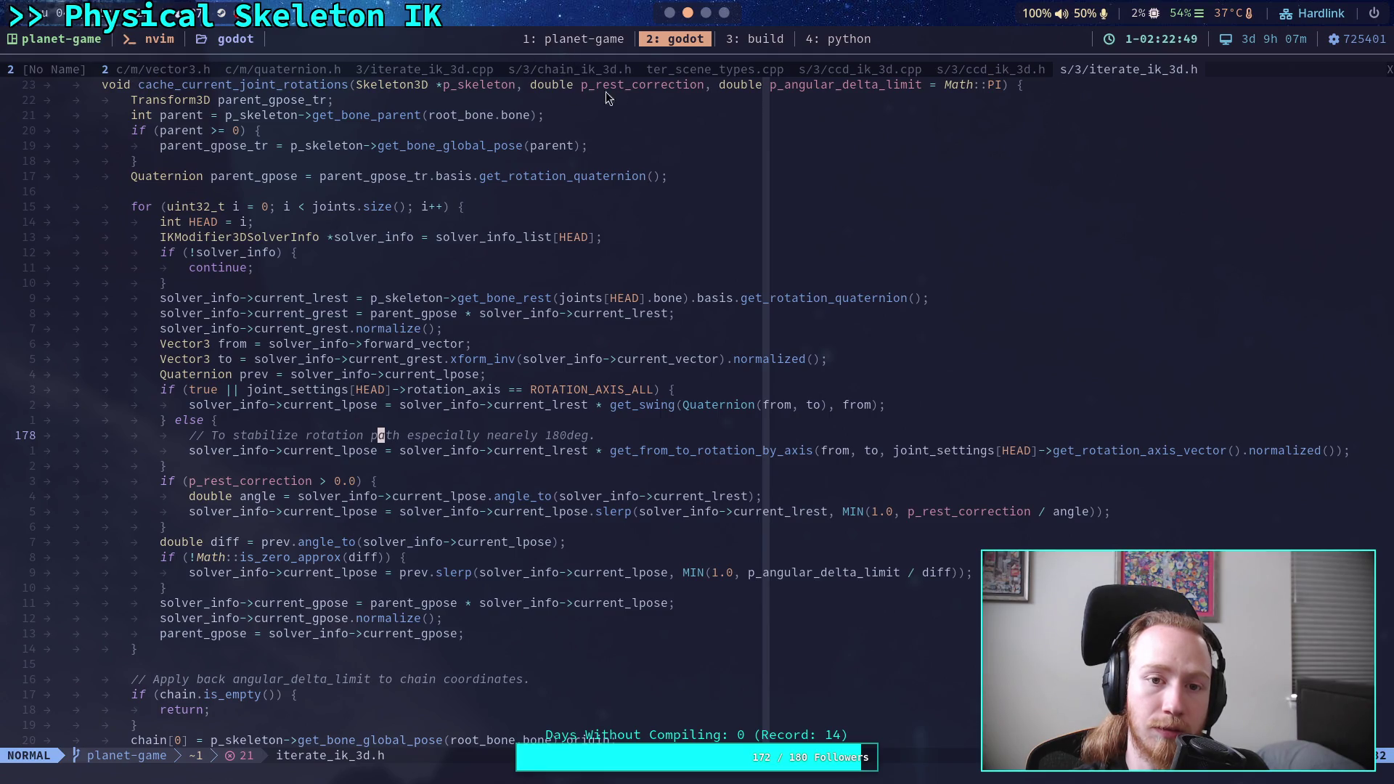
click(848, 73)
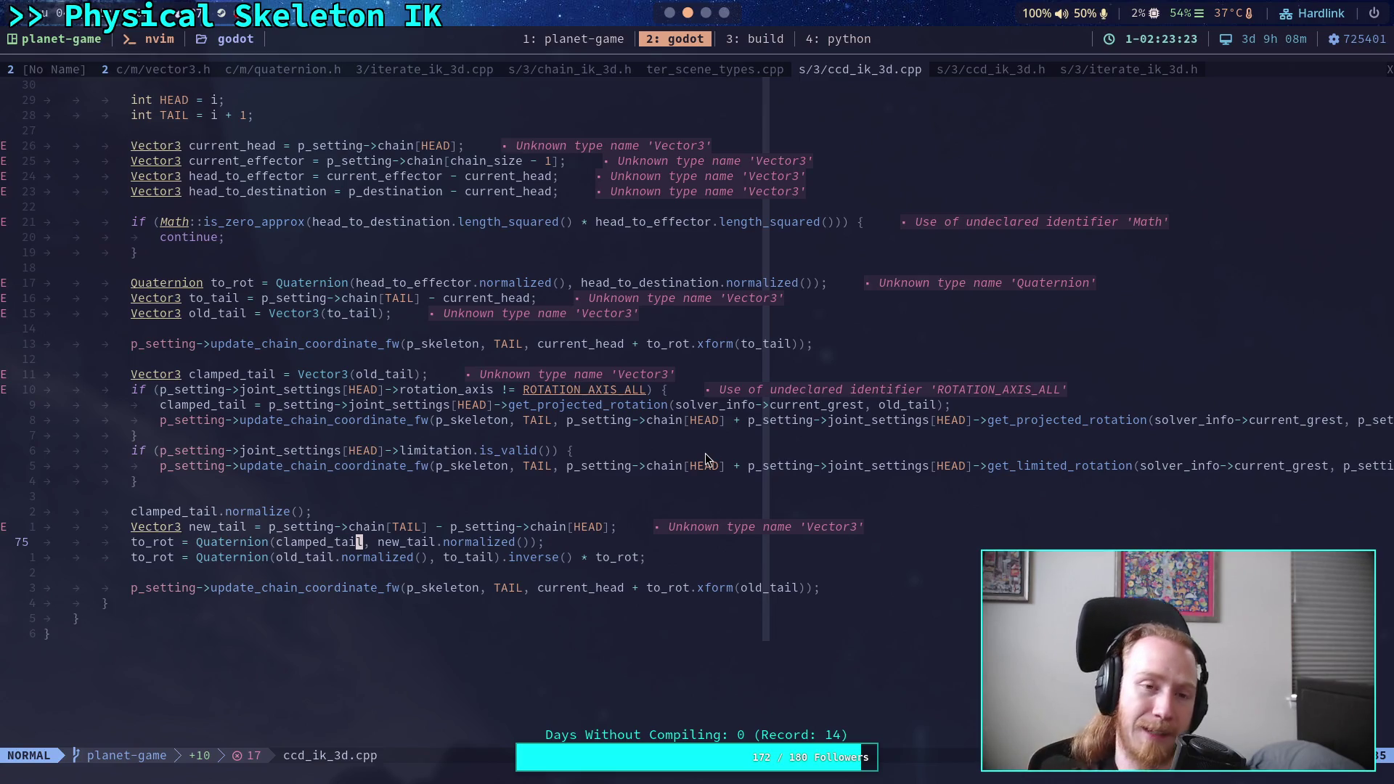
key(super+1)
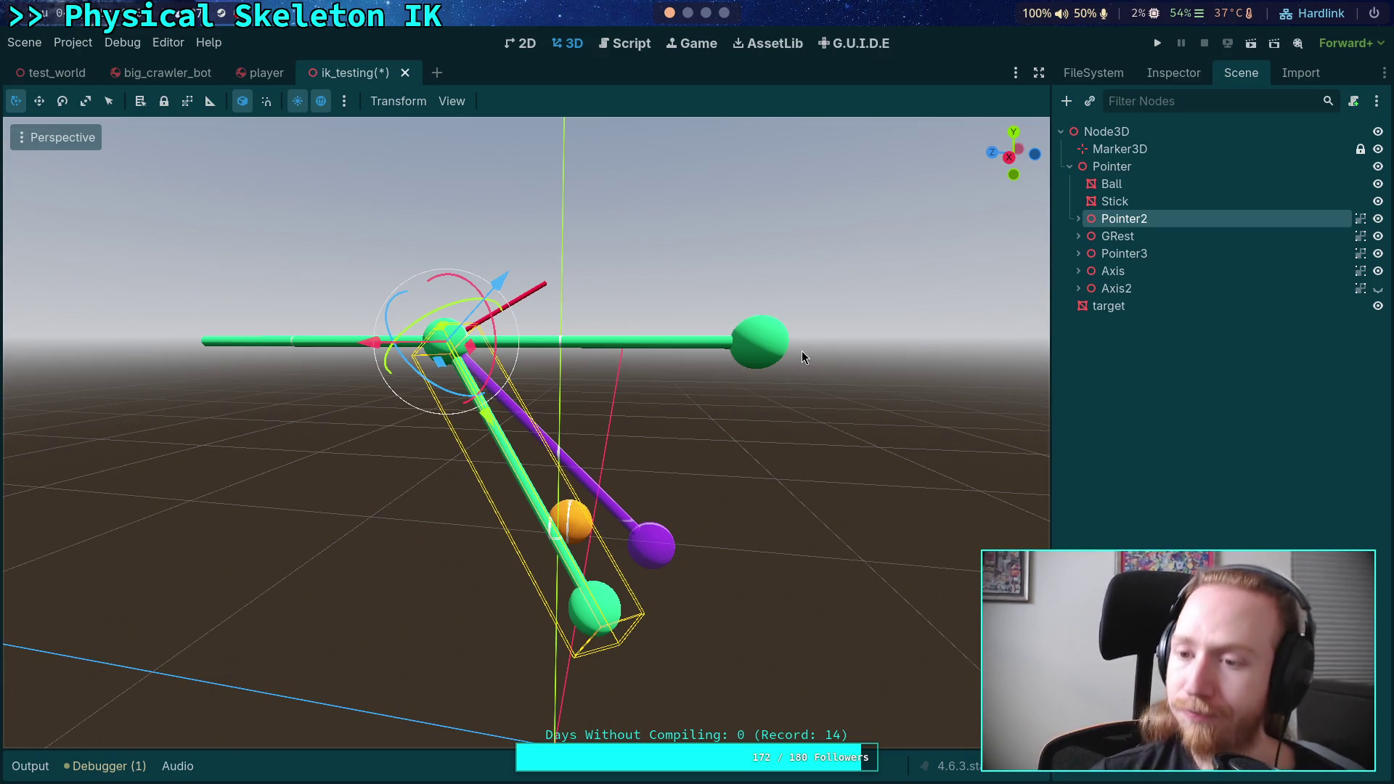
- Orbit close around Pointer2, snap to the X-axis view, then orbit up to an elevated angle
mouse_move(710, 448)
mouse_down()
mouse_move(467, 416)
mouse_move(440, 370)
mouse_move(442, 277)
mouse_move(535, 330)
mouse_move(476, 303)
mouse_up()
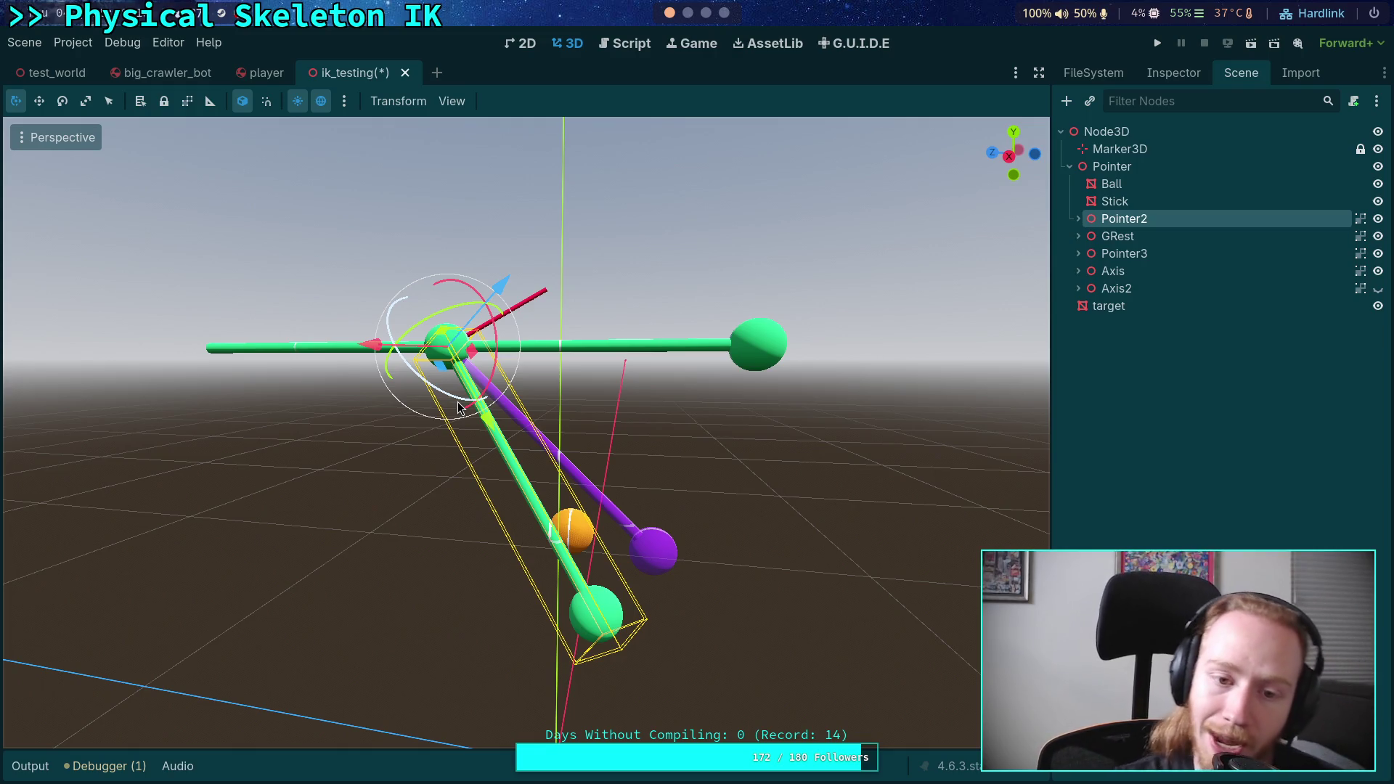
mouse_move(389, 443)
mouse_down()
mouse_move(265, 426)
mouse_move(271, 406)
mouse_move(311, 404)
mouse_move(249, 426)
mouse_move(546, 452)
mouse_up()
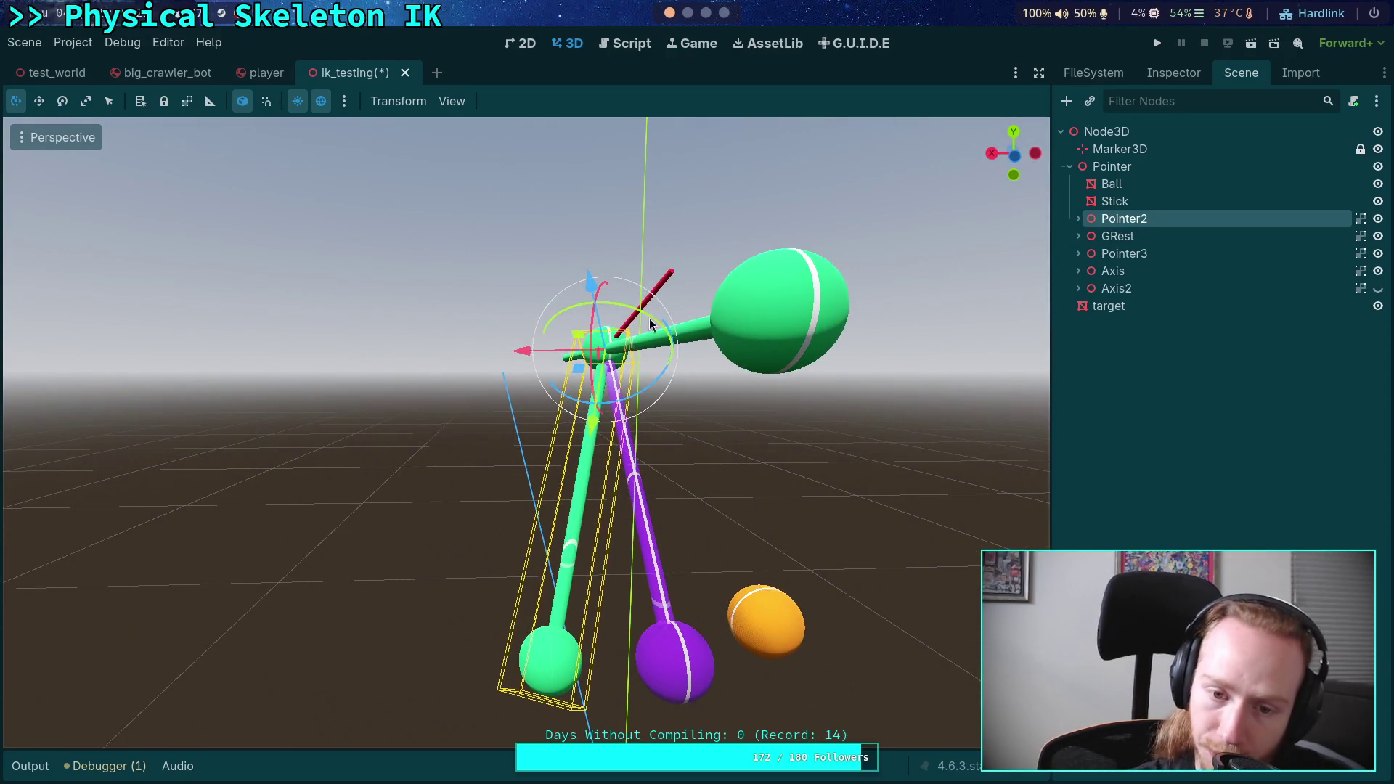
key(KP_3)
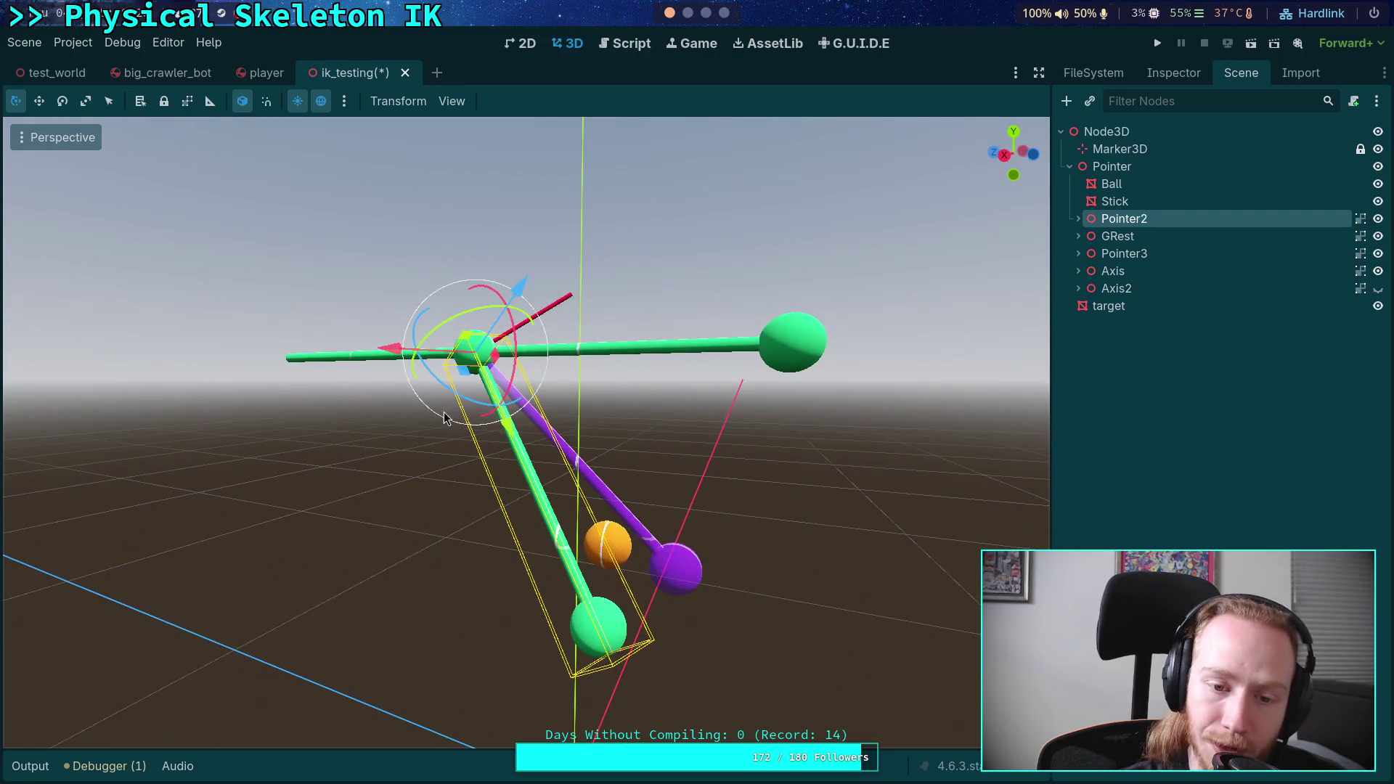
drag(515, 423, 506, 476)
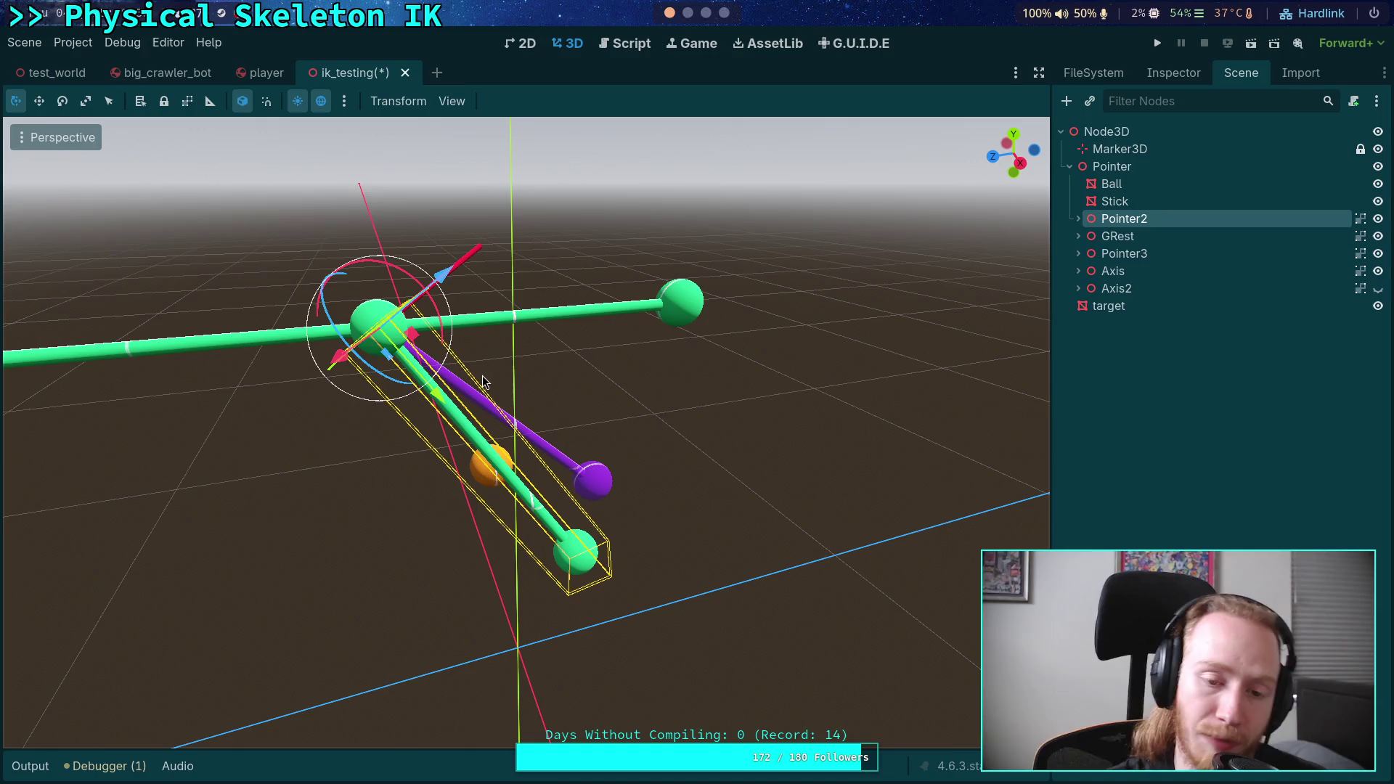
- Orbit around the bent Pointer2 chain to view its reach toward the orange target from two sides
mouse_move(550, 451)
mouse_down()
mouse_move(482, 467)
mouse_move(364, 429)
mouse_move(371, 406)
mouse_move(332, 429)
mouse_move(392, 405)
mouse_move(591, 414)
mouse_move(602, 477)
mouse_move(395, 467)
mouse_move(482, 414)
mouse_move(712, 473)
mouse_move(810, 525)
mouse_move(544, 464)
mouse_move(281, 367)
mouse_move(361, 311)
mouse_move(304, 379)
mouse_move(233, 424)
mouse_move(395, 377)
mouse_up()
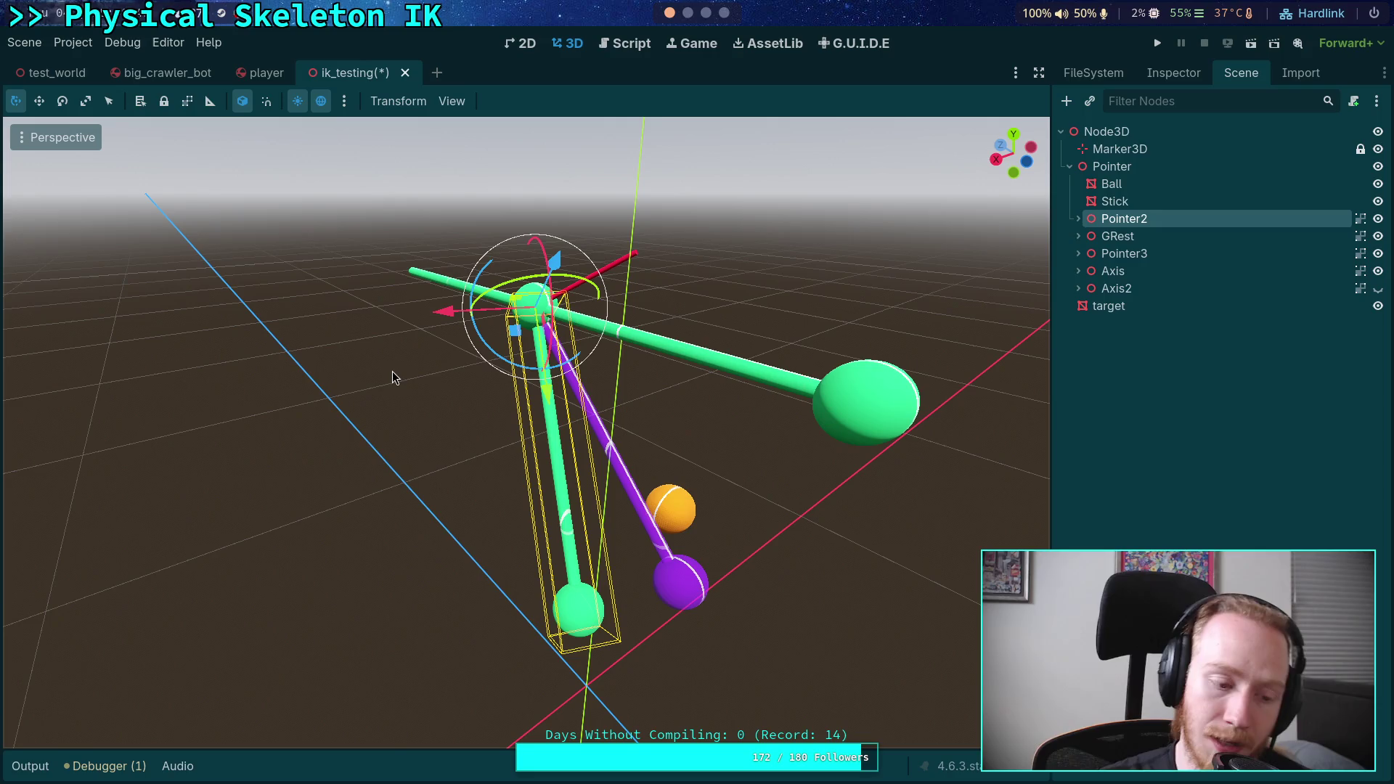
mouse_move(625, 444)
mouse_down()
mouse_move(794, 401)
mouse_move(491, 423)
mouse_move(557, 415)
mouse_up()
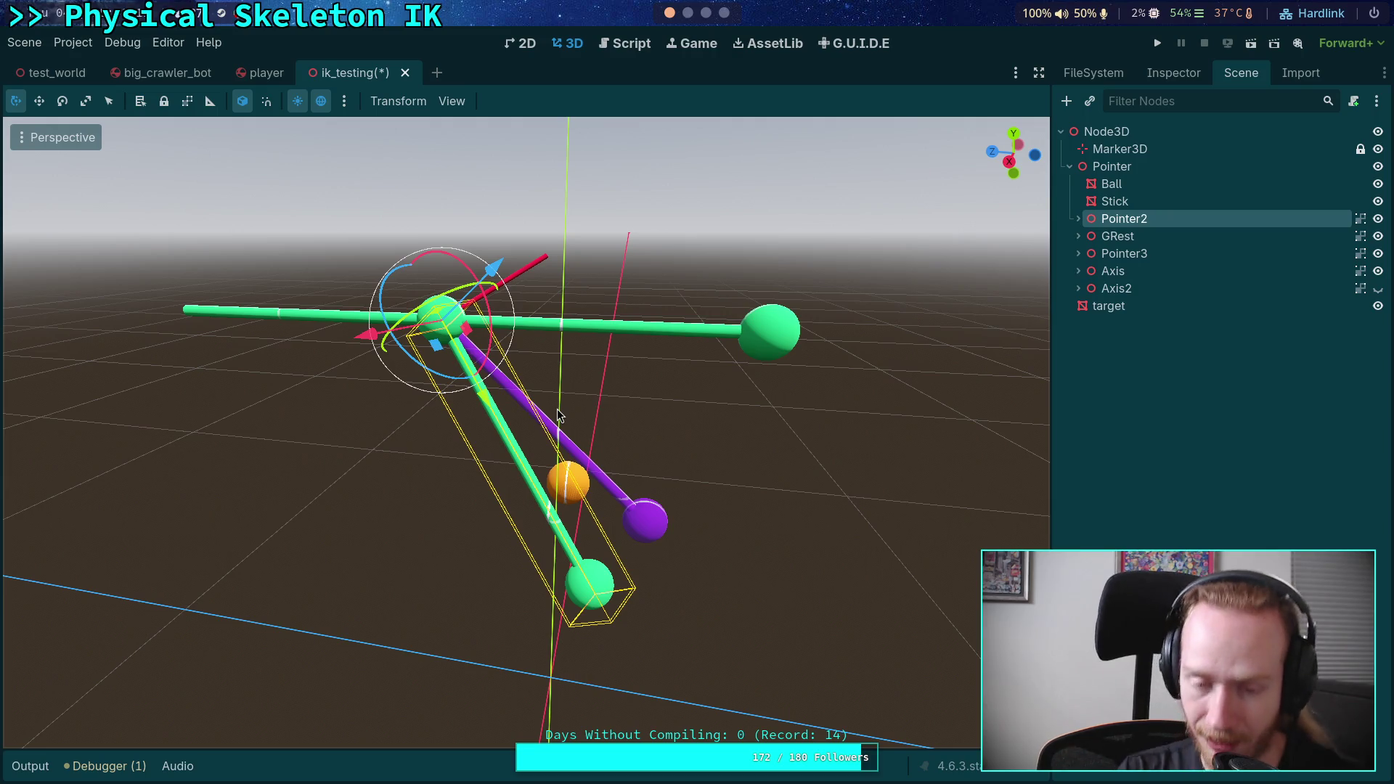
- Orbit to a front angled view, then switch to Right Orthogonal using the gizmo's X axis
mouse_move(557, 408)
mouse_down()
mouse_move(423, 339)
mouse_move(429, 381)
mouse_up()
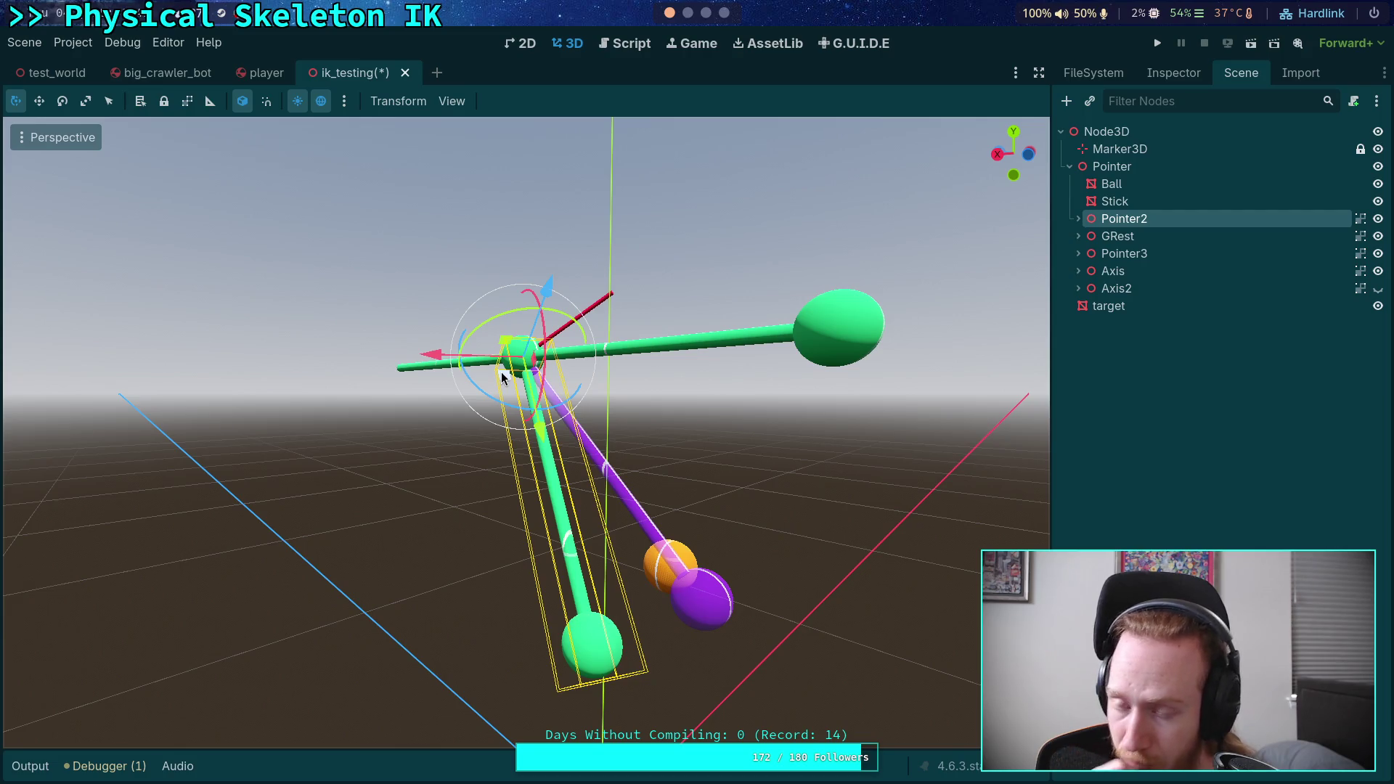
click(997, 157)
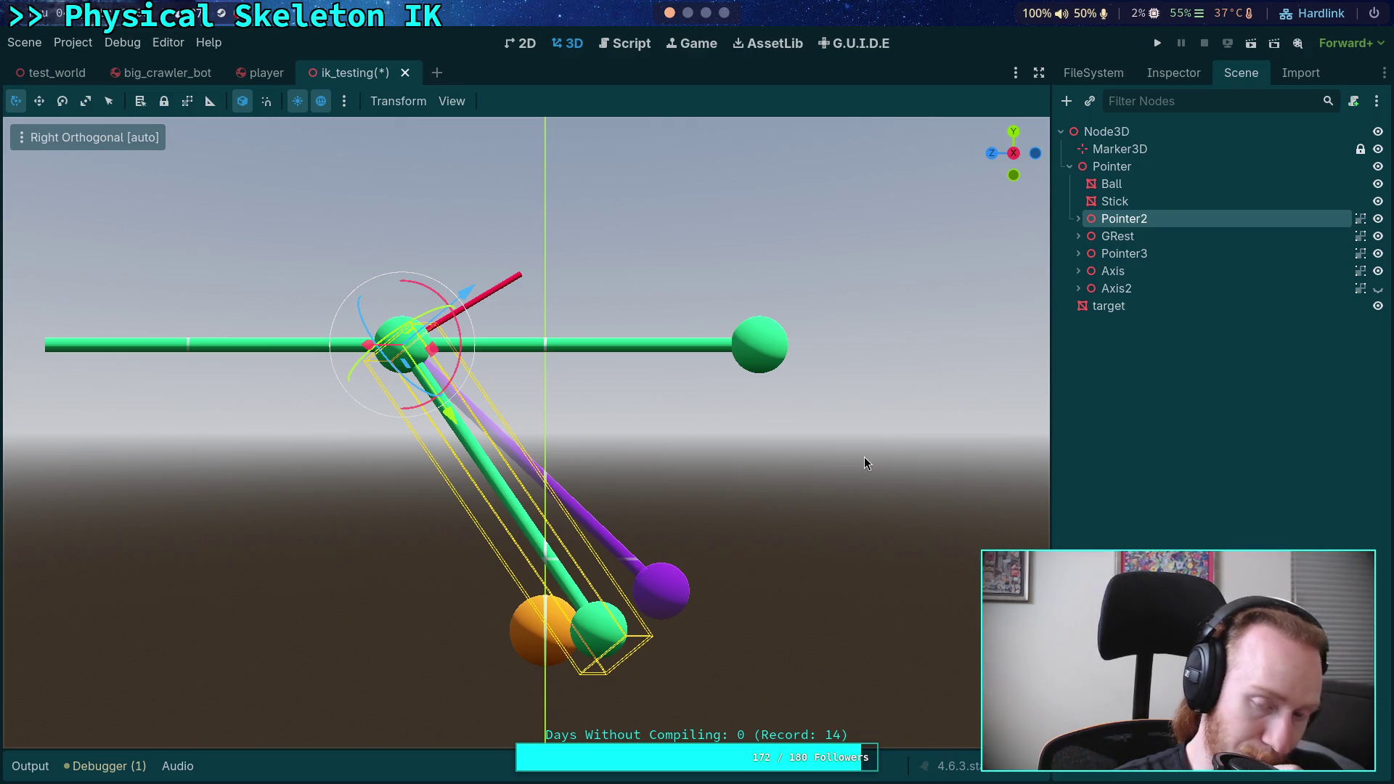
- Orbit back into perspective and zoom out to frame the whole Pointer2 chain over the grid
mouse_move(698, 436)
mouse_down()
mouse_move(567, 443)
mouse_move(672, 470)
mouse_move(674, 447)
mouse_move(626, 460)
mouse_up()
scroll(674, 443, down, 2)
scroll(674, 443, down, 3)
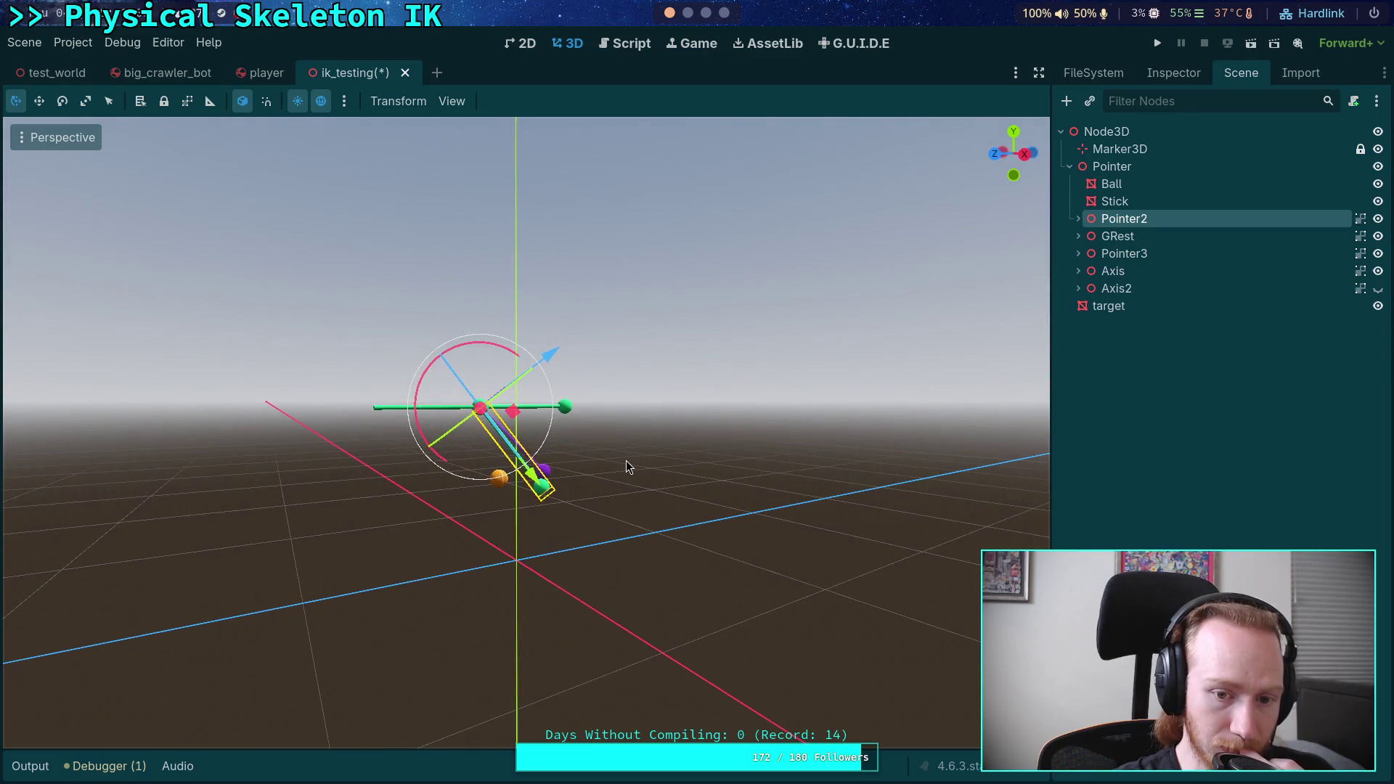
scroll(626, 460, up, 4)
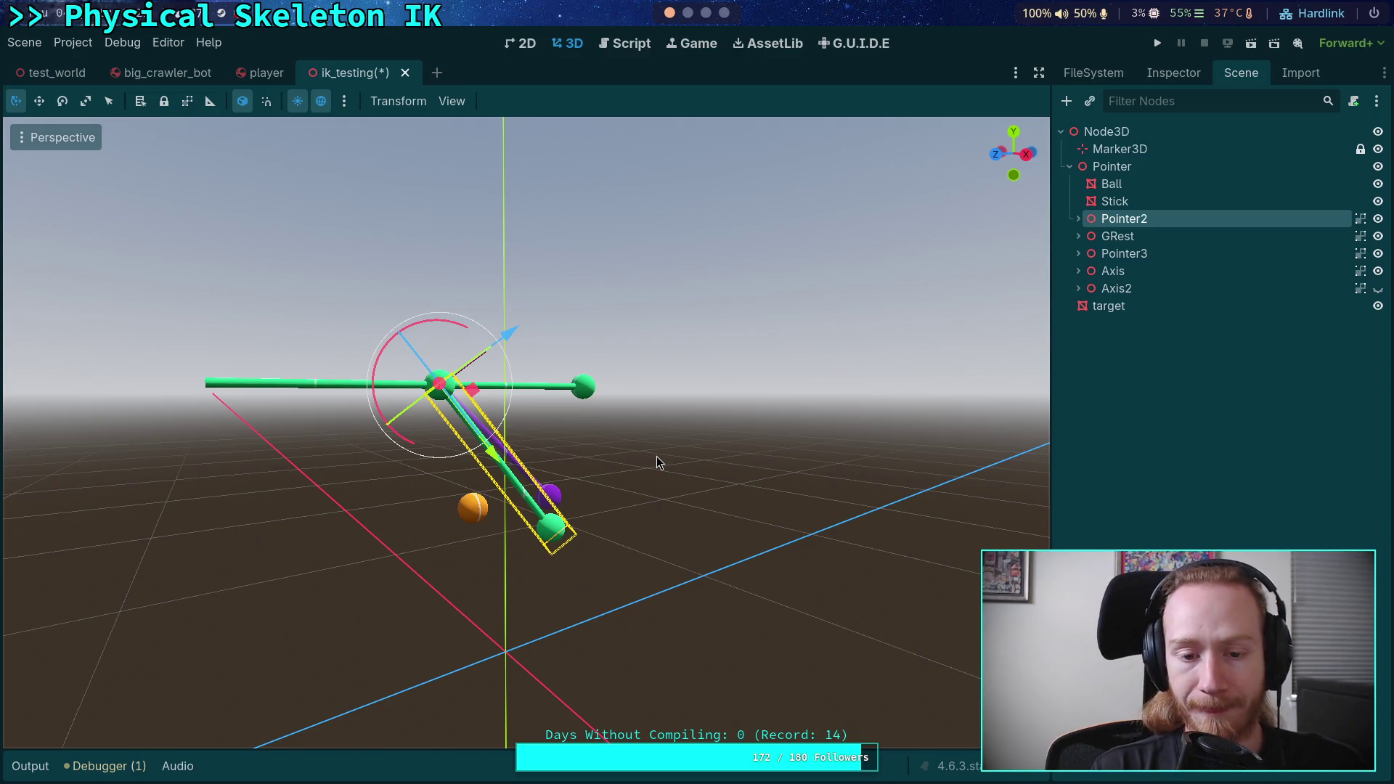
mouse_move(435, 338)
mouse_down()
mouse_move(404, 314)
mouse_move(542, 337)
mouse_move(406, 314)
mouse_move(441, 313)
mouse_up()
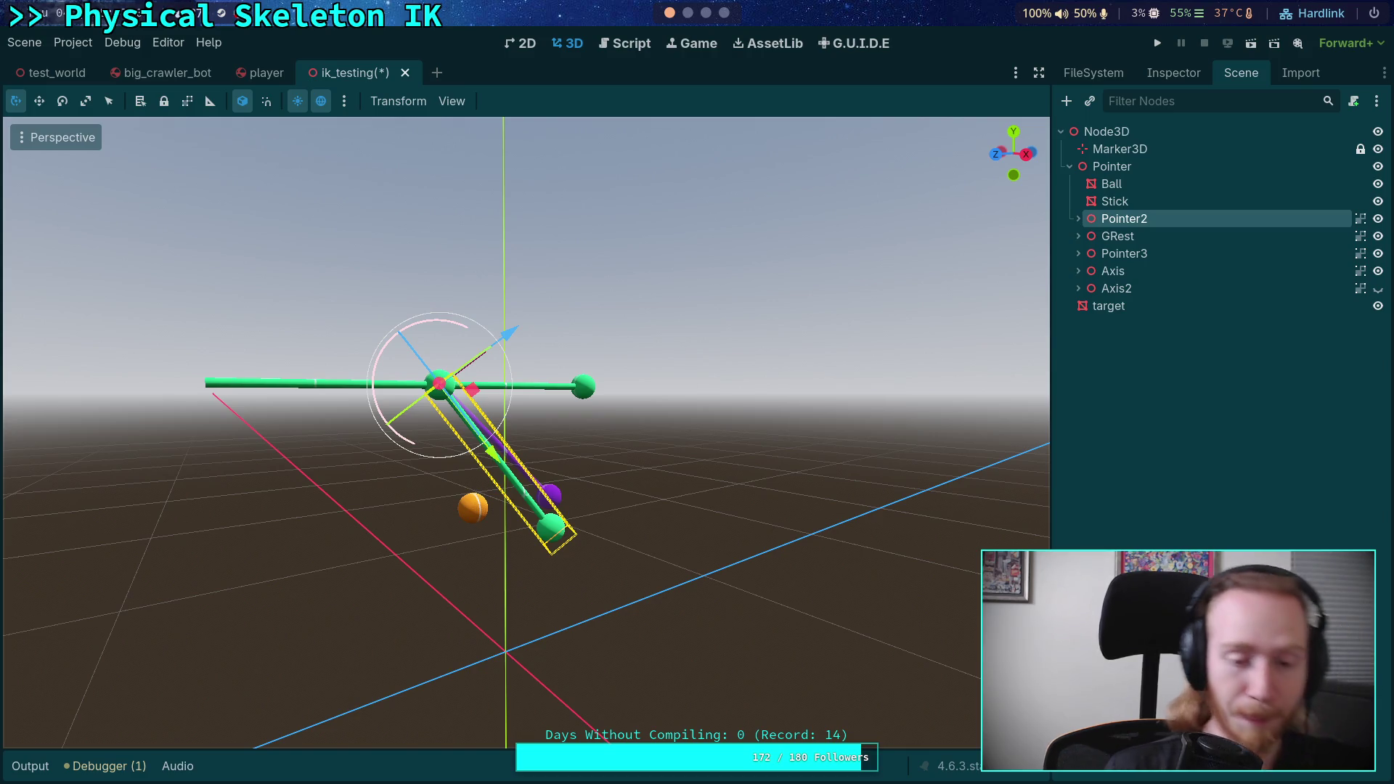
- In Neovim's ccd_ik_3d.cpp, select the solver_info->current_grest argument at the end of line 67
key(super+2)
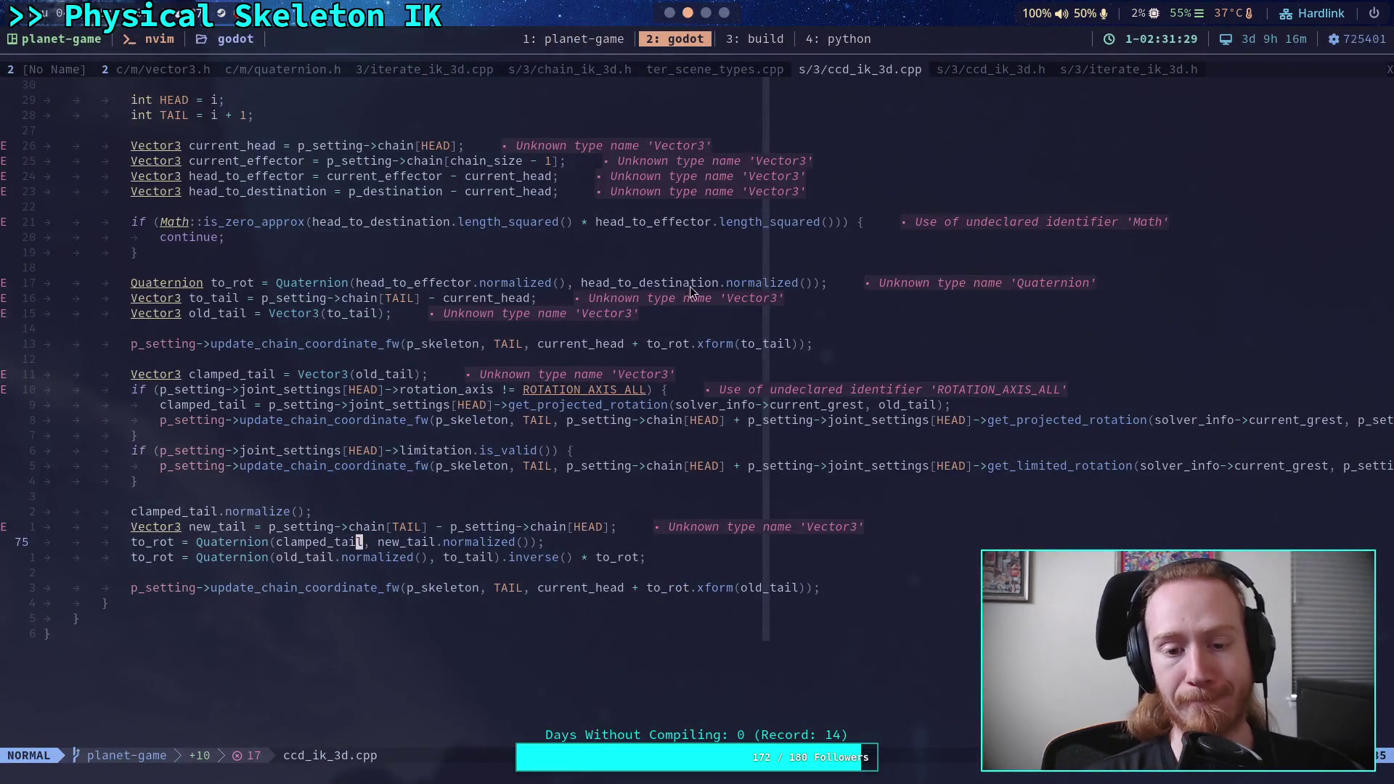
click(1312, 426)
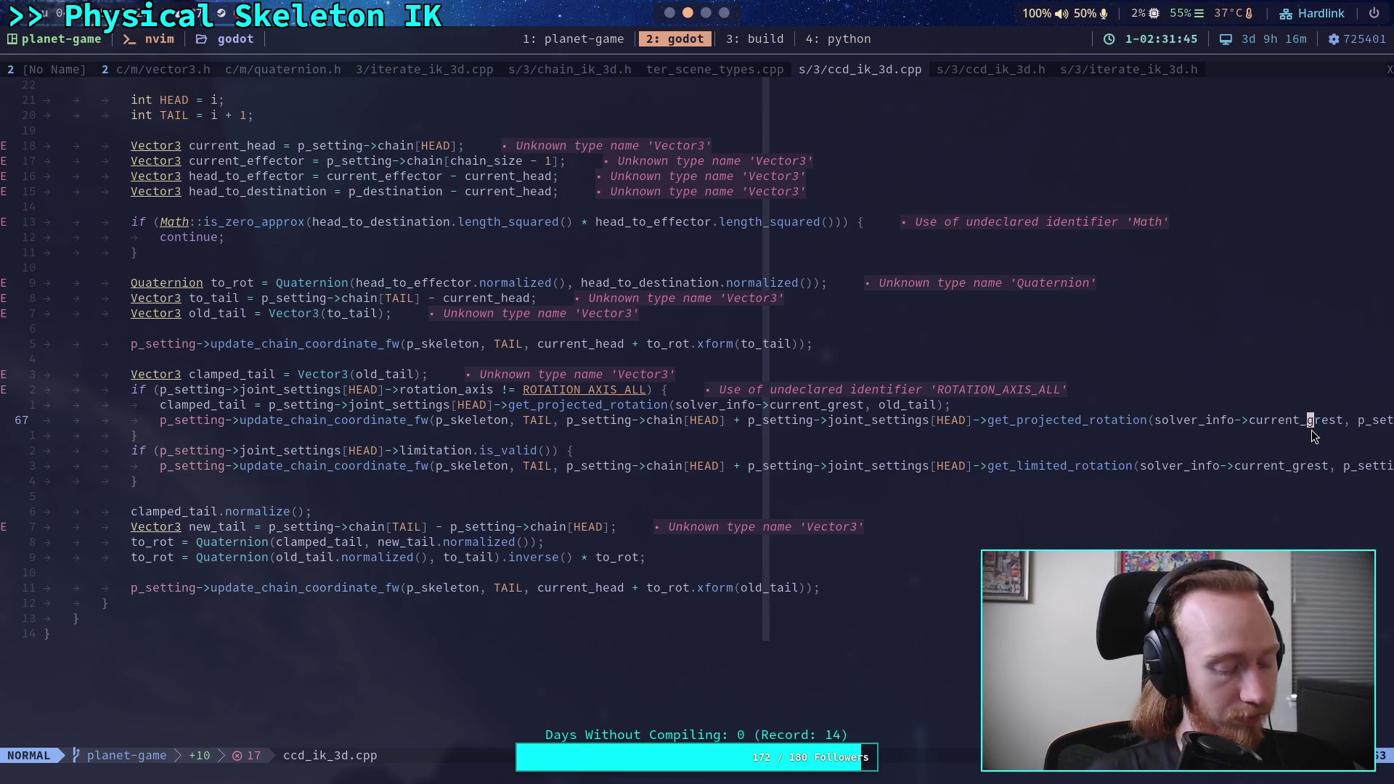
key(dollar)
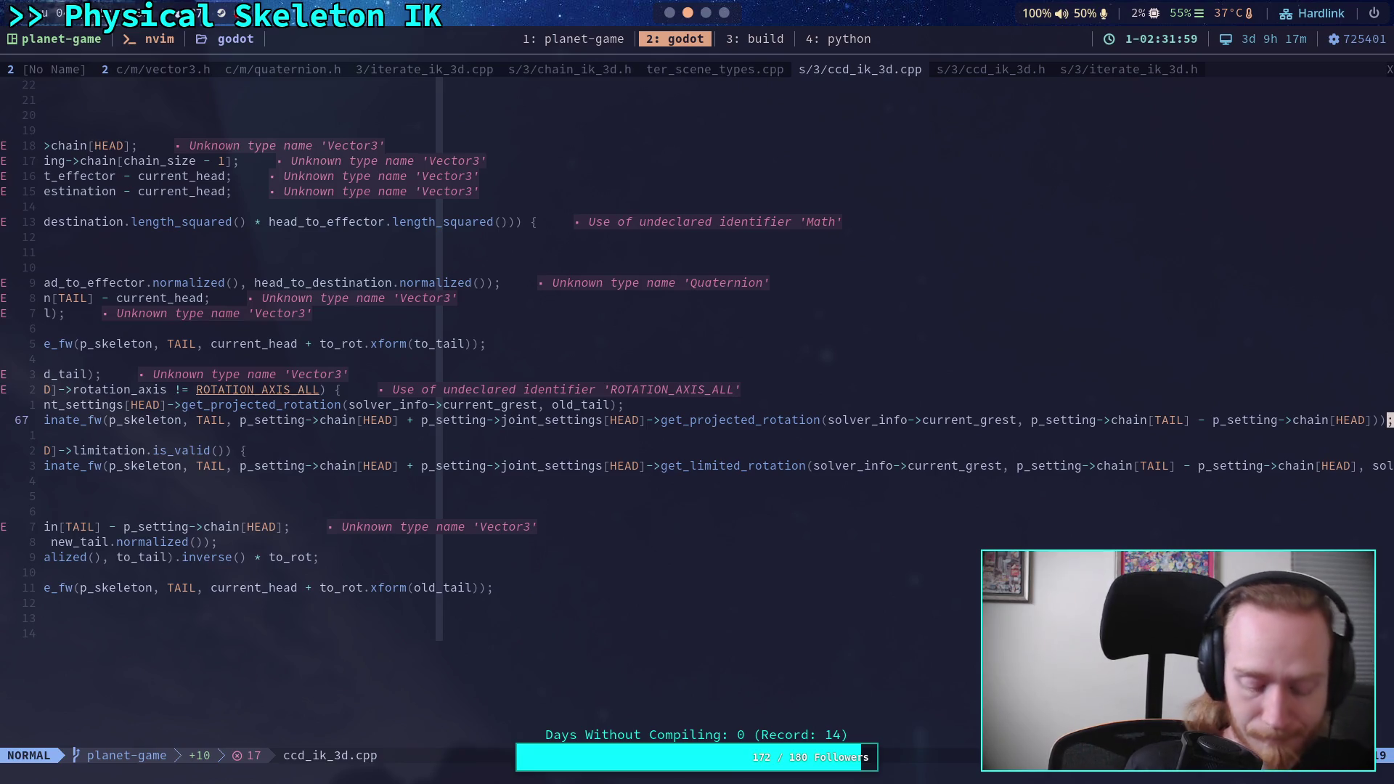
drag(829, 420, 990, 420)
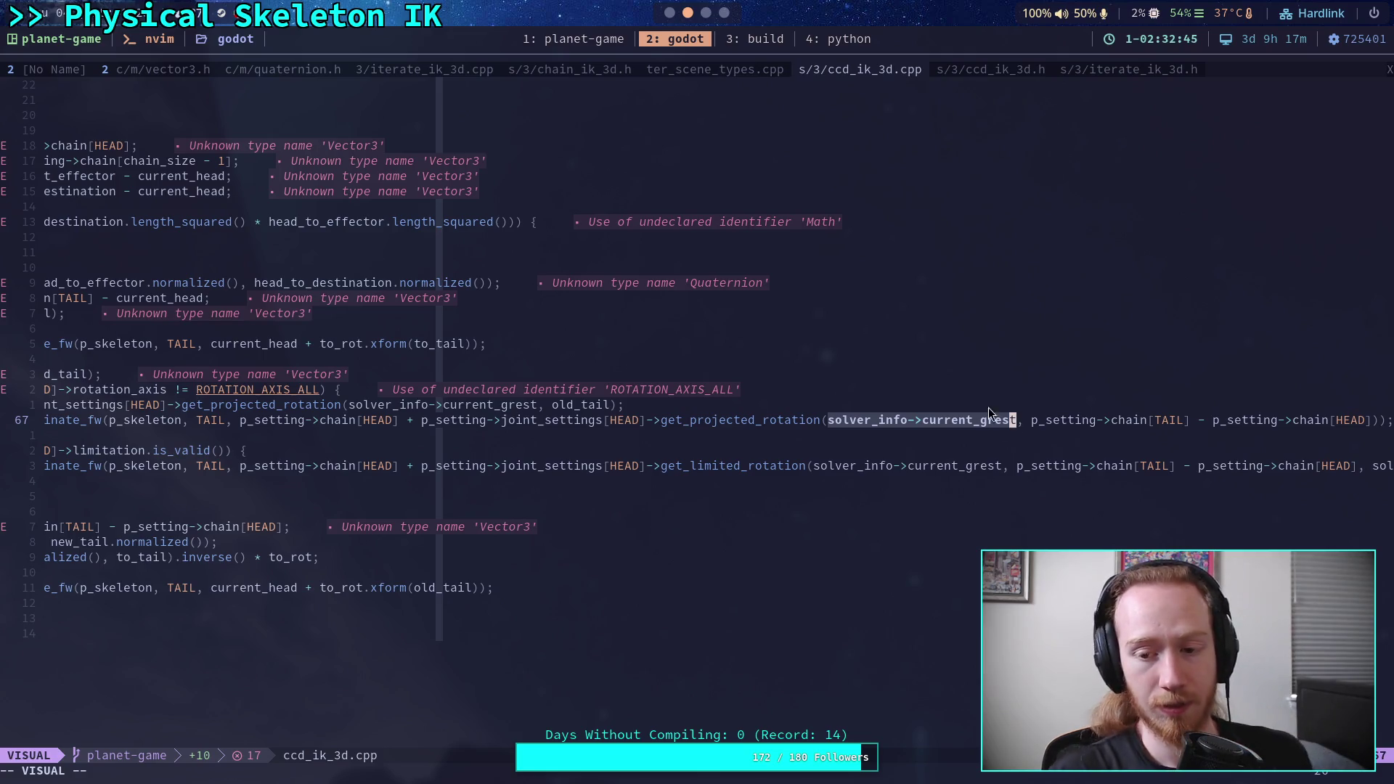
- Delete the g of grest, check iterate_ik_3d.h and ccd_ik_3d.h, then return to ccd_ik_3d.cpp
click(978, 421)
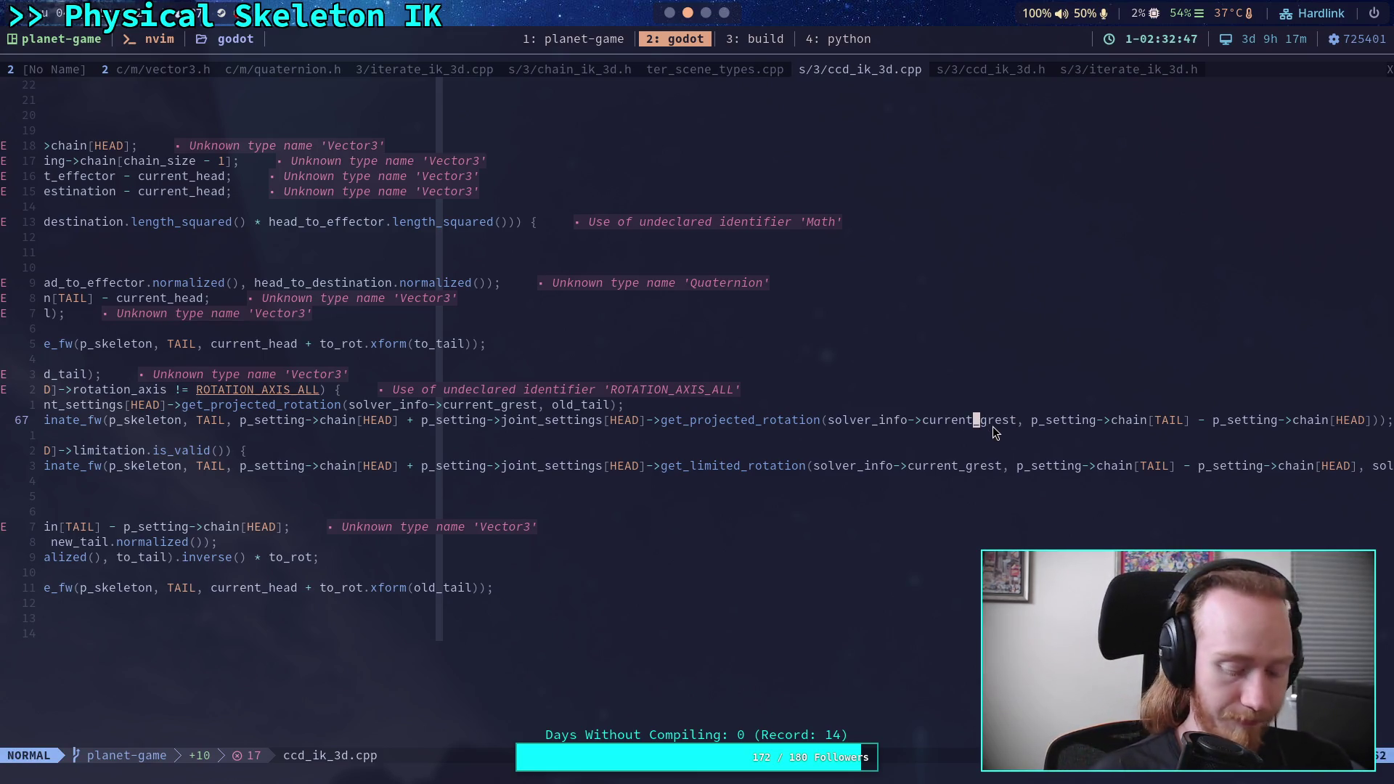
key(s)
key(Escape)
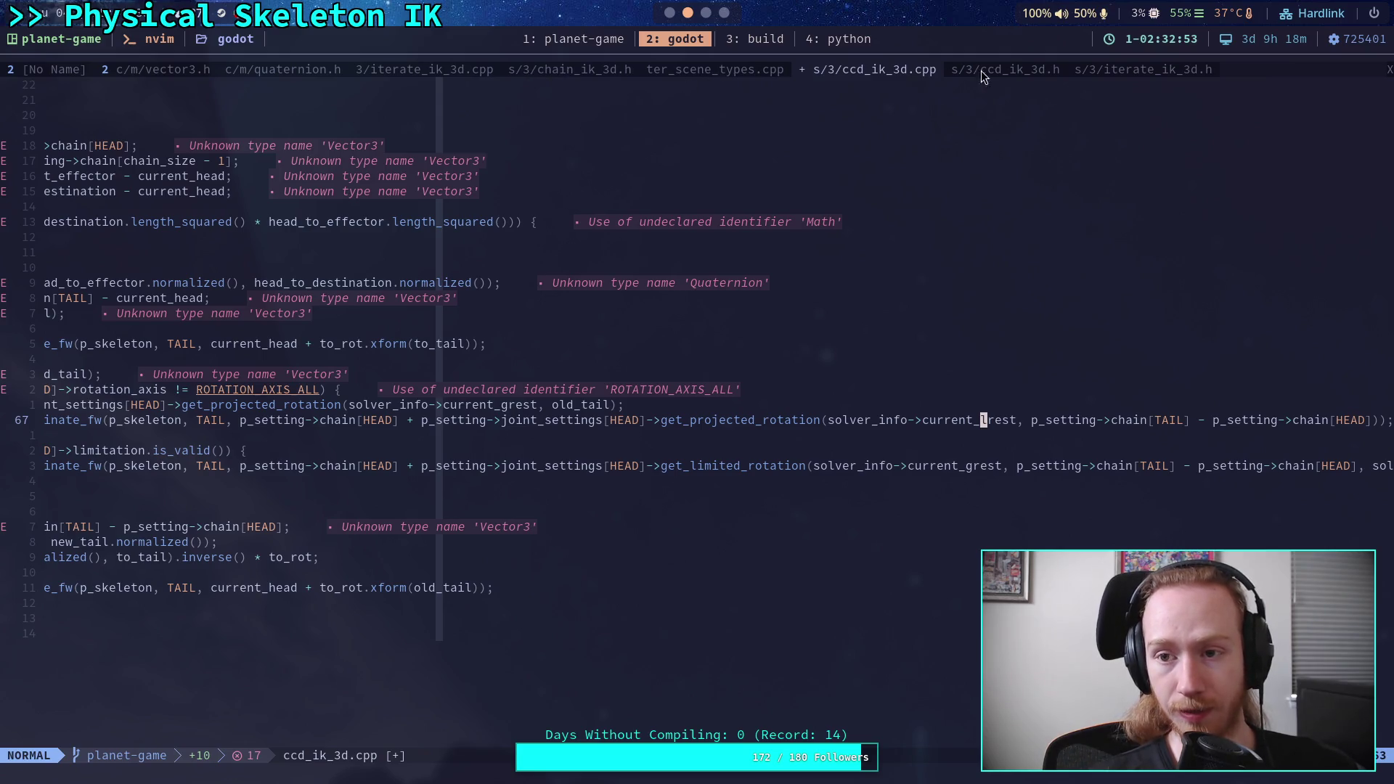
click(1142, 71)
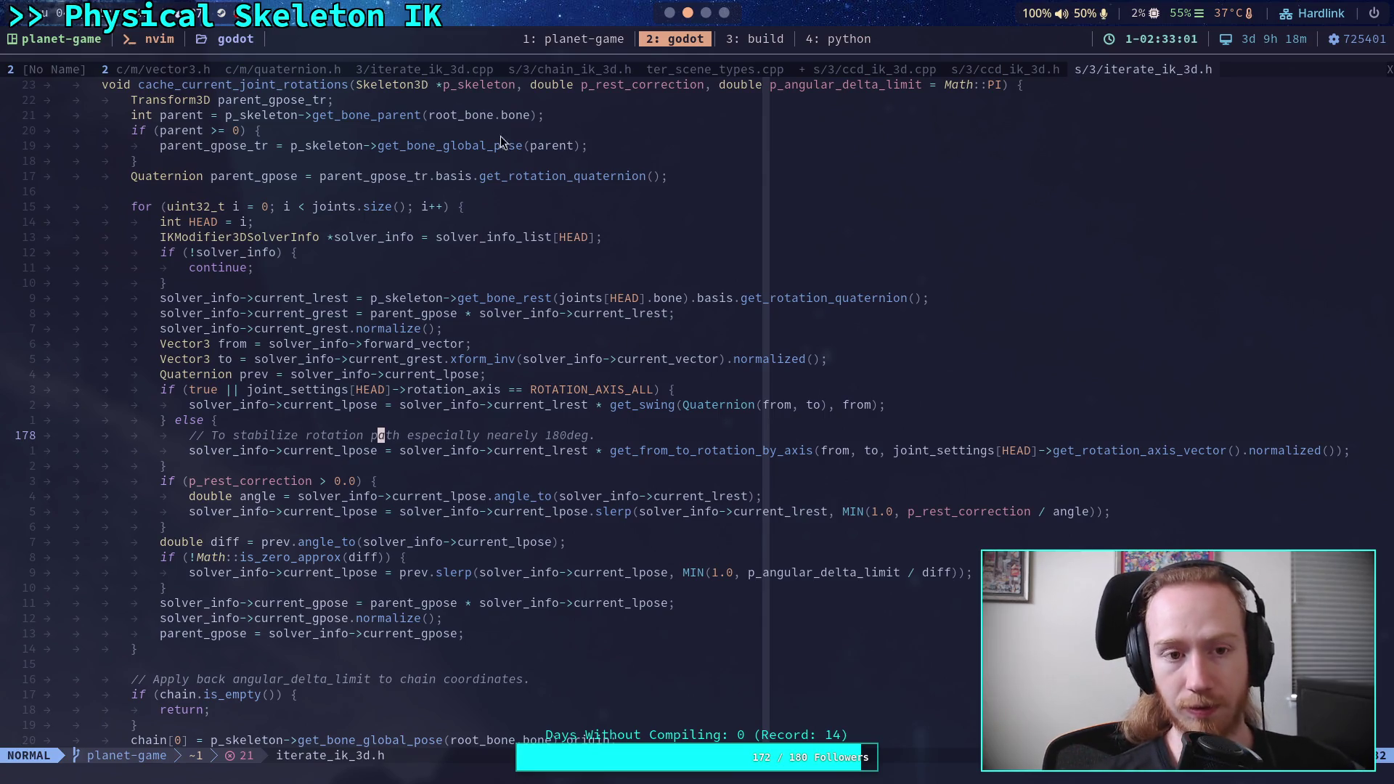
click(995, 71)
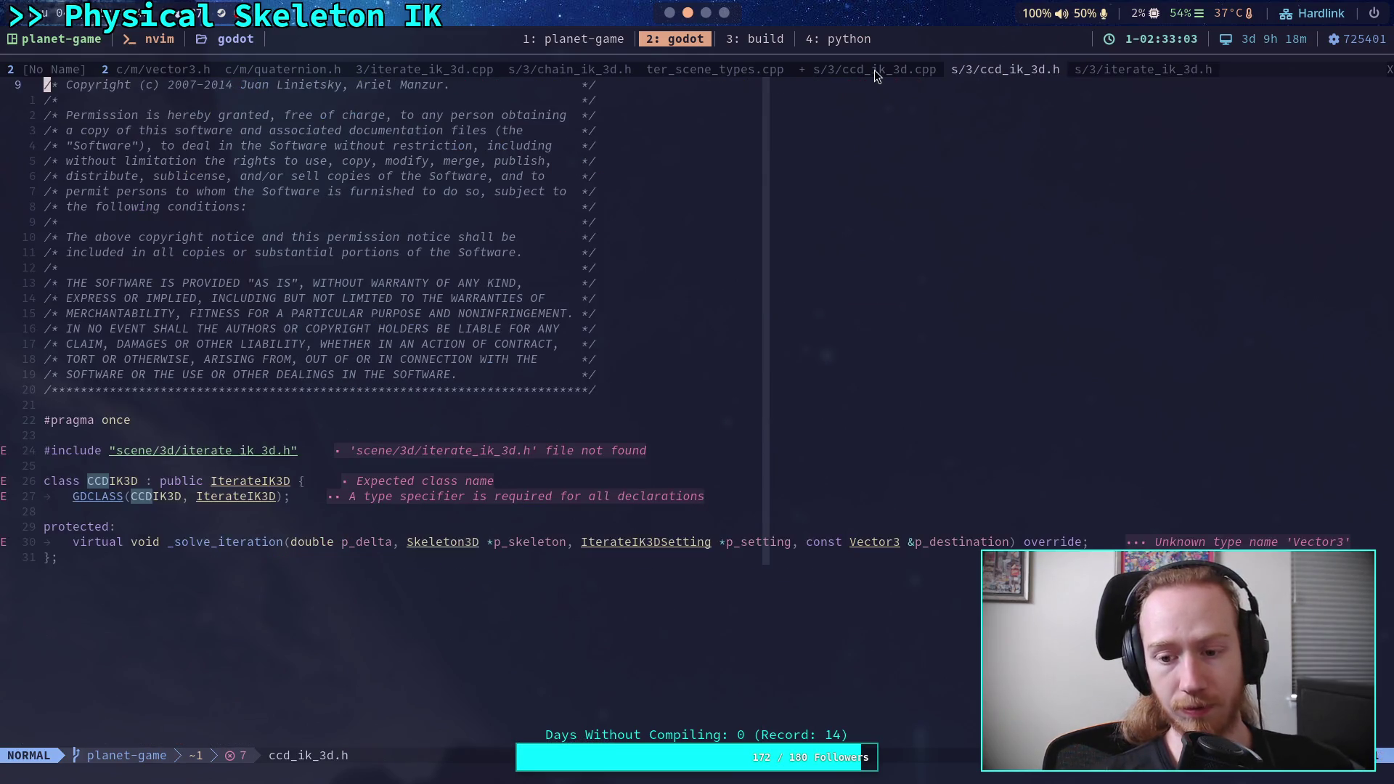
click(878, 72)
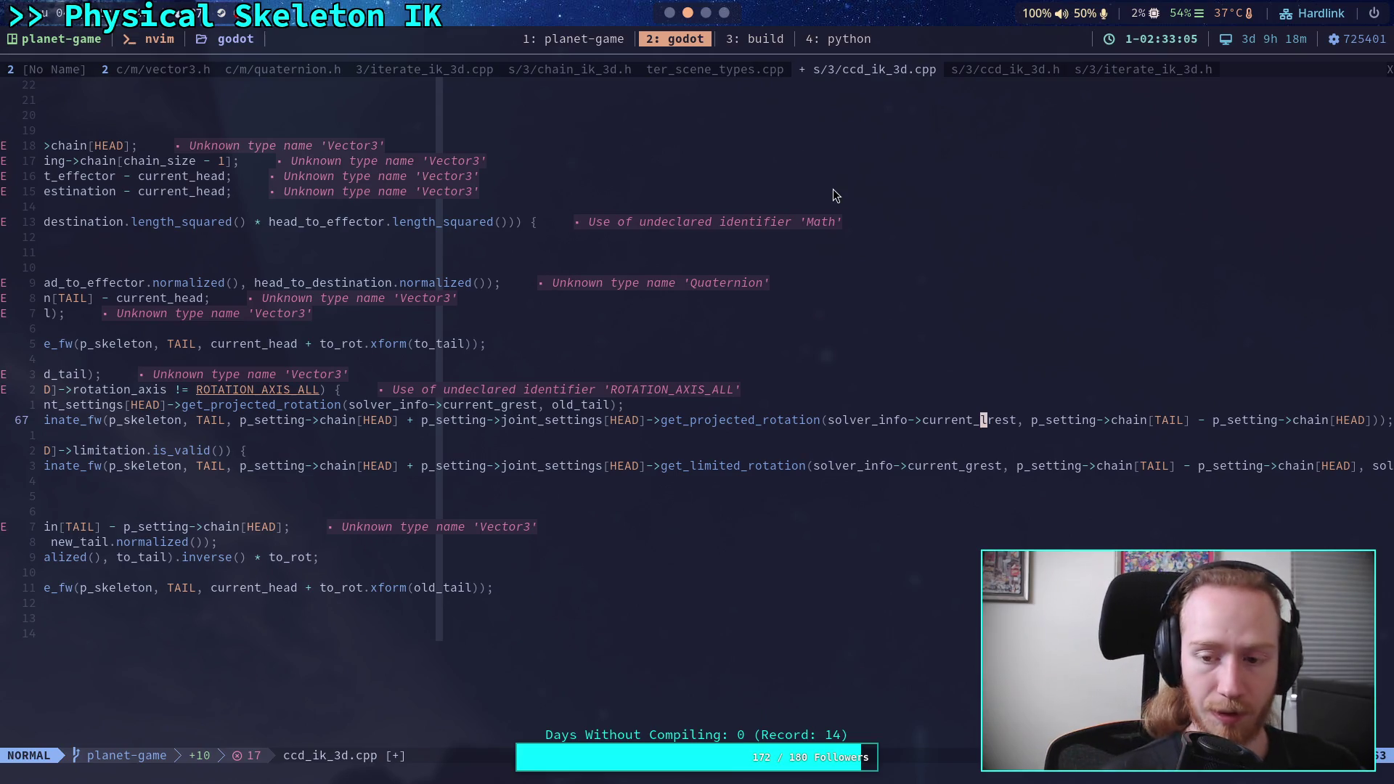
- Change the argument to solver_info->current_lpose and save ccd_ik_3d.cpp
text(cwlpose)
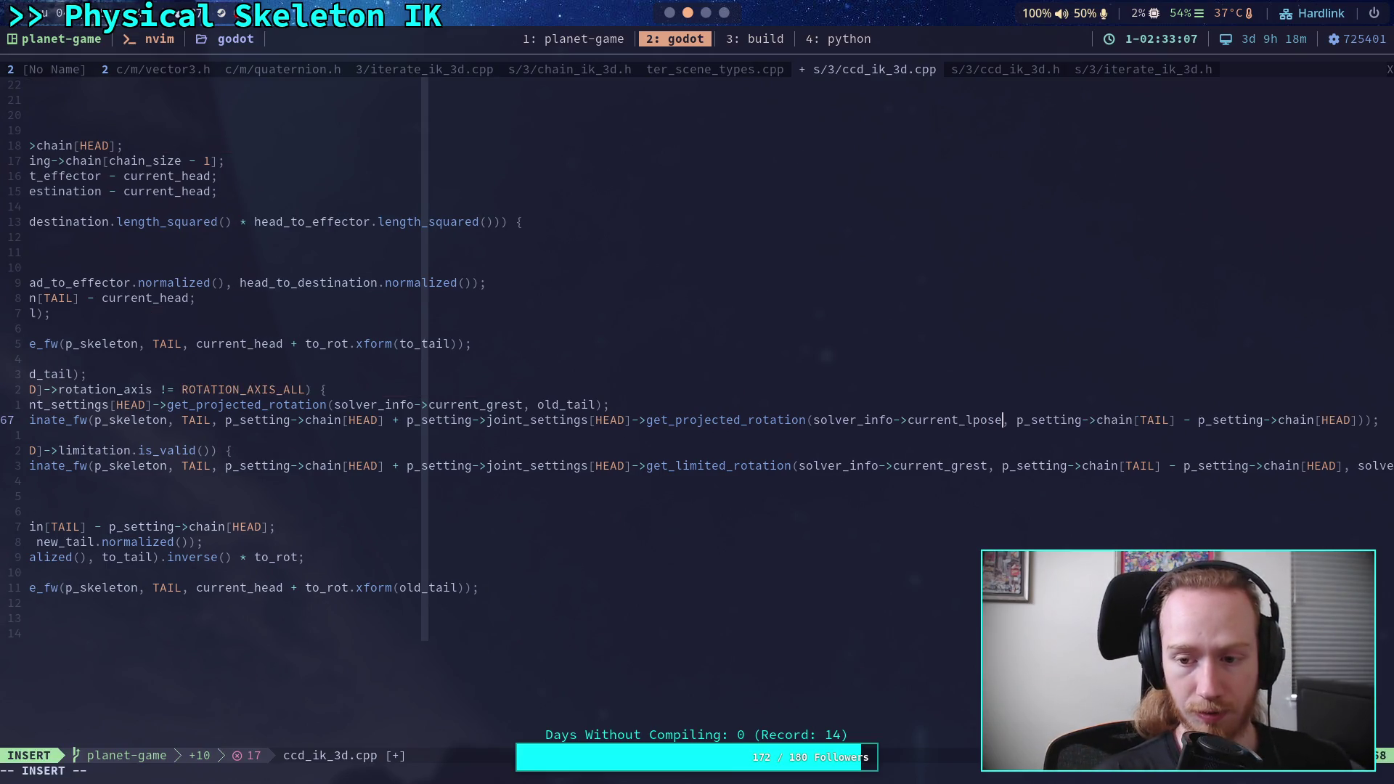
key(Escape)
key(colon)
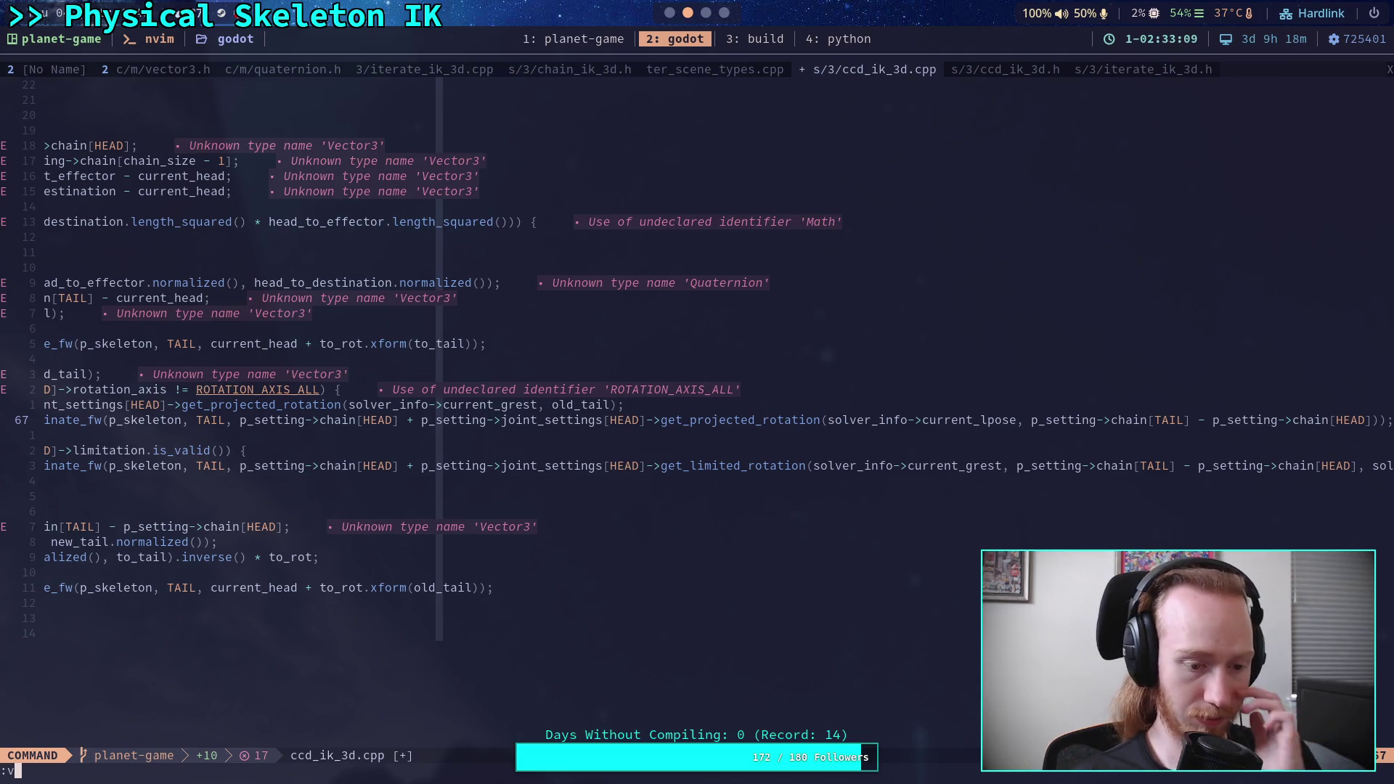
text(w)
key(Return)
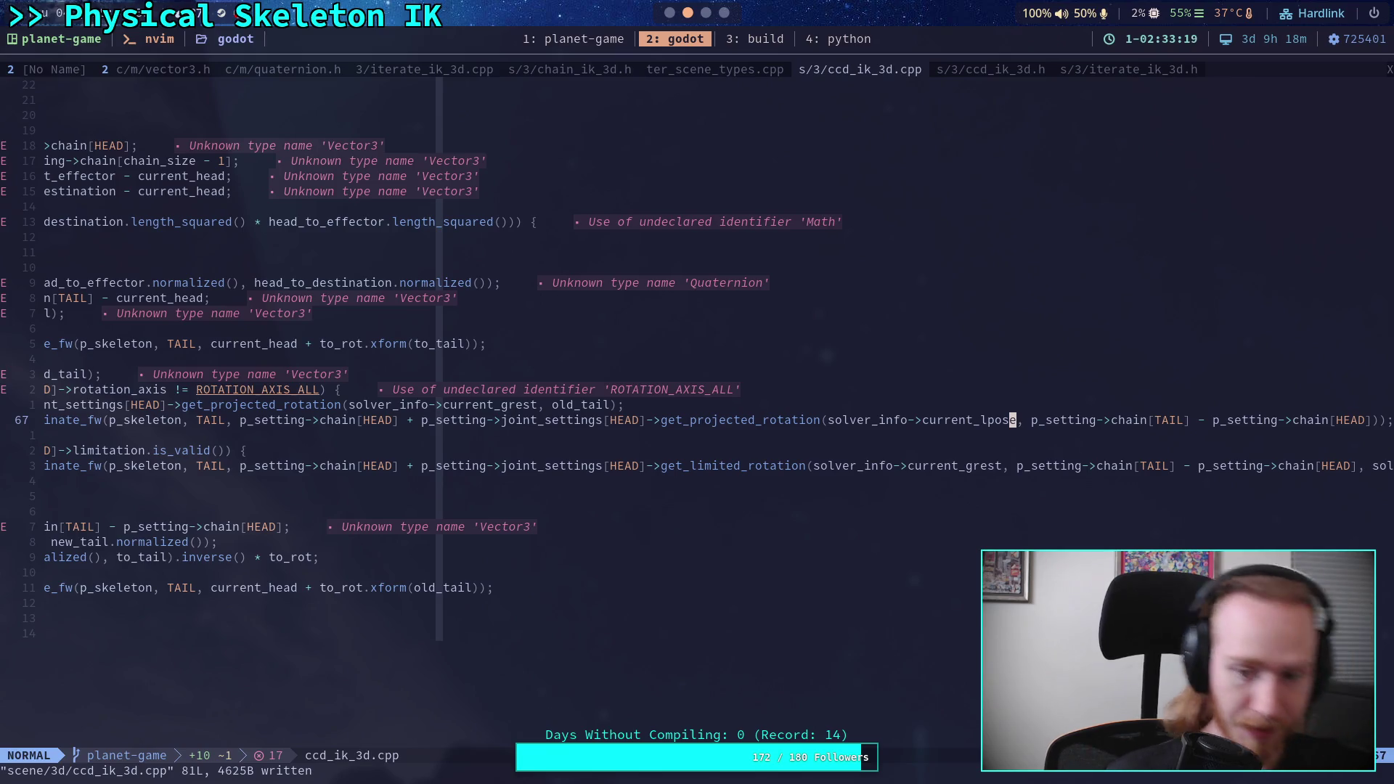
- Comment out the clamped_tail assignment line with //
key(k)
key(0)
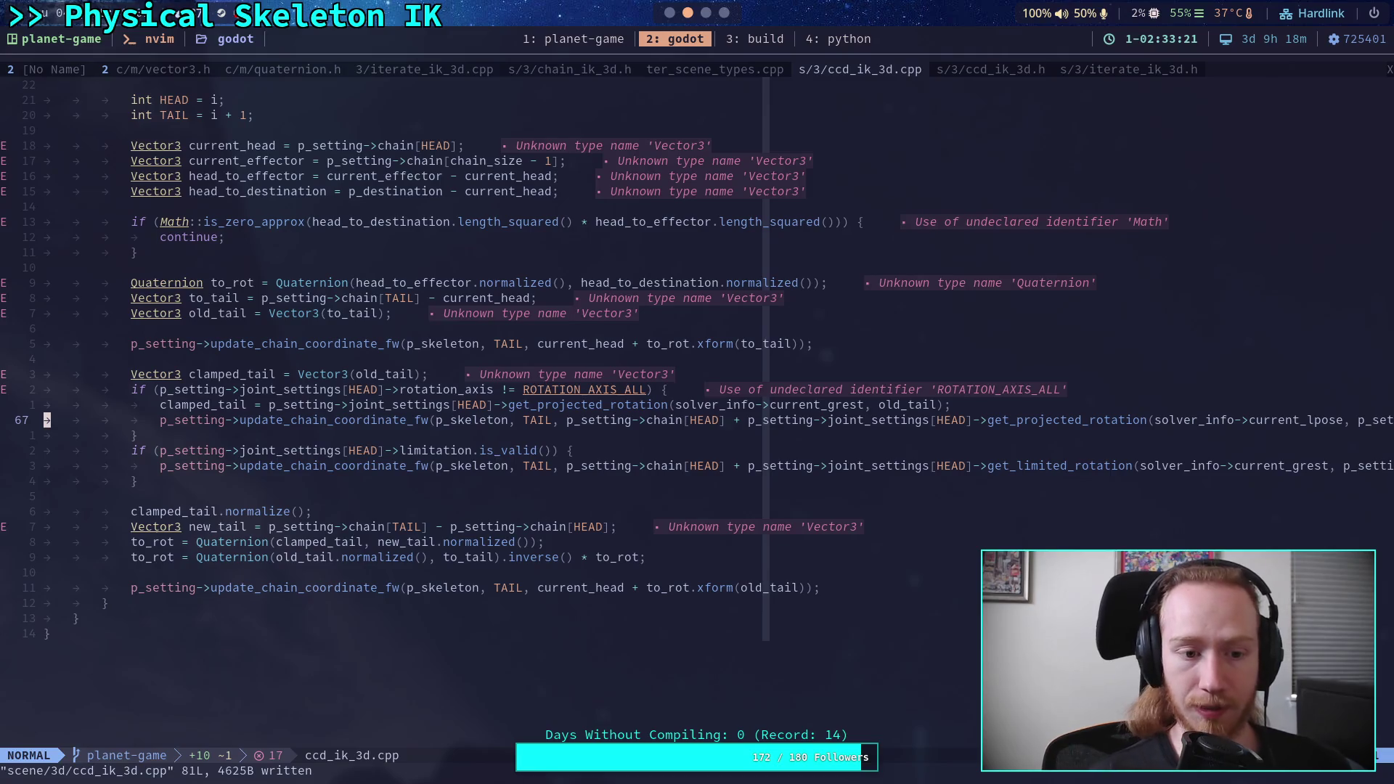
key(i)
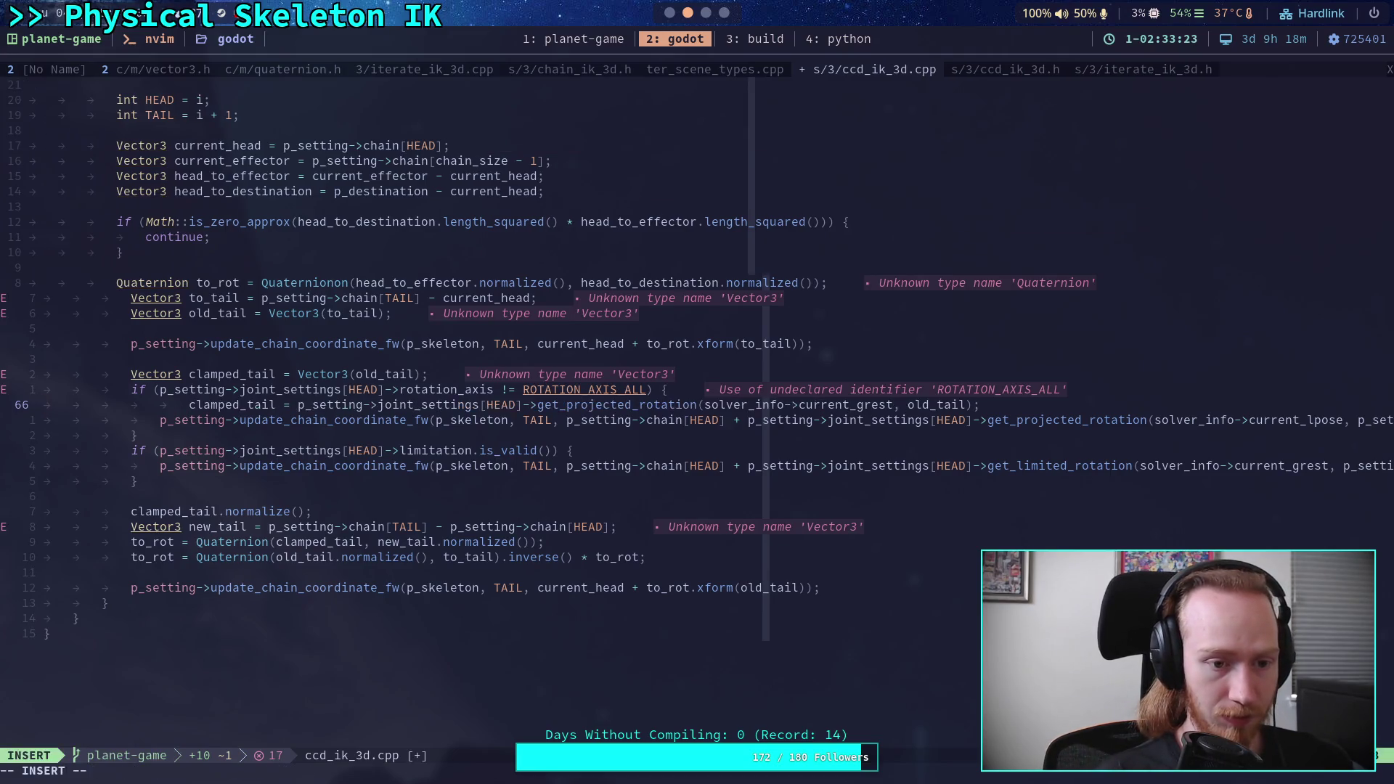
key(Tab)
key(Tab)
key(Delete)
key(Delete)
key(Right)
key(Right)
text(//)
- Comment out the clamped_tail declaration, removing the stray equals signs typed by mistake
key(Up)
key(Up)
key(Left)
key(Left)
key(Left)
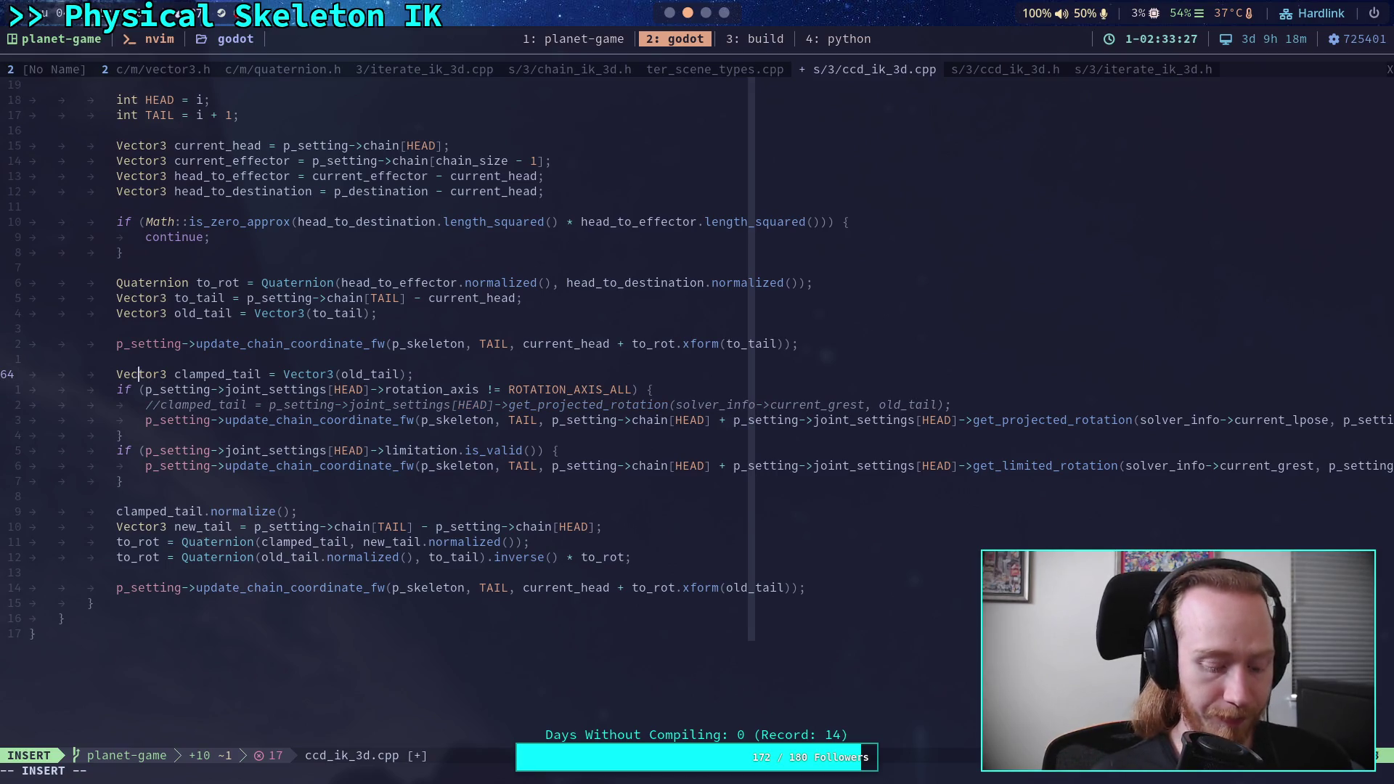
text(==)
key(Up)
key(Down)
key(Down)
key(Up)
key(BackSpace)
key(BackSpace)
text(//)
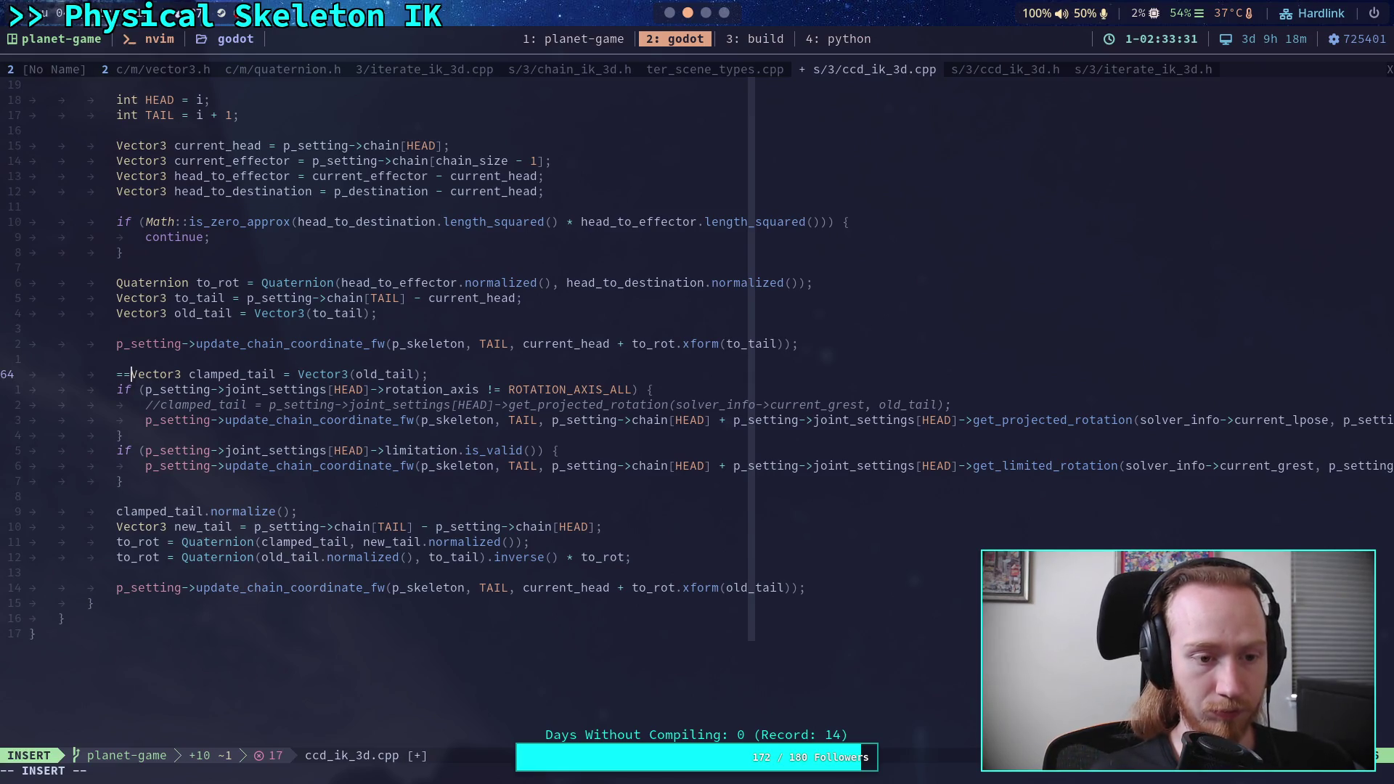
- Comment out the old_tail, new_tail and to_rot lines and the final update_chain_coordinate_fw call
key(Up)
key(Up)
key(Up)
key(Up)
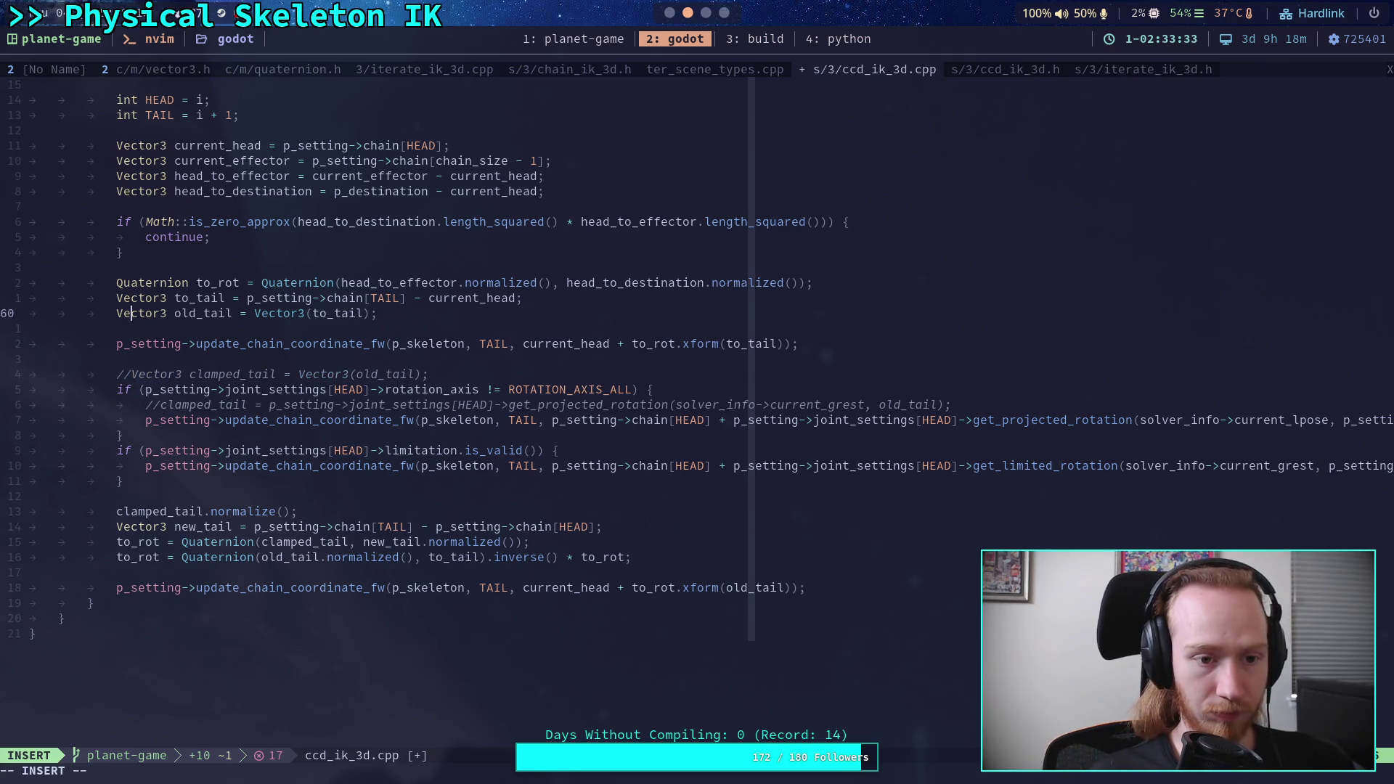
text(//)
key(Down)
key(Down)
key(Down)
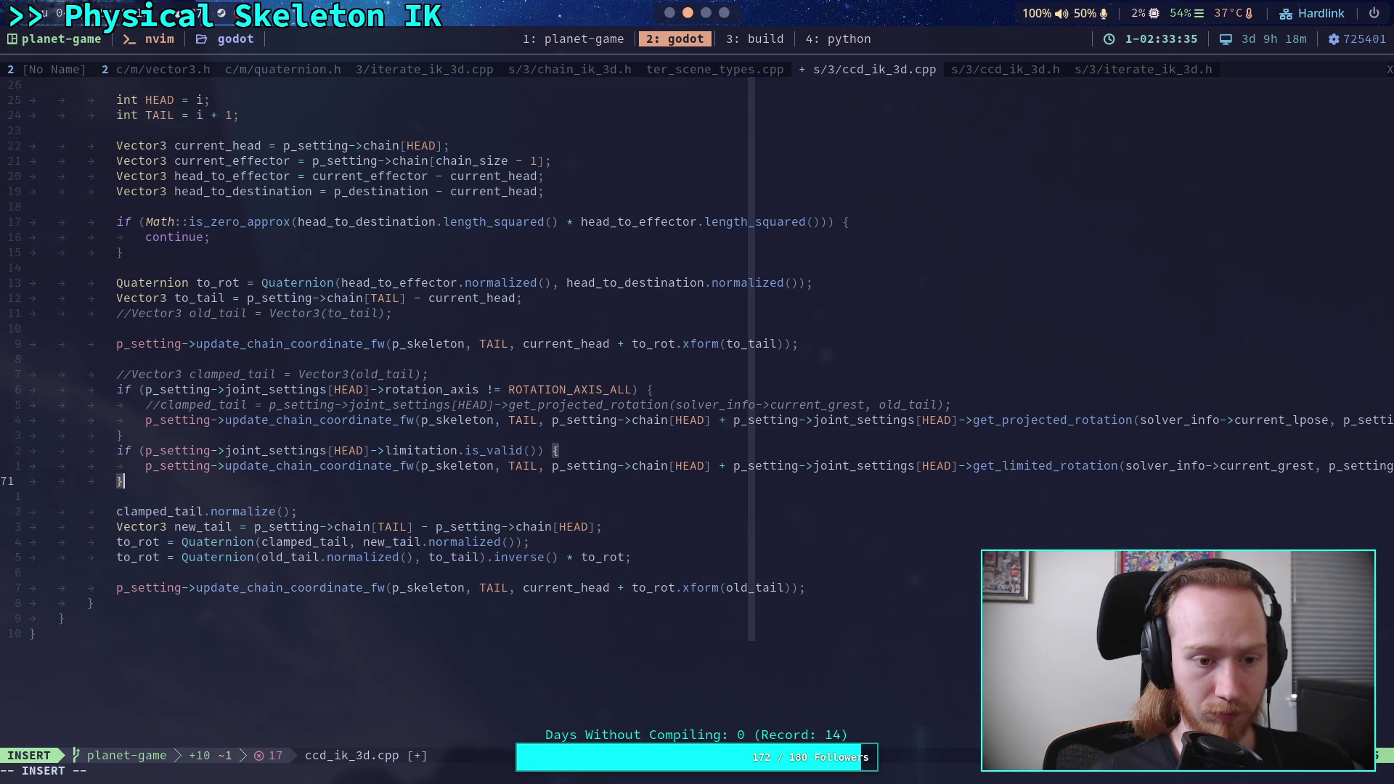
text(//)
key(Down)
text(//)
key(Down)
text(//)
key(Down)
text(//)
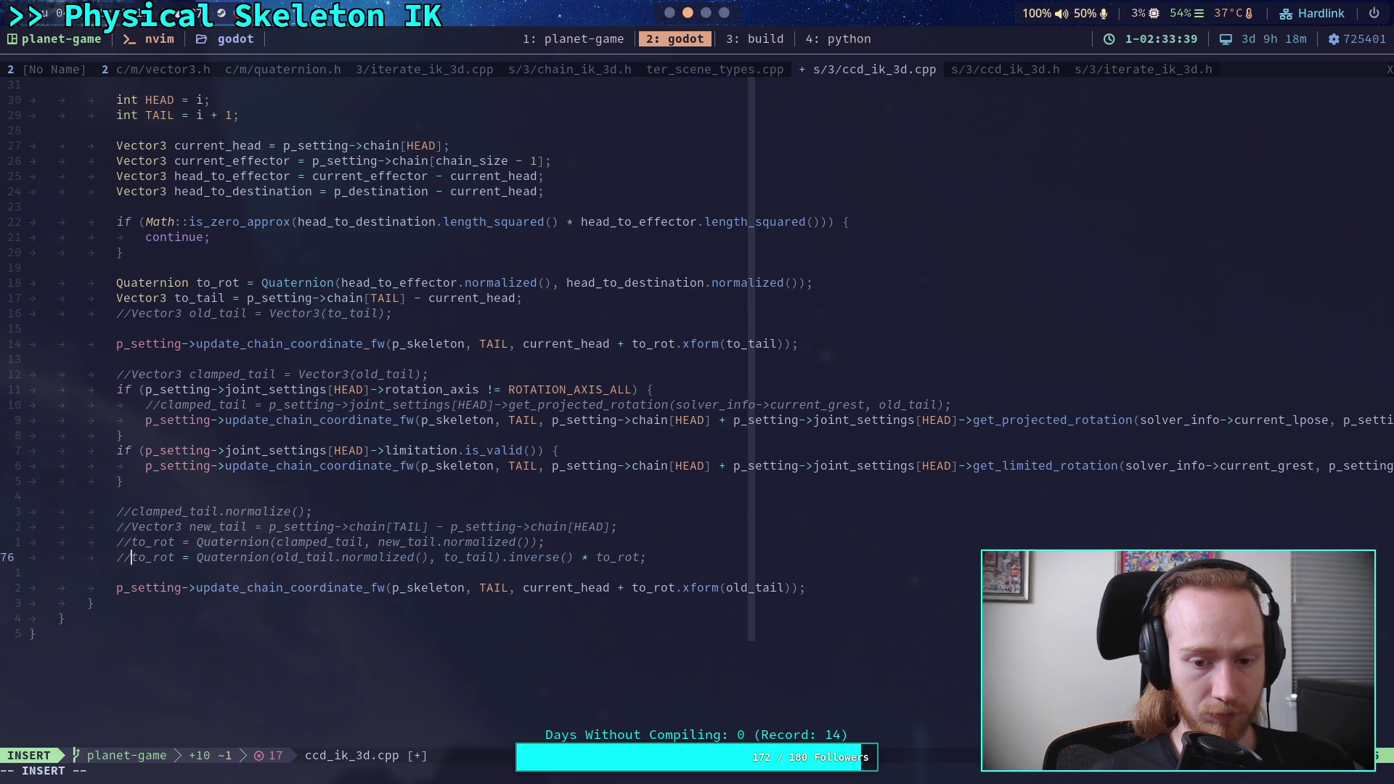
key(Down)
key(Down)
key(Home)
text(//)
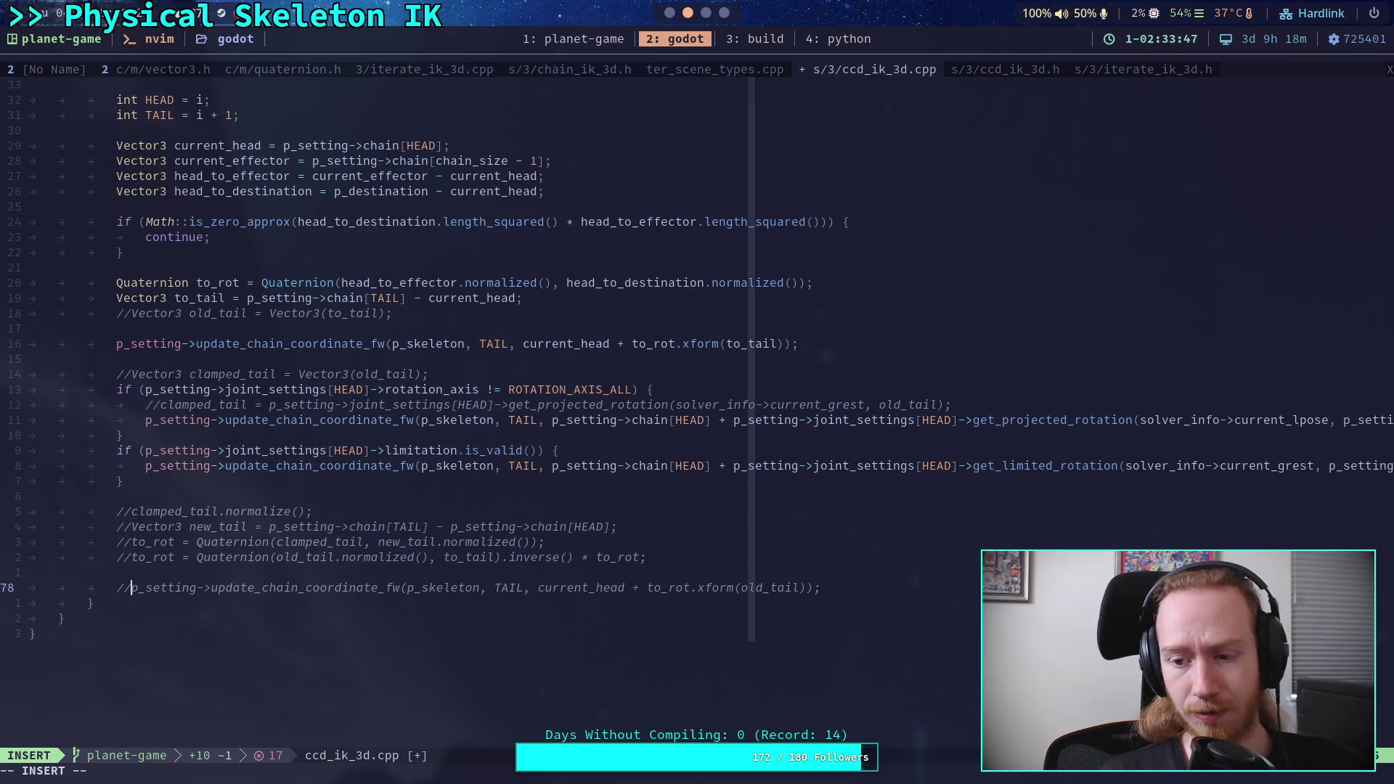
- Save ccd_ik_3d.cpp with :w
key(Escape)
text(:w)
key(Return)
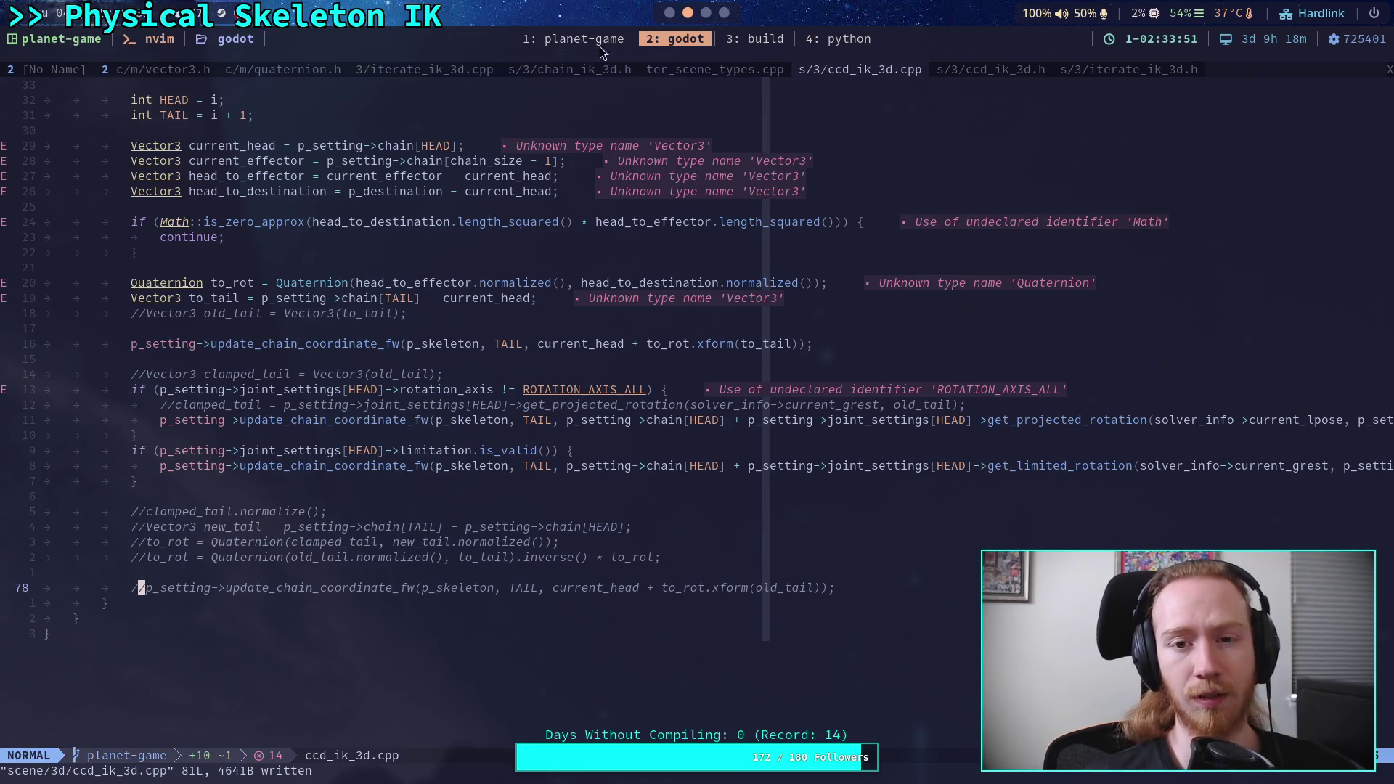
click(773, 38)
- Recall and run ./build -a again, then return to the Neovim workspace
key(Up)
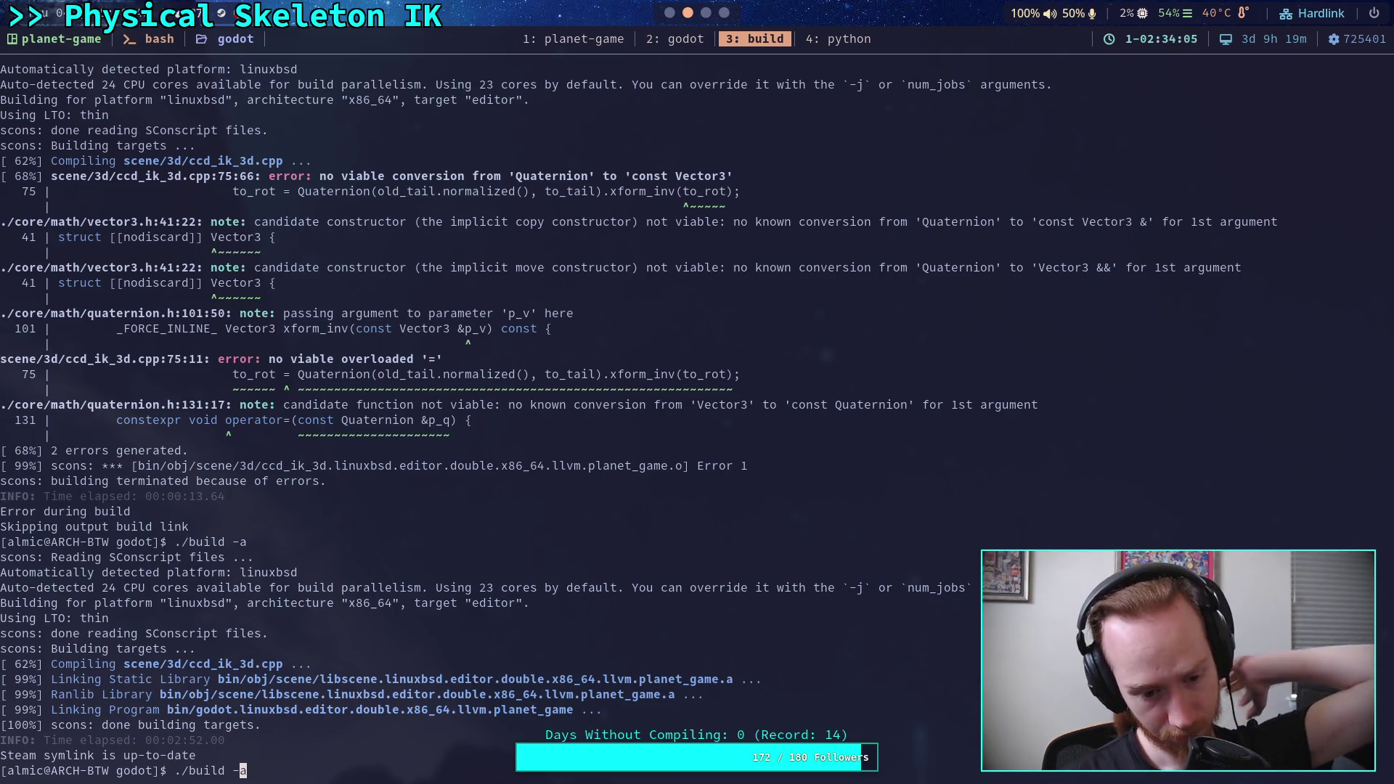
key(Return)
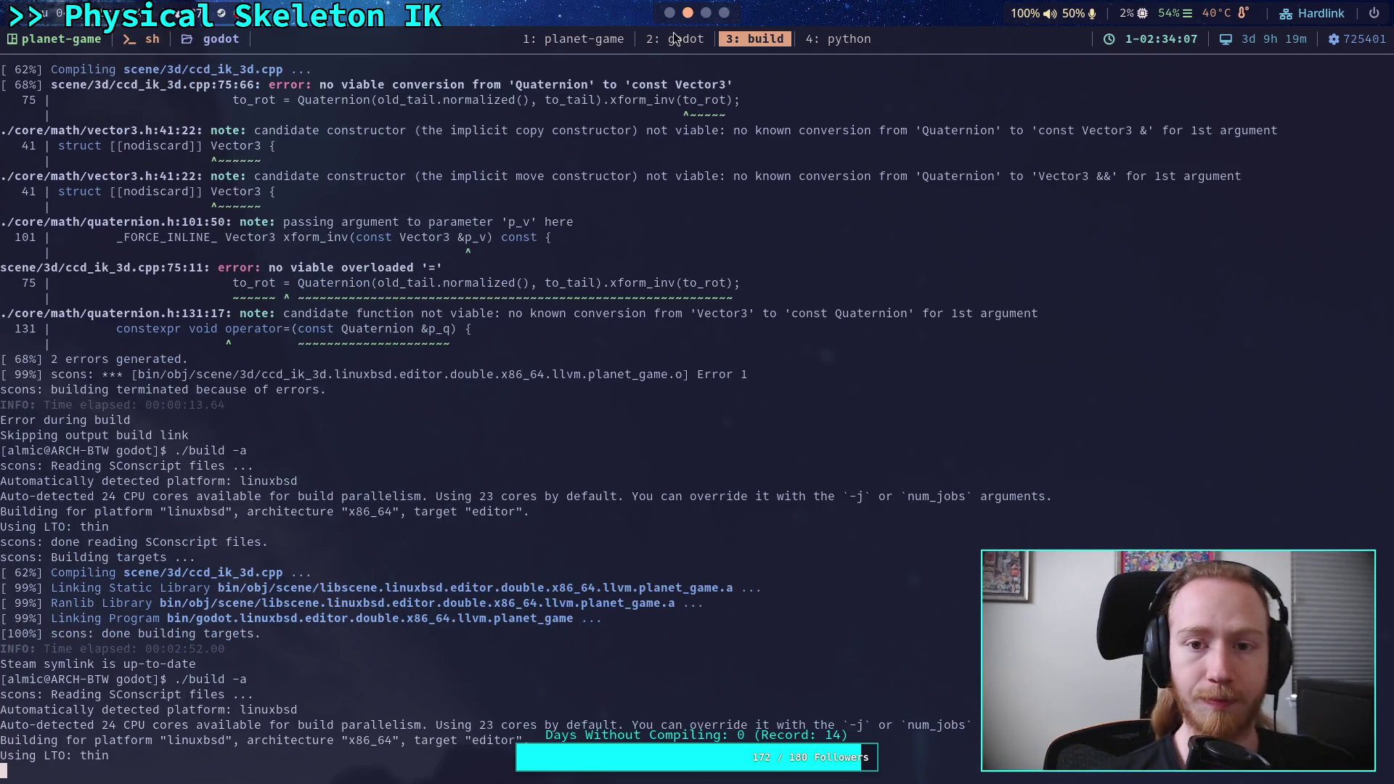
click(675, 38)
click(756, 45)
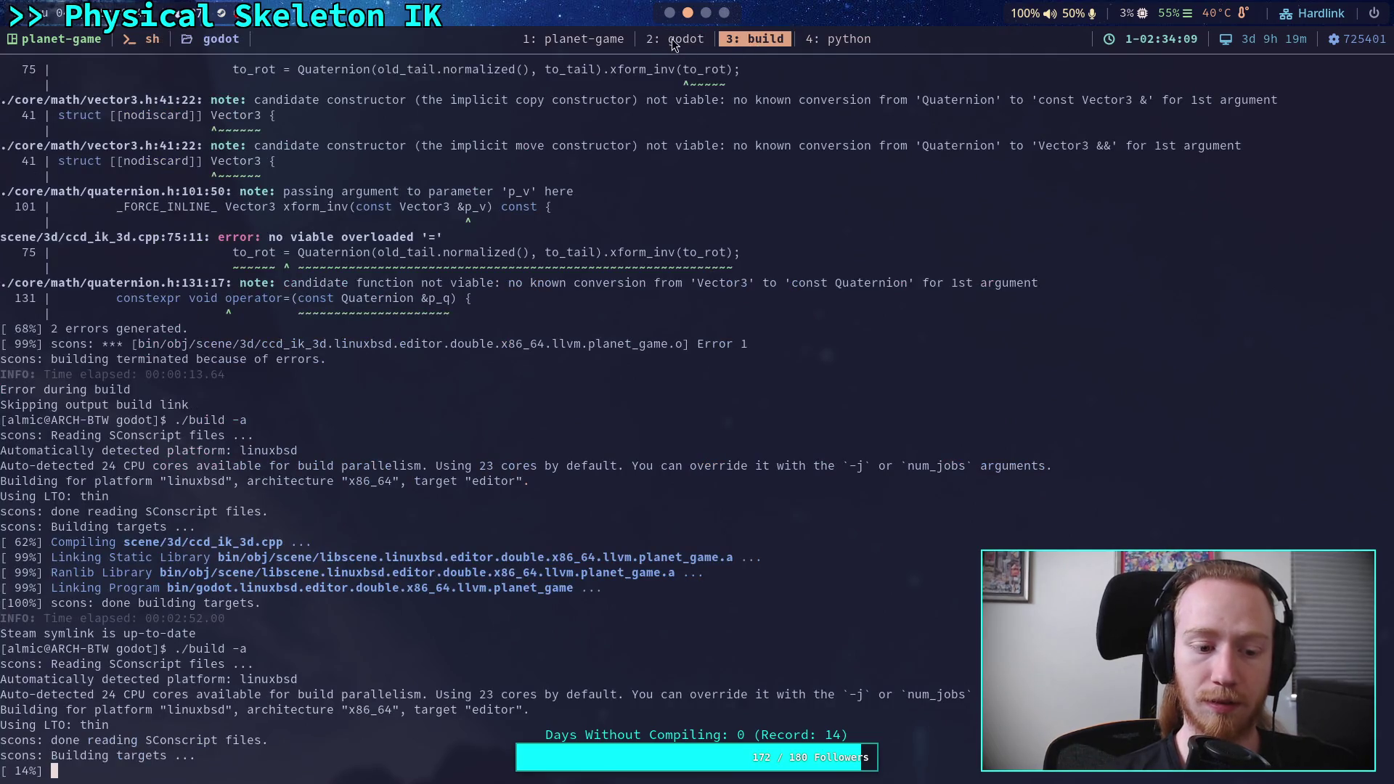
click(685, 41)
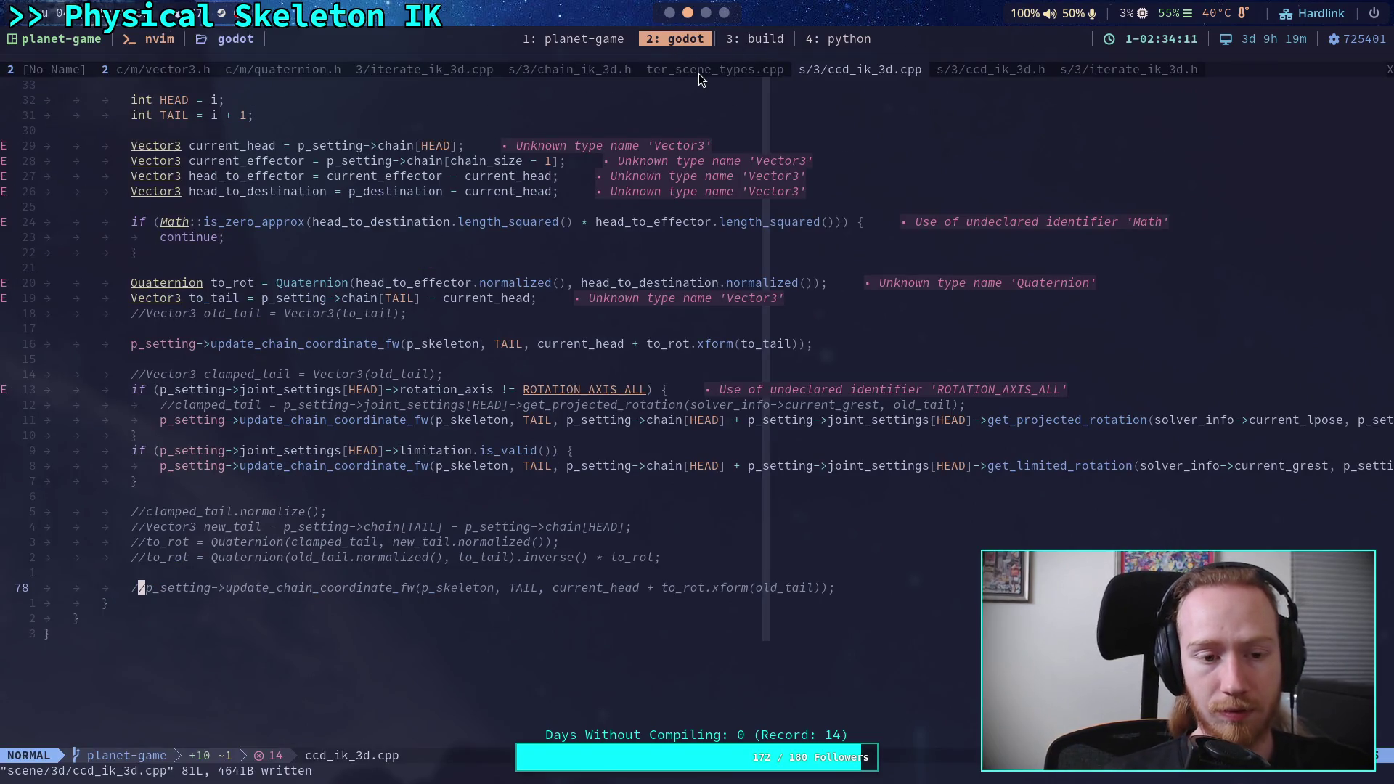
- Review the edited CCD loop in Neovim, then check the build progress in the build tab
scroll(722, 352, up, 3)
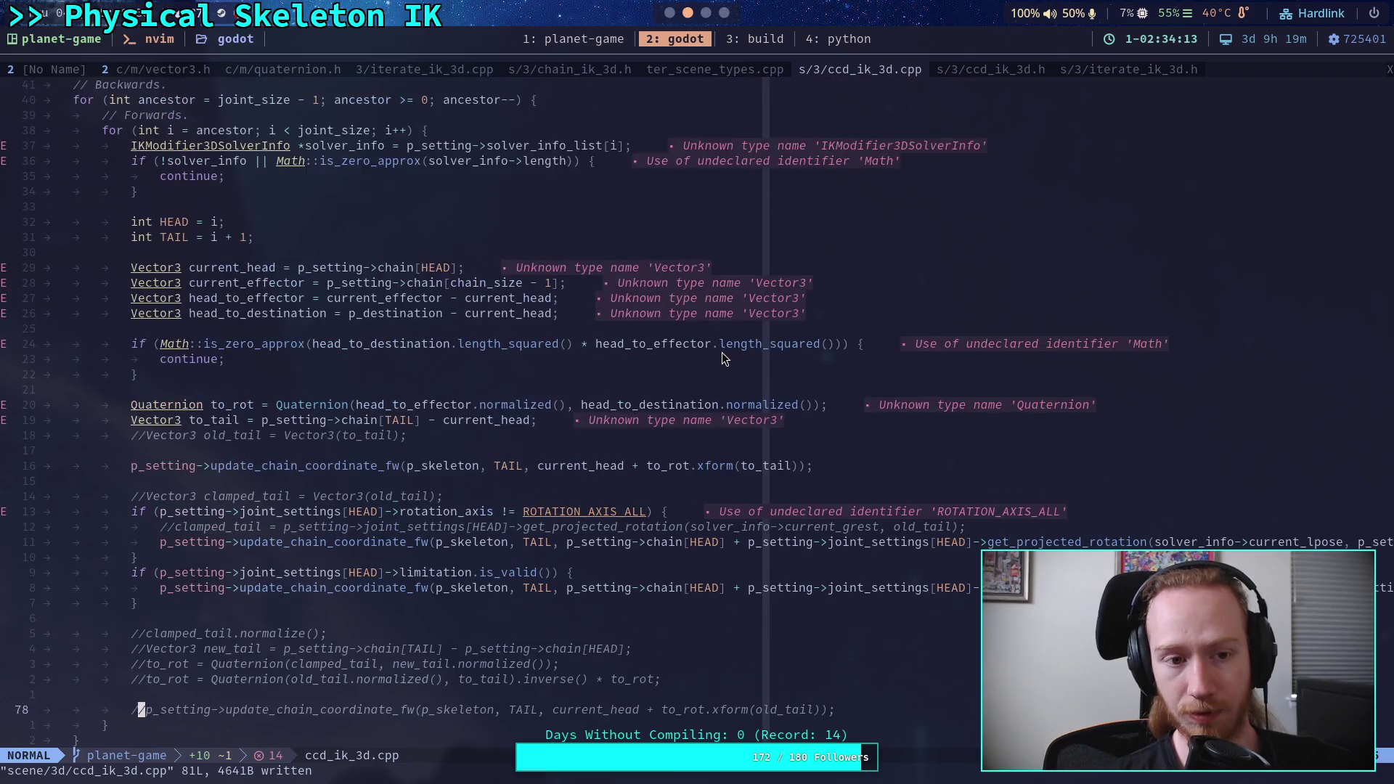
scroll(722, 351, down, 2)
click(759, 40)
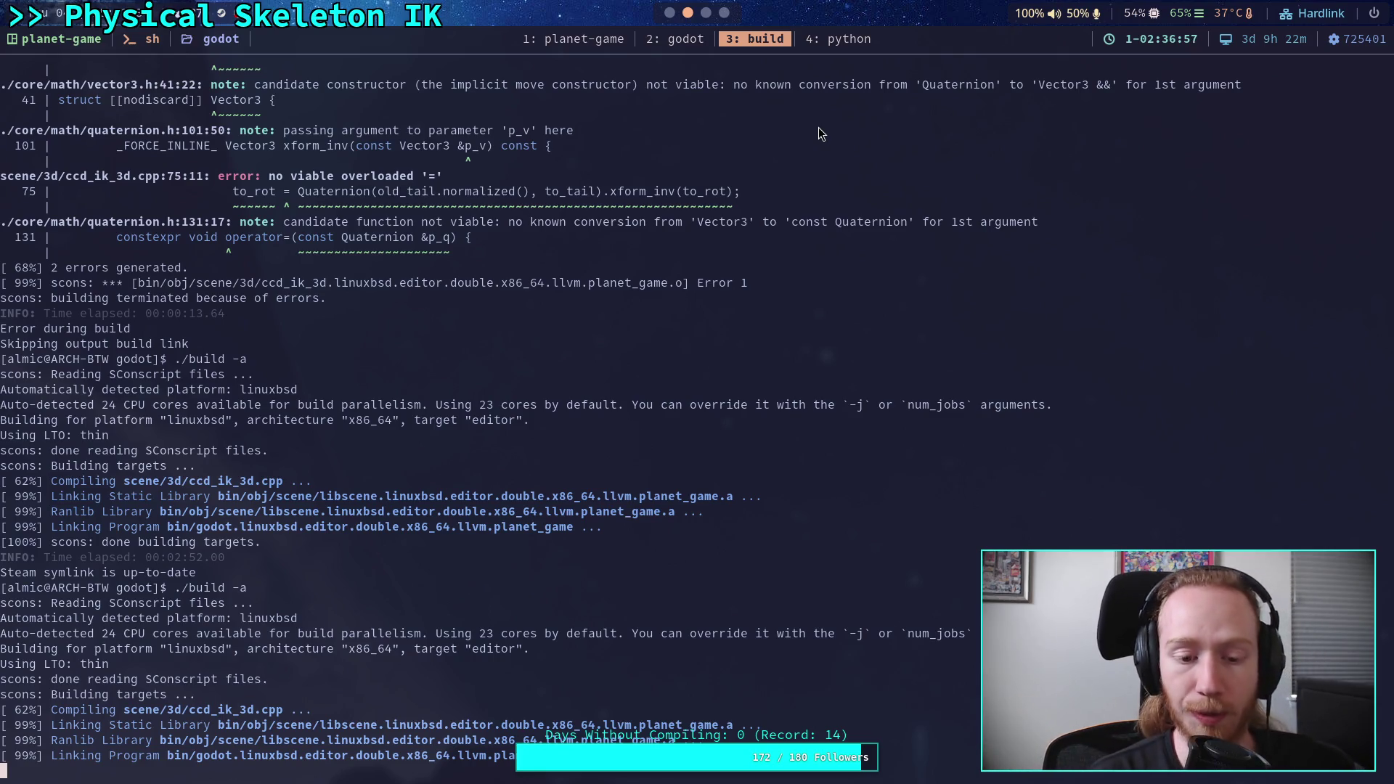
- Confirm the build finished, then quit Godot via Scene > Quit, choosing Save & Close for ik_testing
click(686, 38)
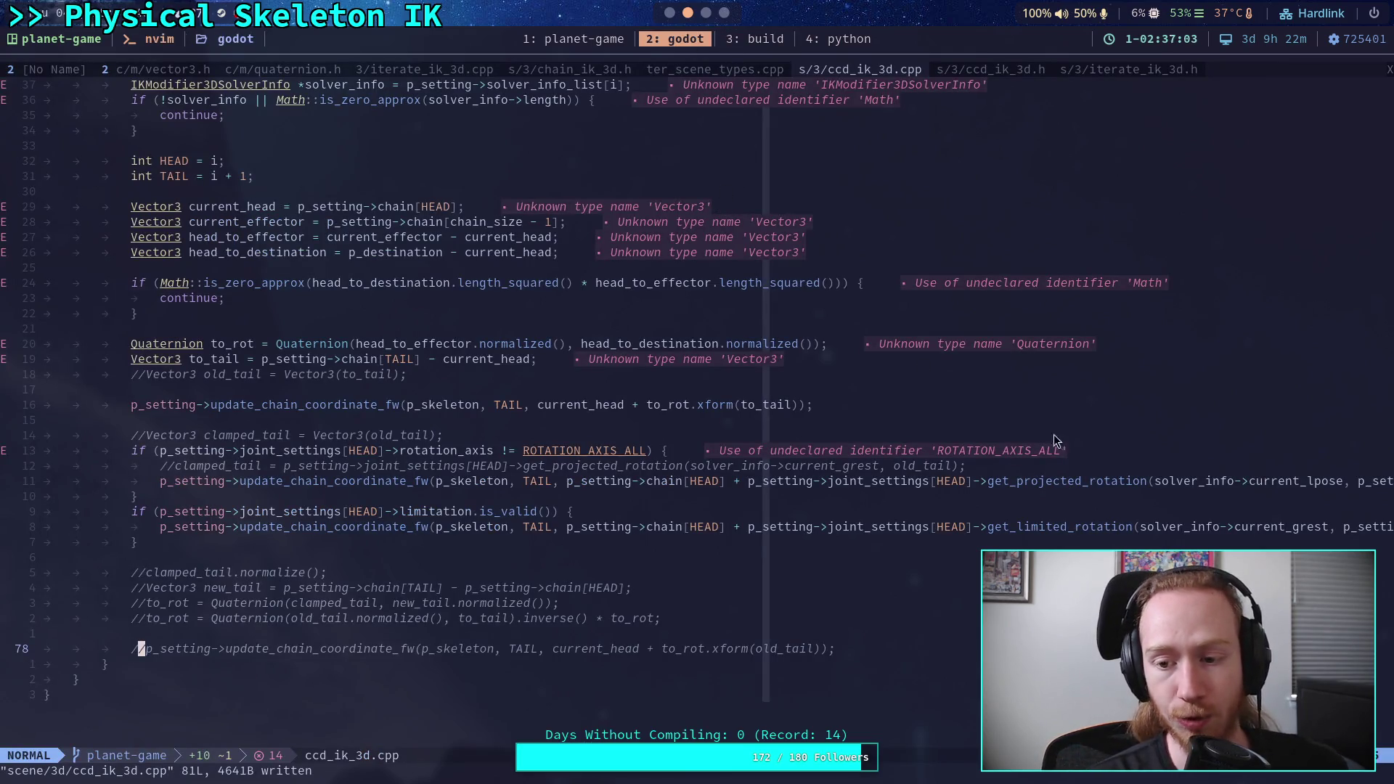
click(764, 45)
key(super+1)
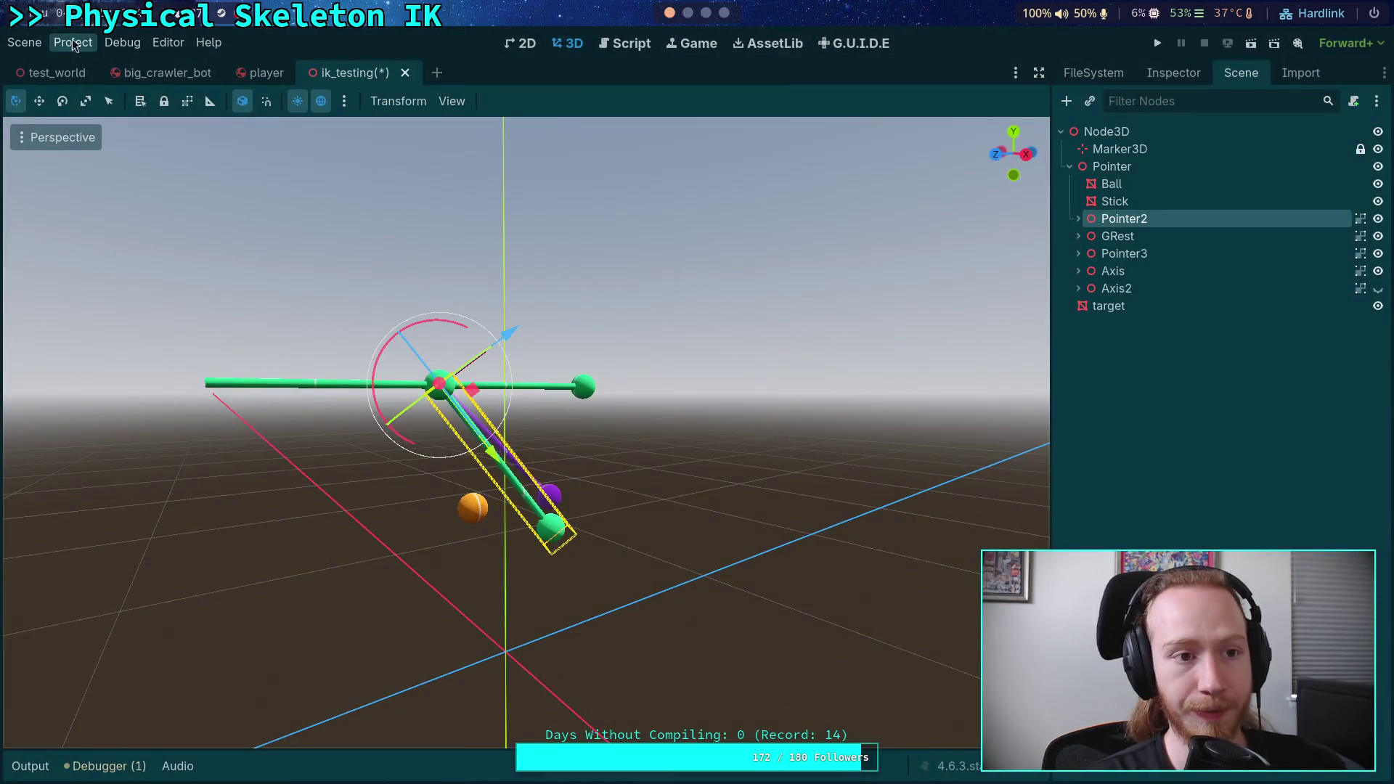
click(24, 42)
click(109, 417)
click(820, 454)
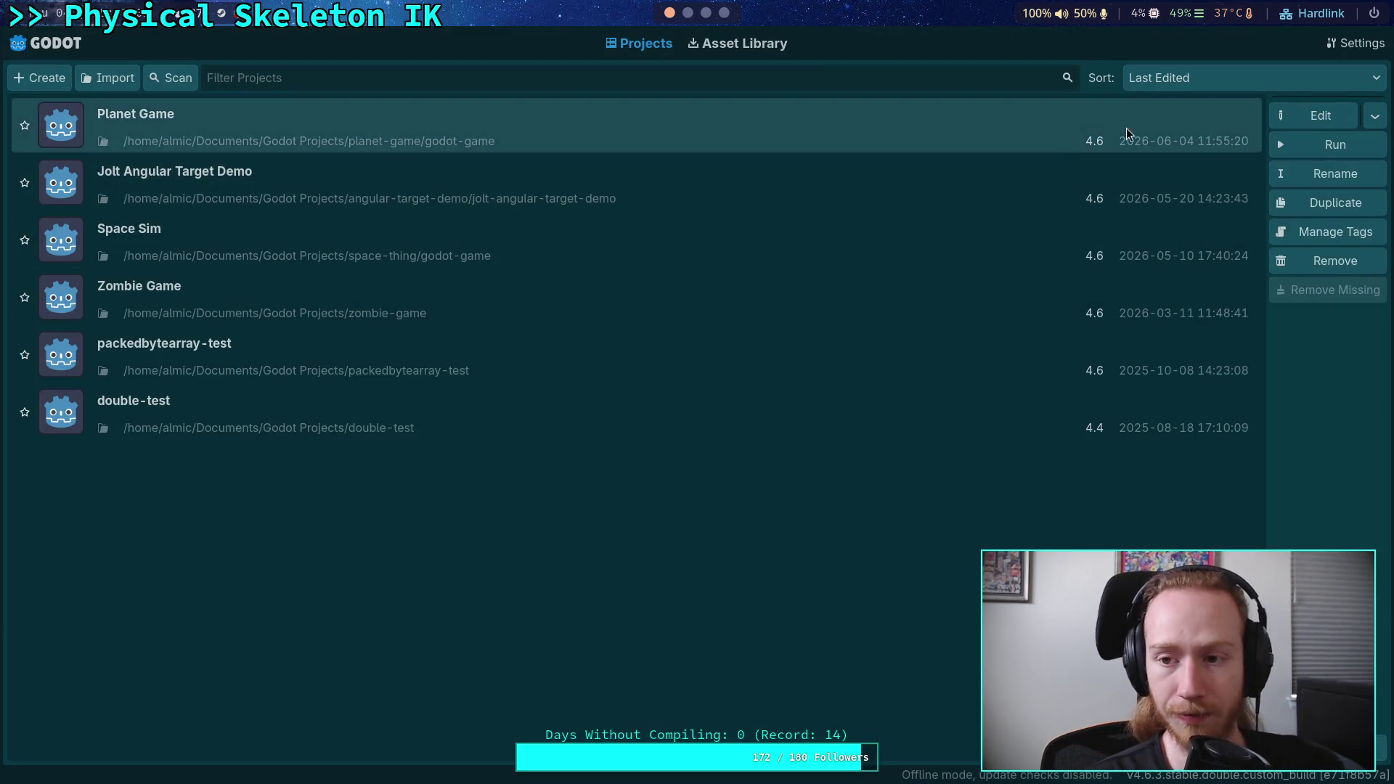
- Open the Planet Game project in the rebuilt editor and run it to test the IK
click(1287, 117)
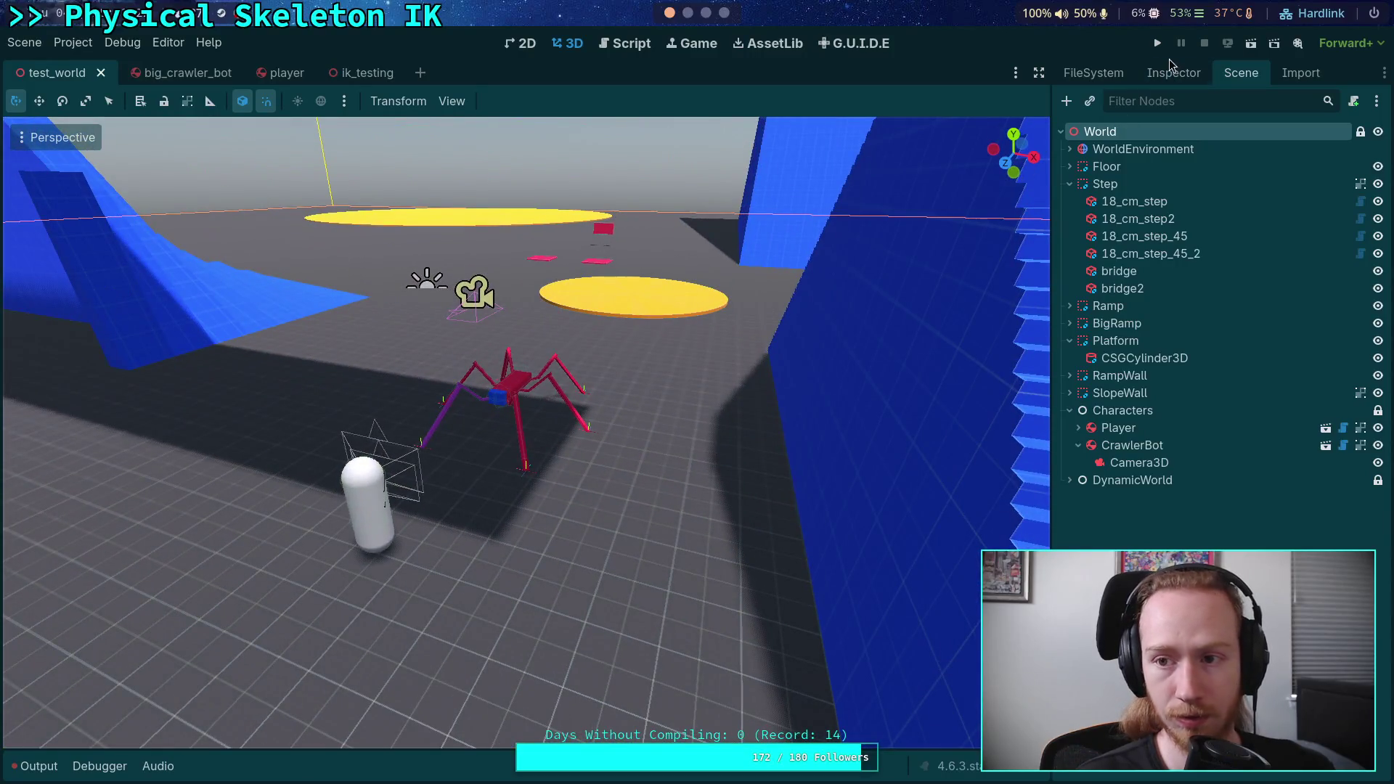
click(1157, 42)
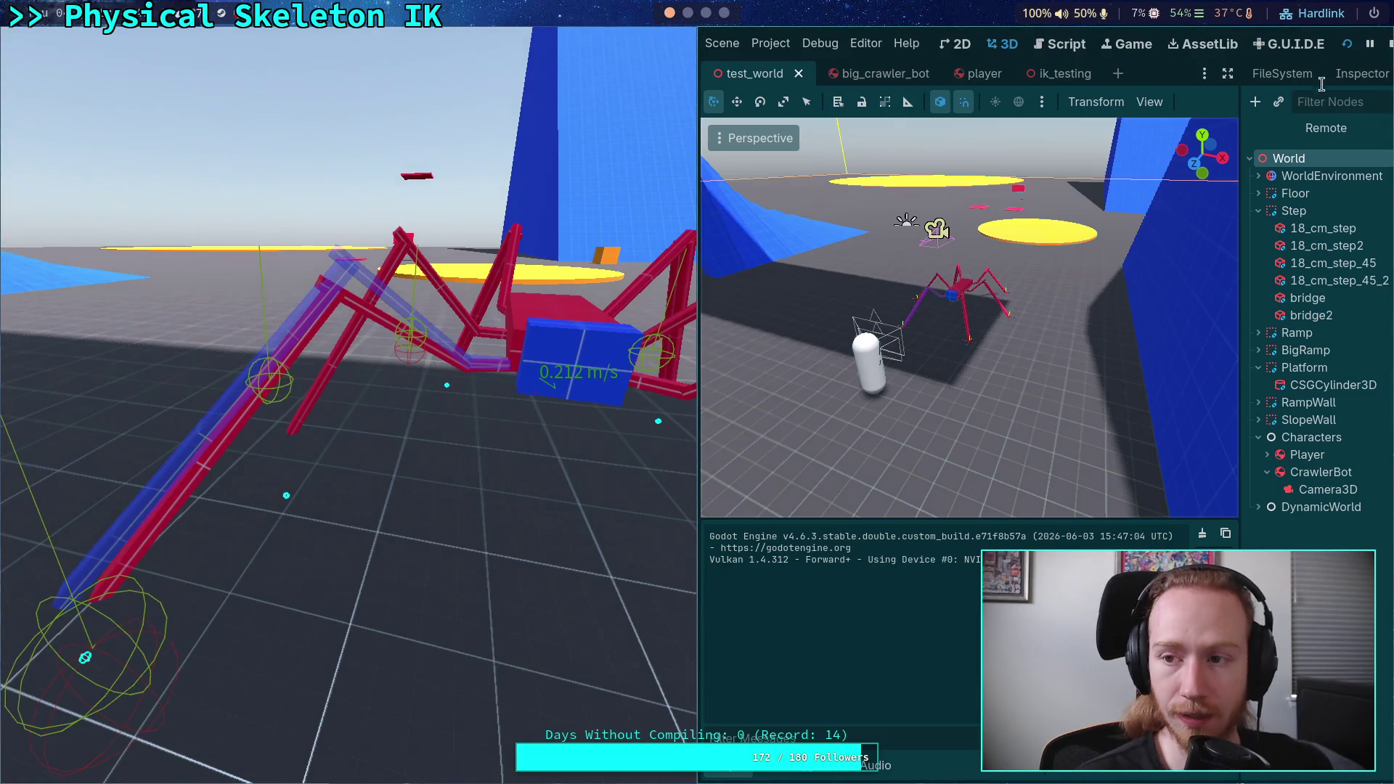
- Watch the crawler bot's legs in the running test world, then stop the game
click(1388, 43)
- In big_crawler_bot, collapse all sixteen leg nodes and show LegIKModifier's IterateIK3D properties in the Inspector
click(151, 80)
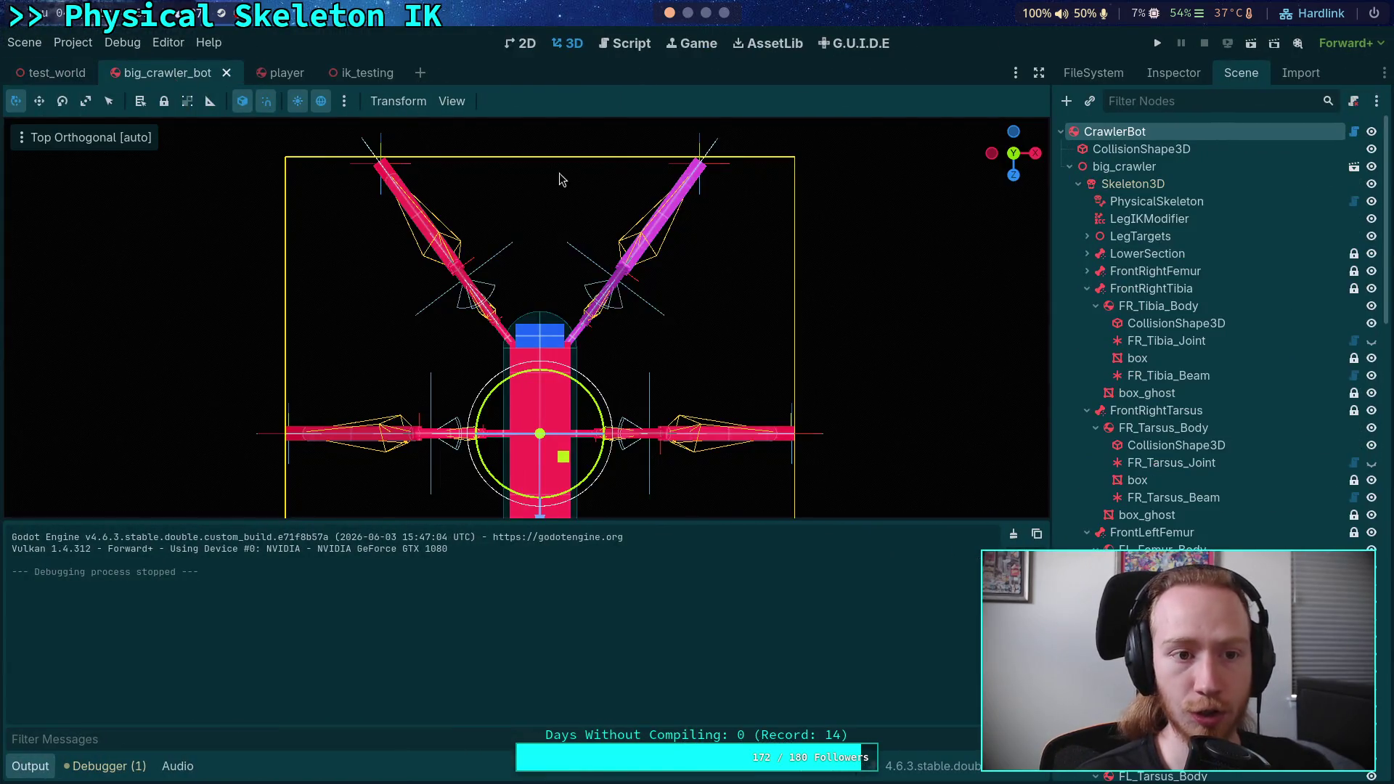
click(1087, 288)
click(1087, 305)
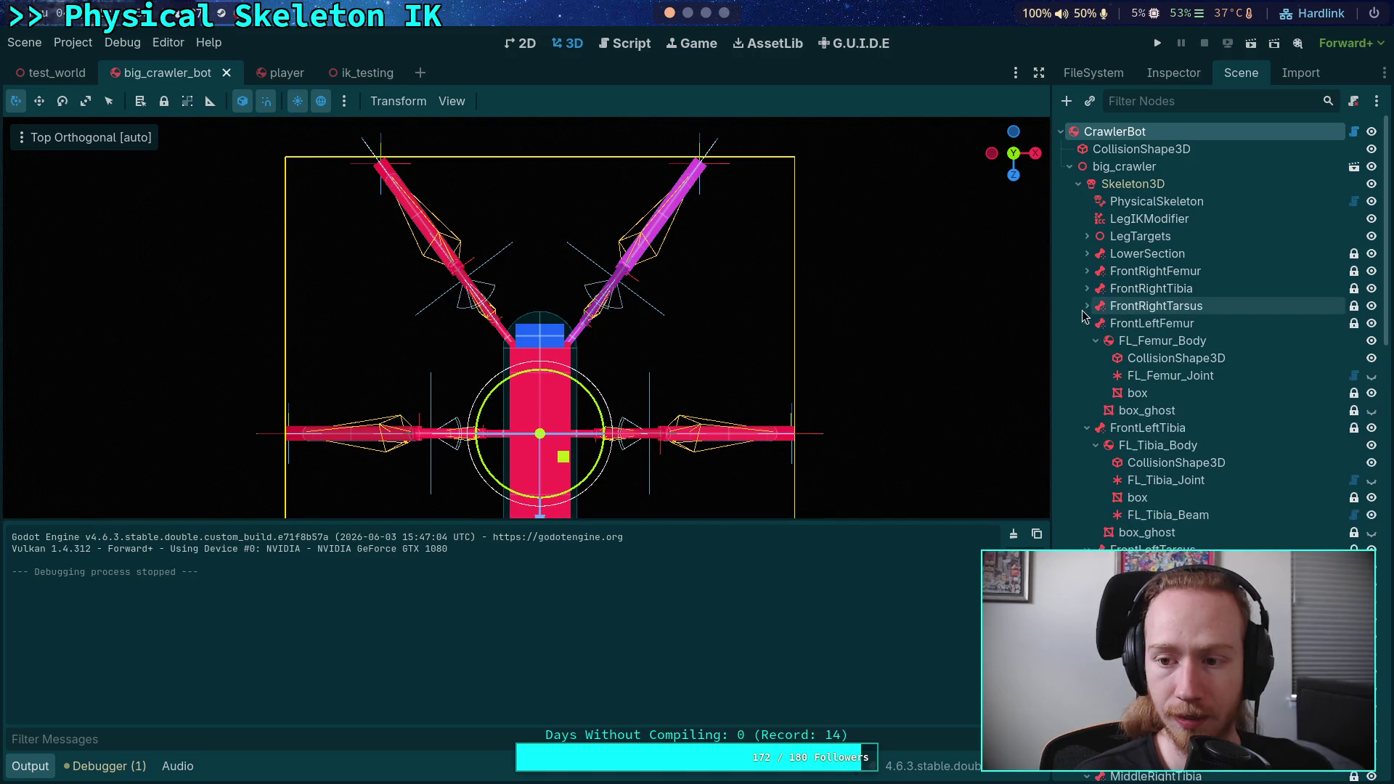
click(1087, 323)
click(1087, 341)
click(1087, 358)
click(1087, 376)
click(1087, 393)
click(1087, 410)
click(1087, 427)
click(1087, 445)
click(1087, 463)
click(1087, 480)
click(1087, 498)
click(1087, 514)
click(1087, 532)
click(1087, 549)
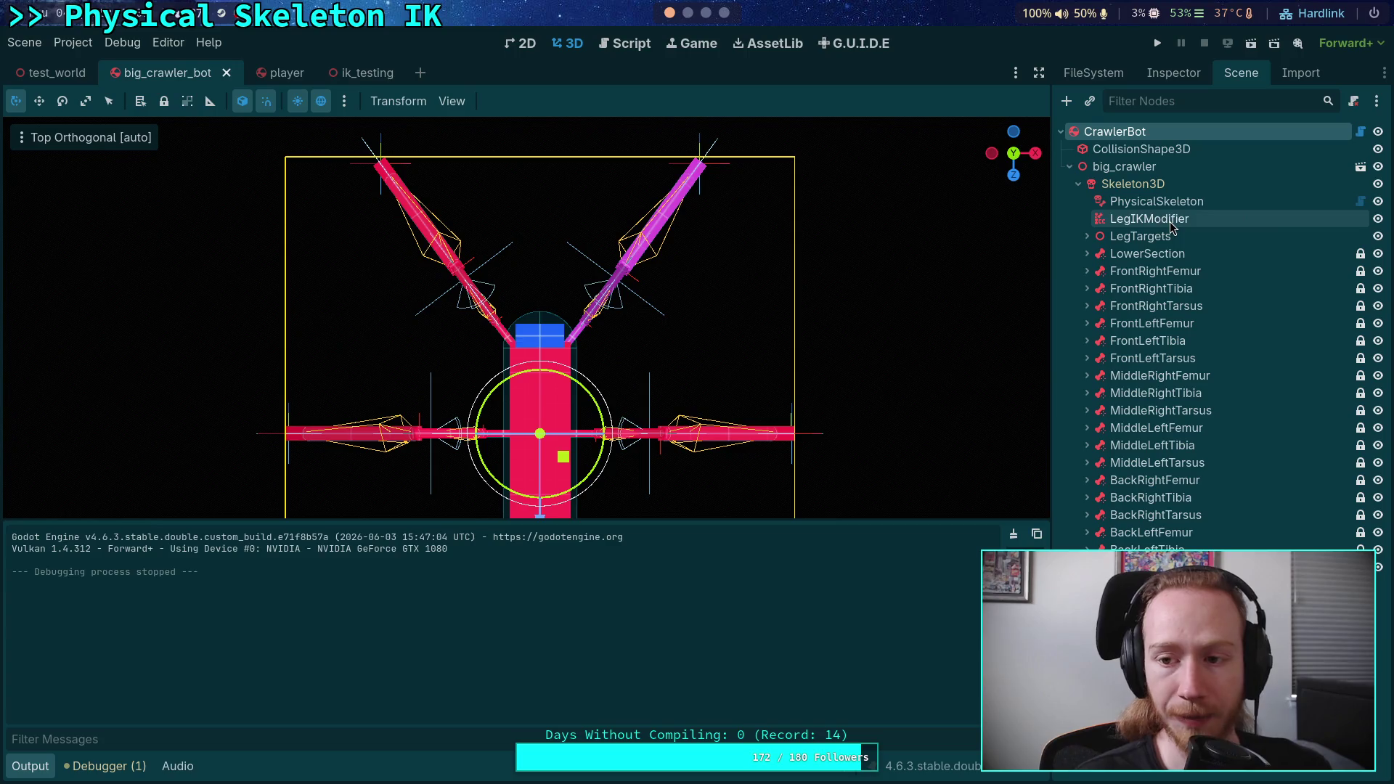
click(1154, 218)
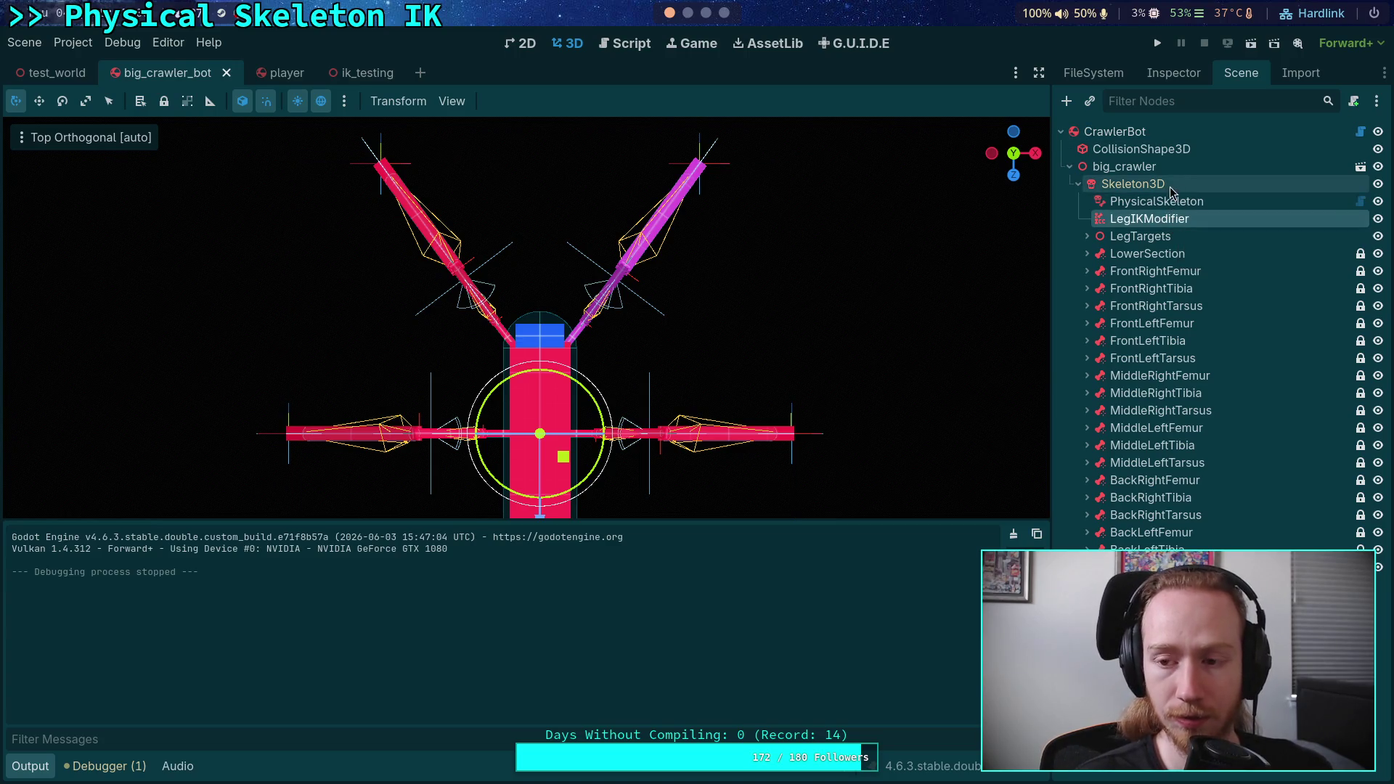
click(1174, 73)
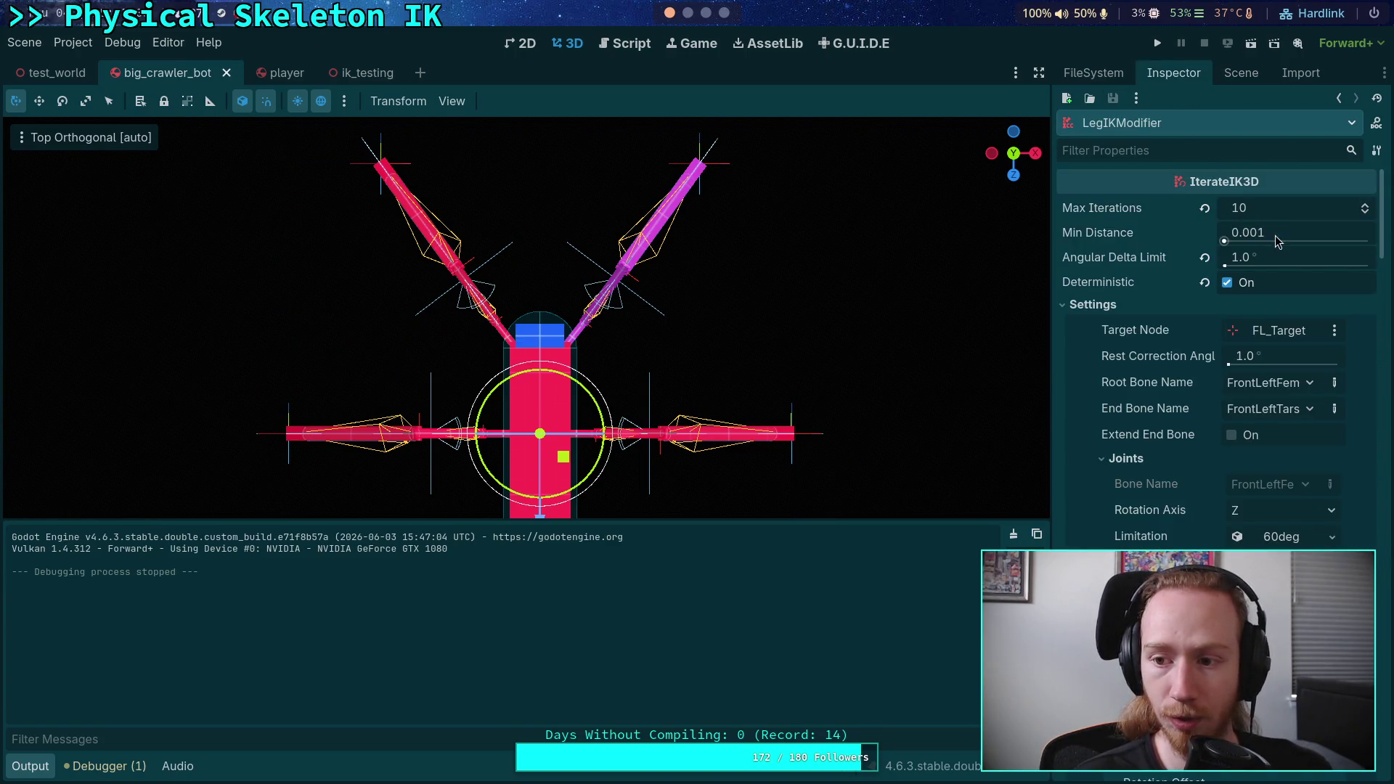
- Set Angular Delta Limit to 0.5°, save the scene, and test-run the crawler bot
click(1321, 257)
text(0.5)
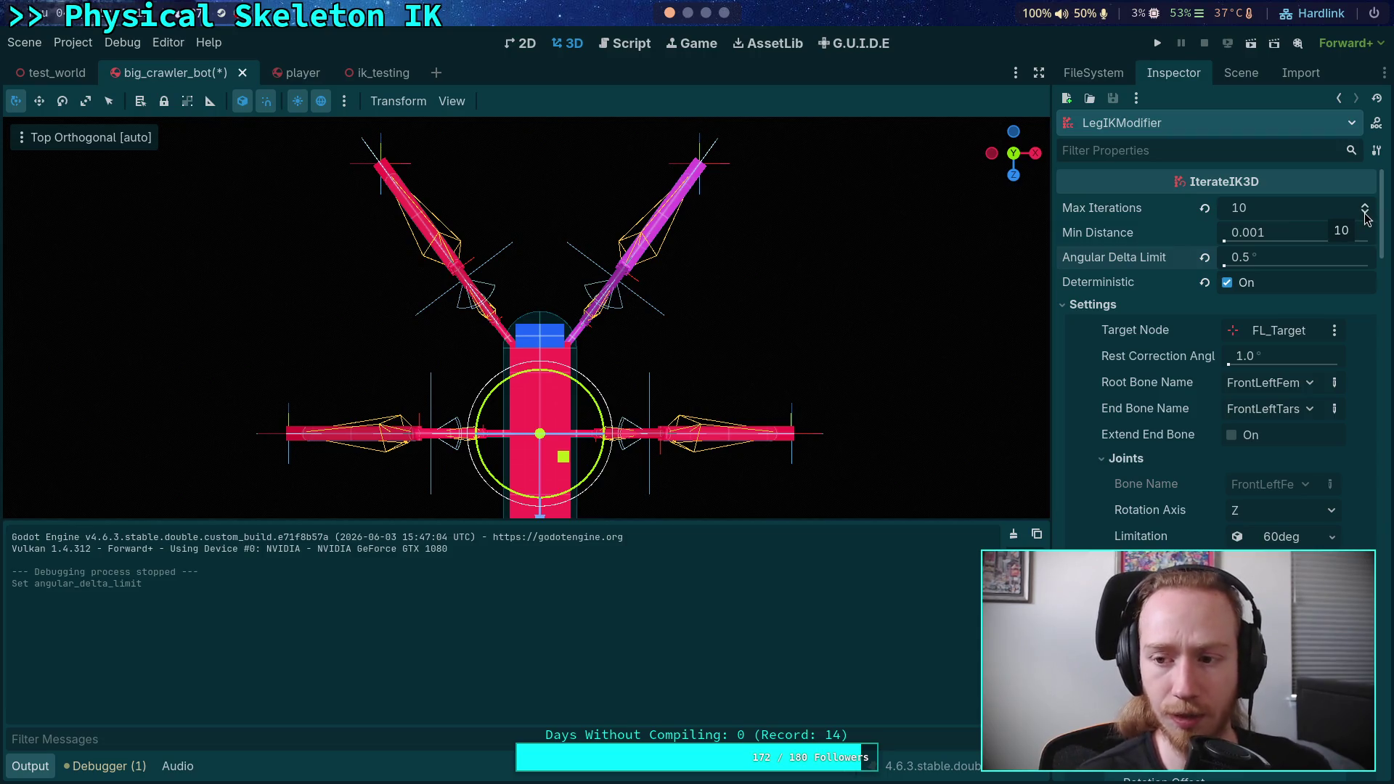
key(ctrl+s)
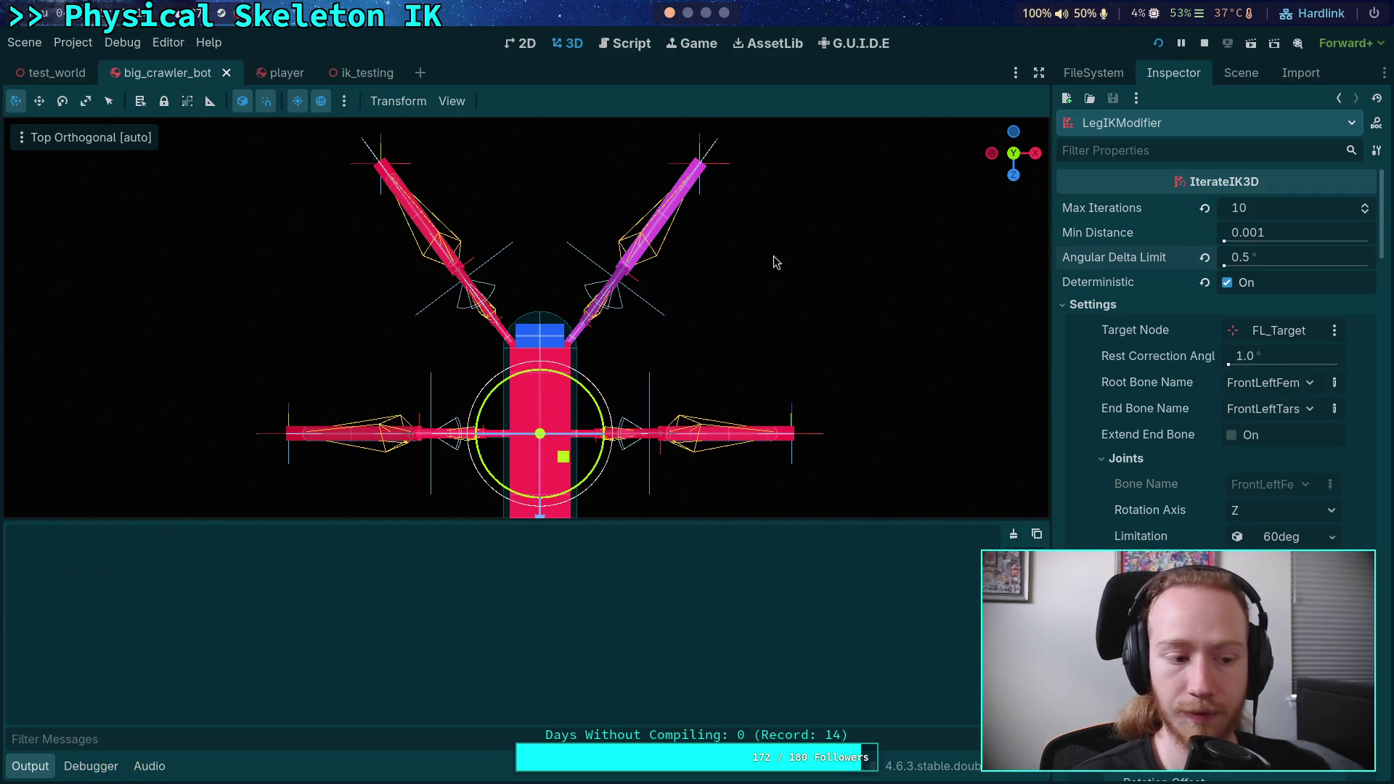
key(F5)
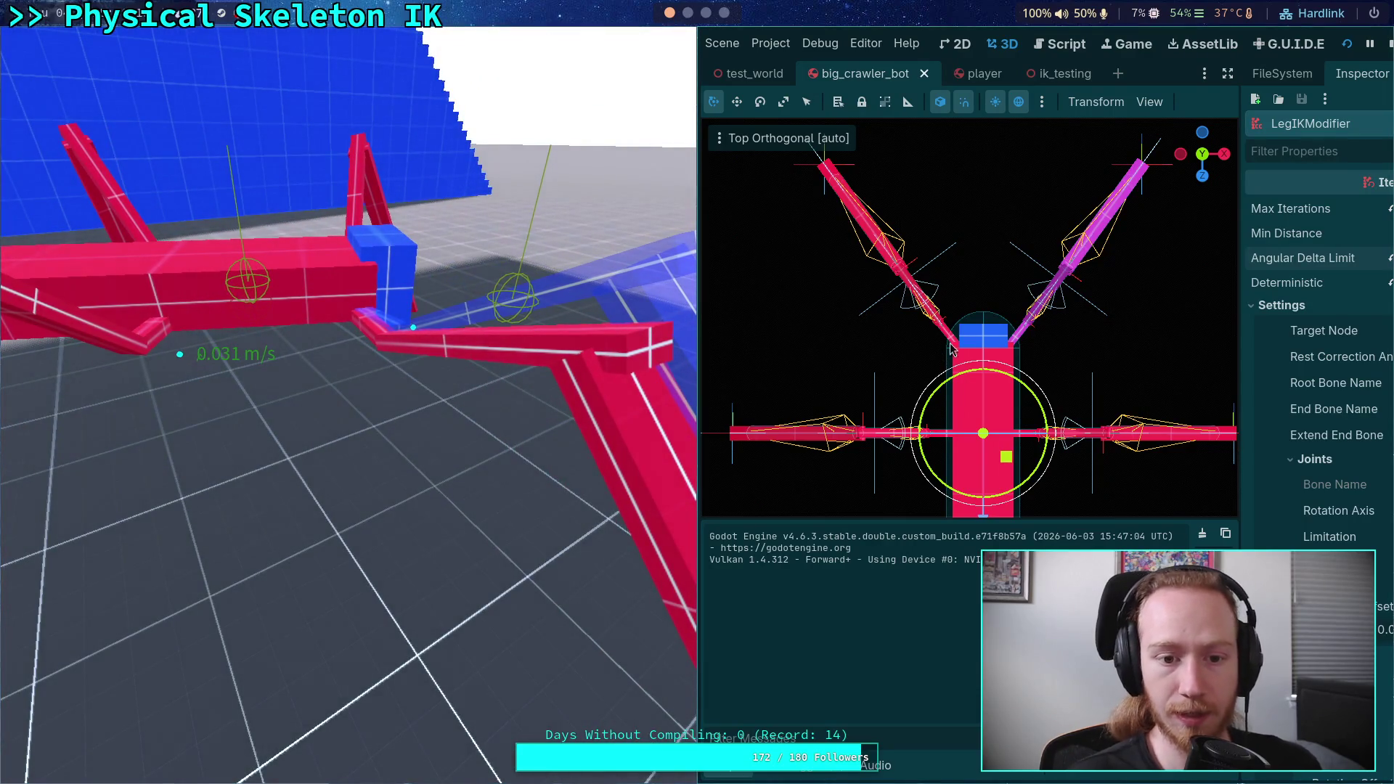
click(1391, 45)
click(624, 44)
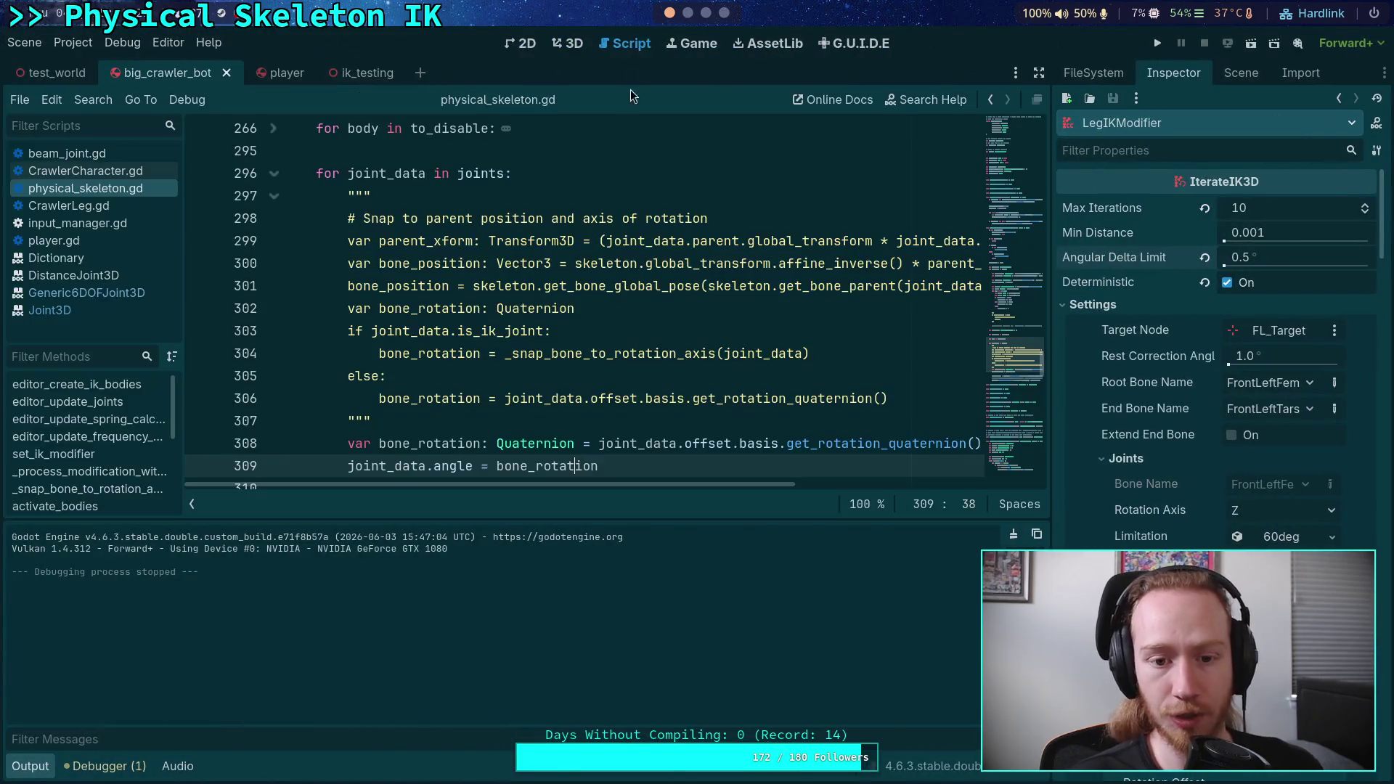
- Use set_bone_pose instead of set_bone_pose_rotation, move the opening """ below the bone_position lines, and run
scroll(611, 353, down, 3)
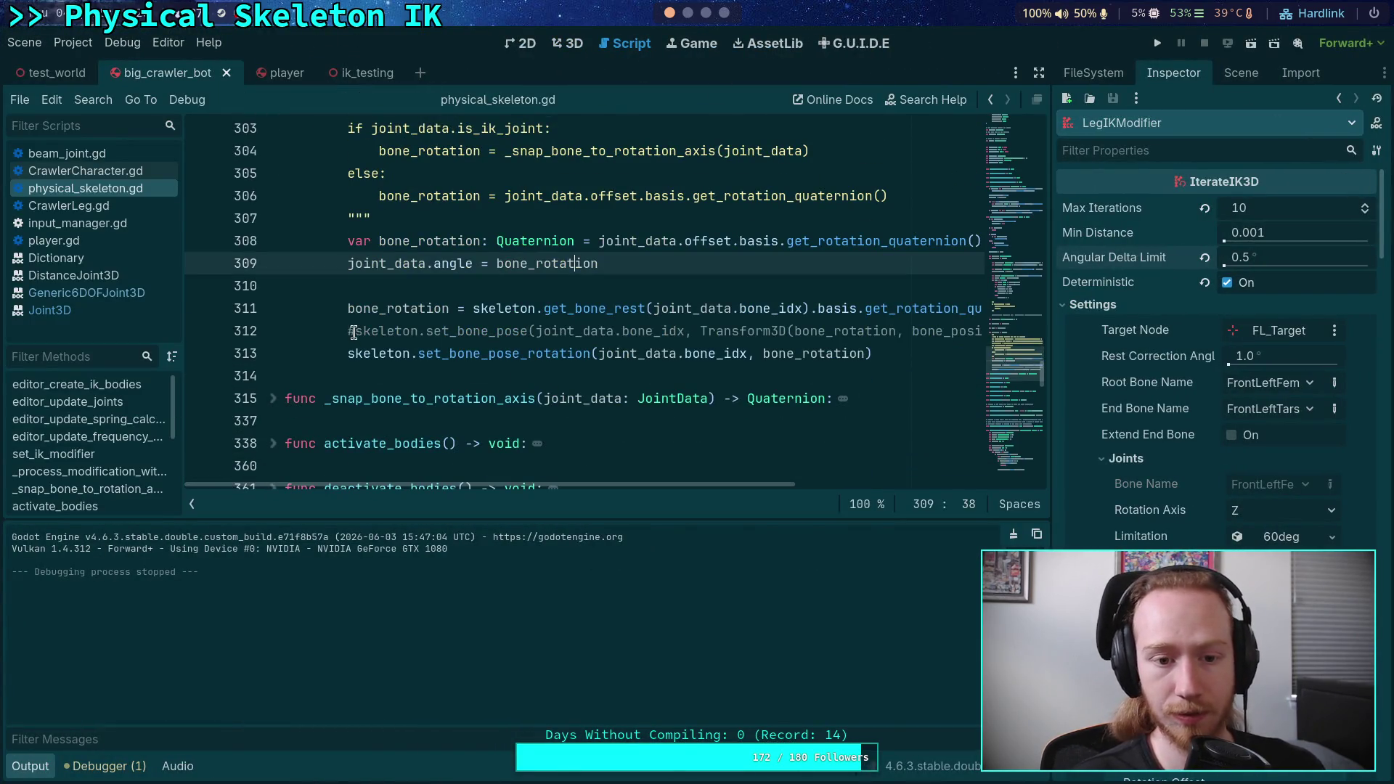
click(353, 332)
click(347, 353)
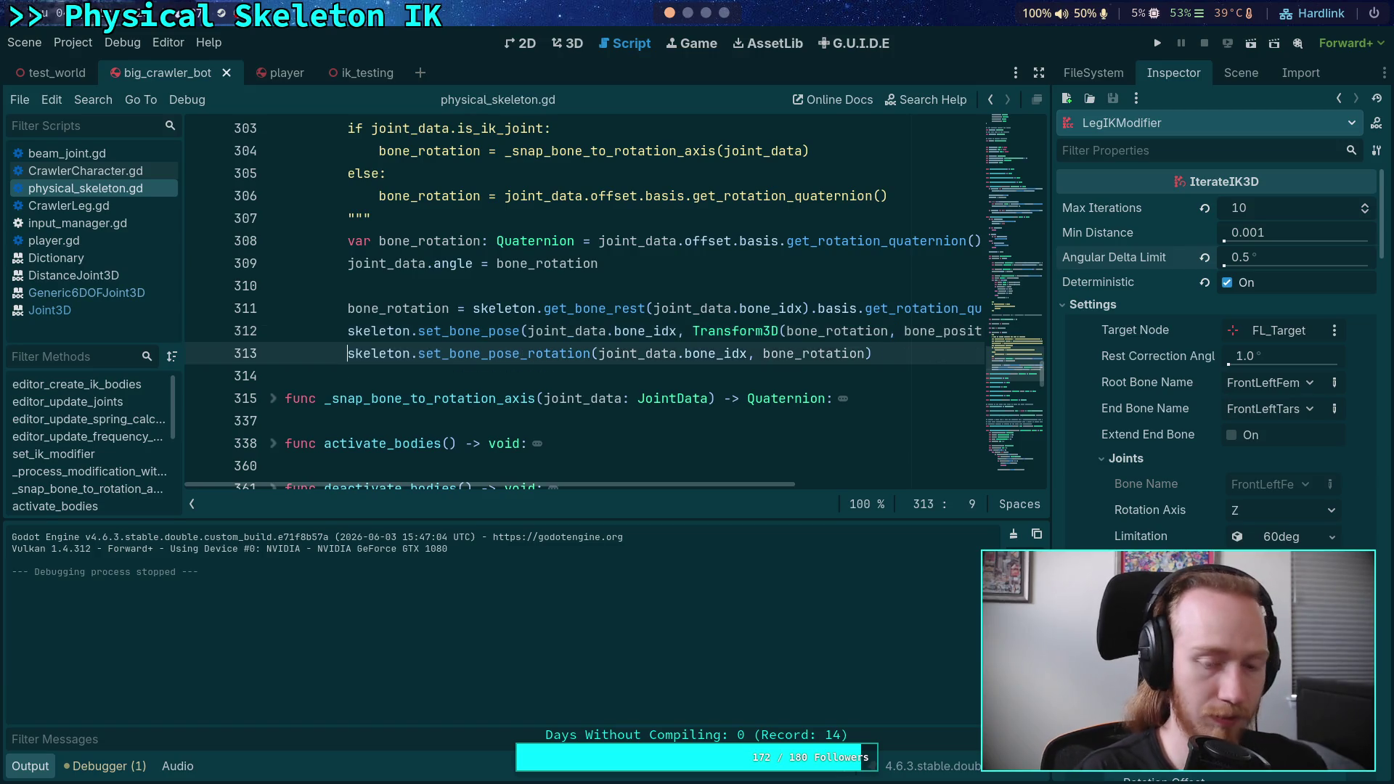
text(#)
scroll(433, 354, up, 3)
scroll(432, 354, down, 1)
click(432, 353)
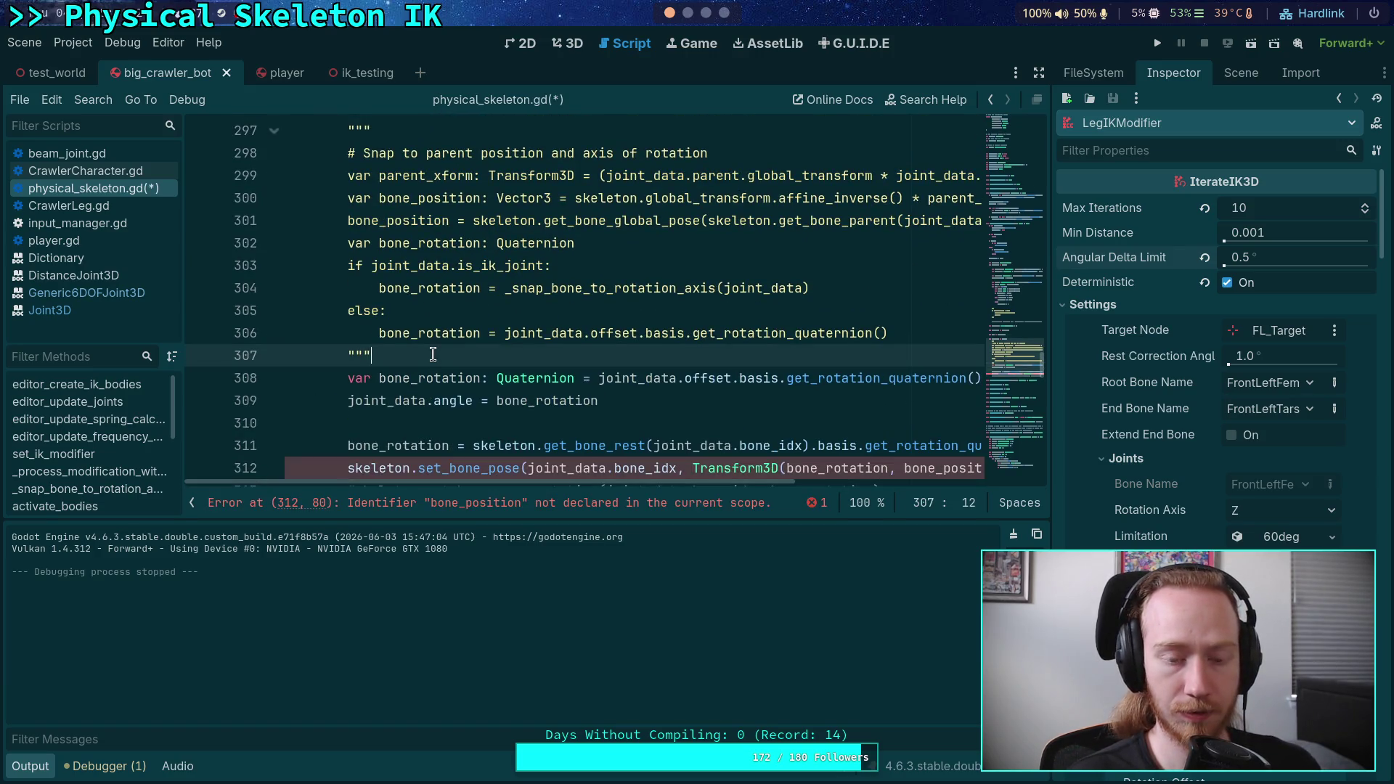
click(424, 130)
key(alt+Down)
key(alt+Down)
key(alt+Down)
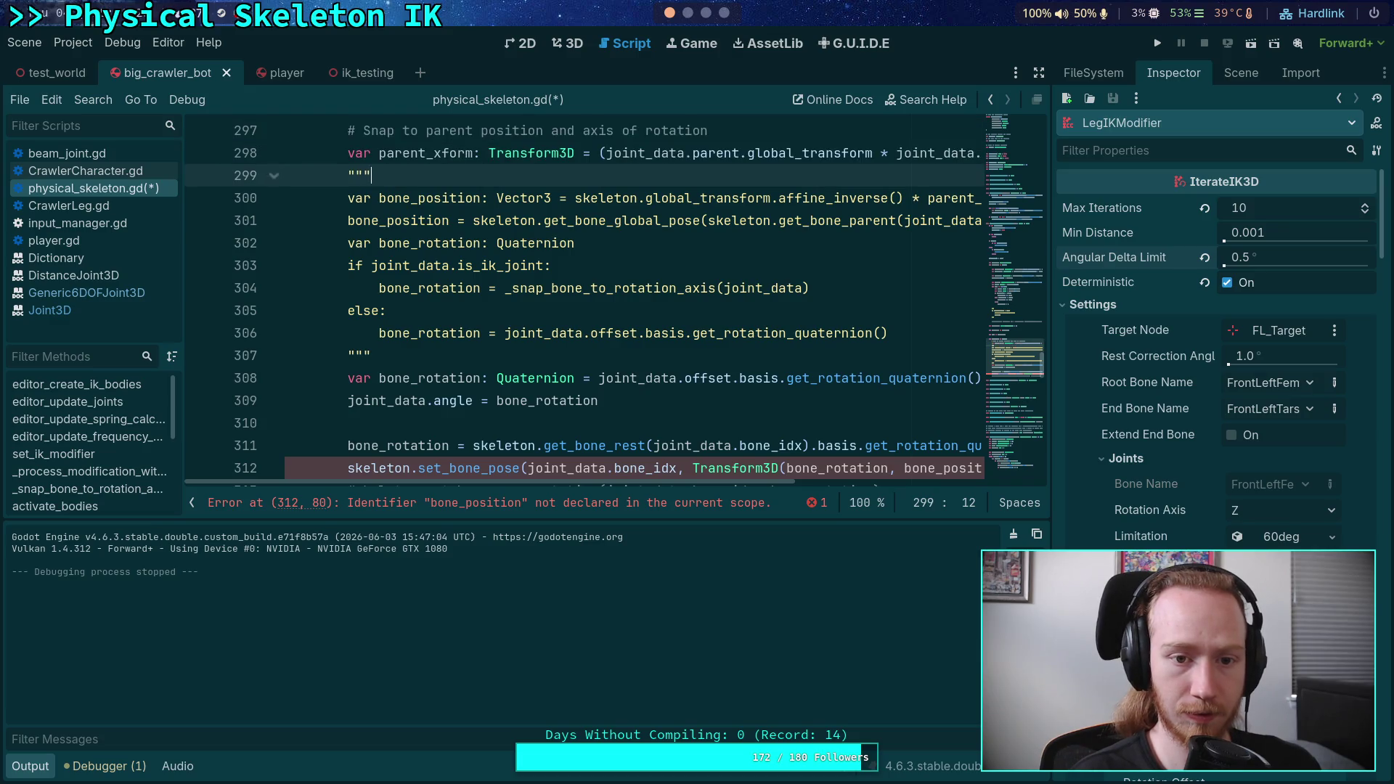
scroll(690, 222, down, 1)
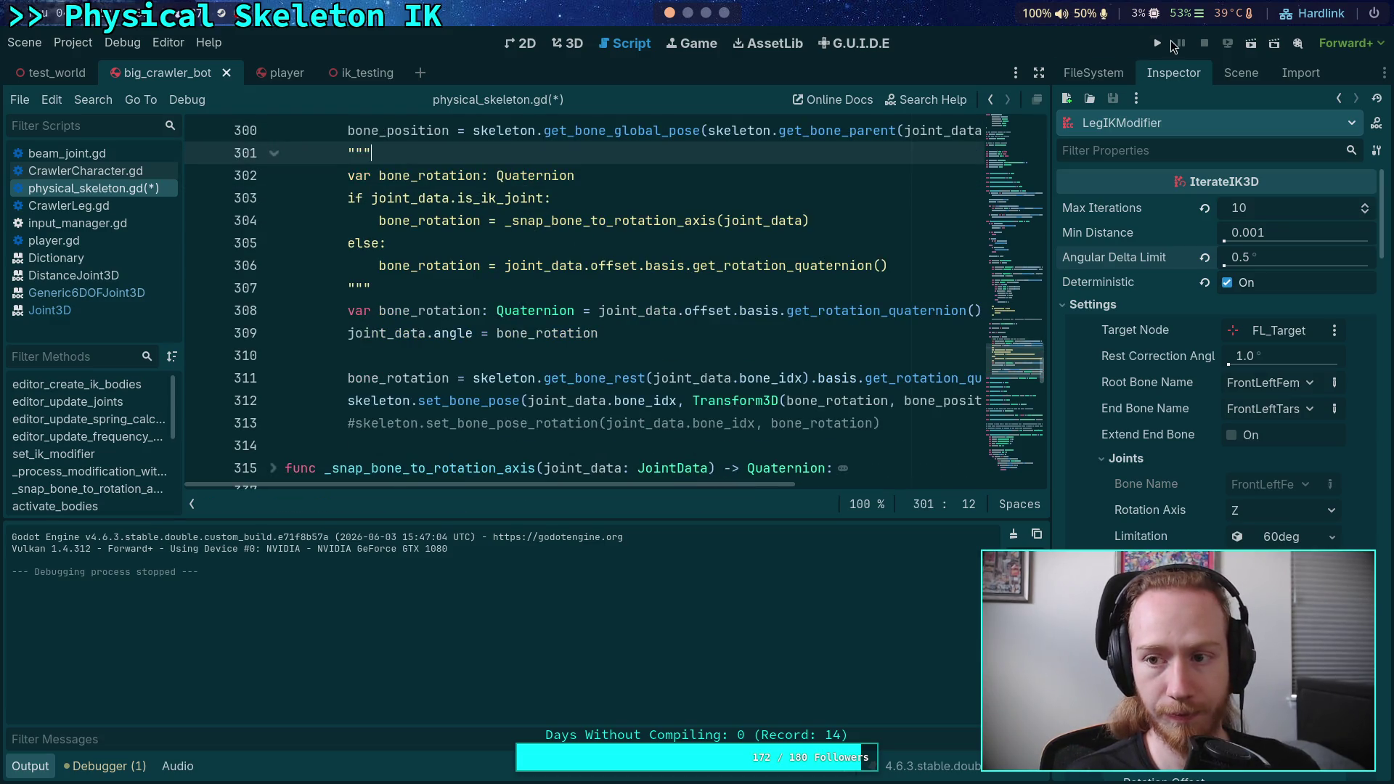
key(F5)
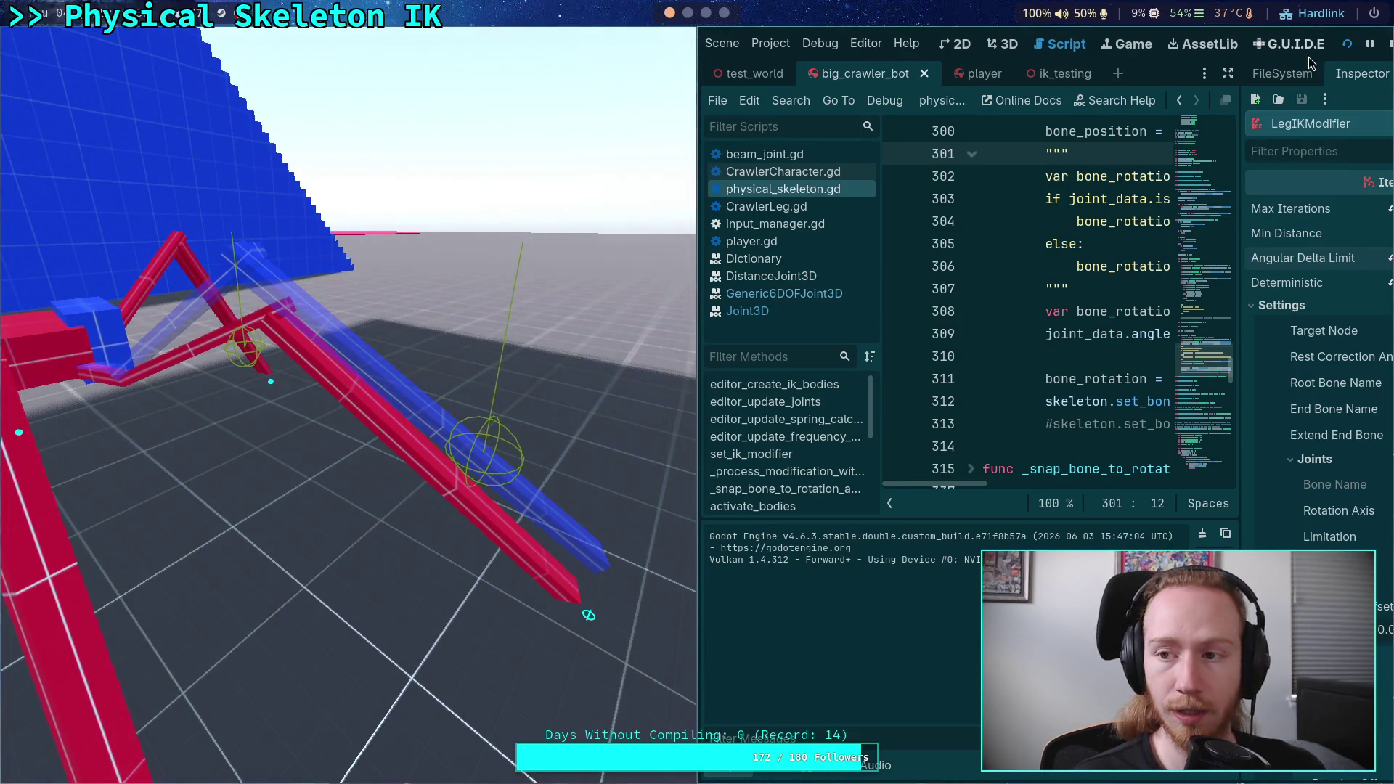
- Stop the test run with F8 and return to the LegIKModifier's Inspector settings
key(F8)
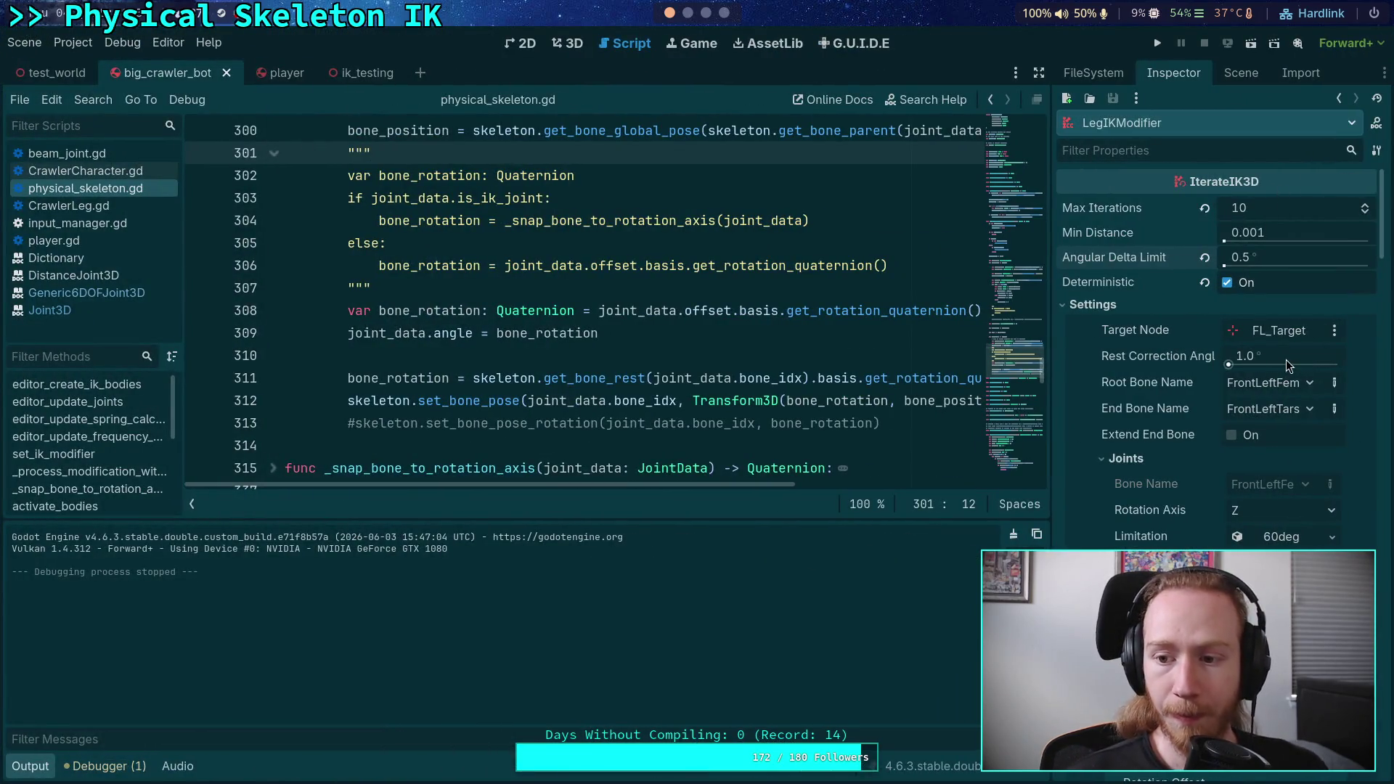
mouse_move(1289, 359)
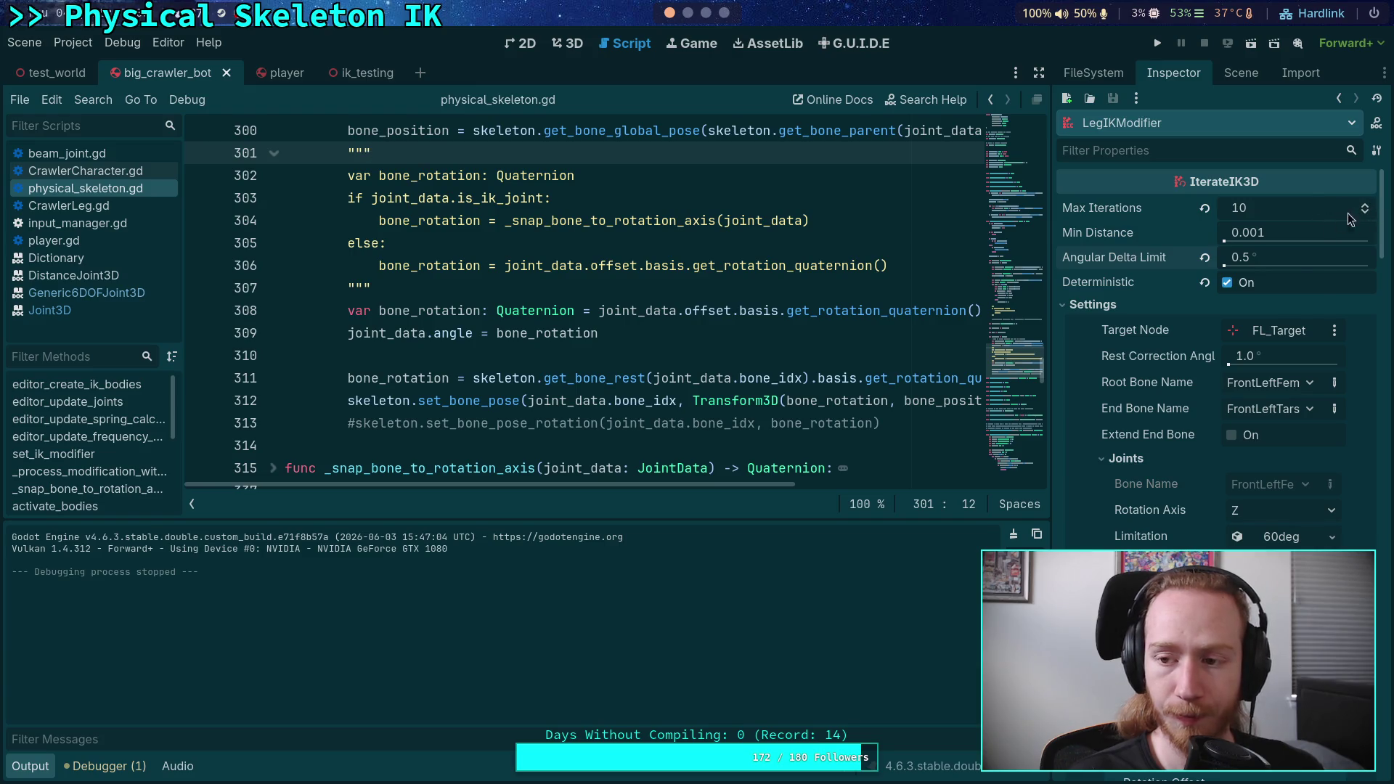
mouse_move(1281, 264)
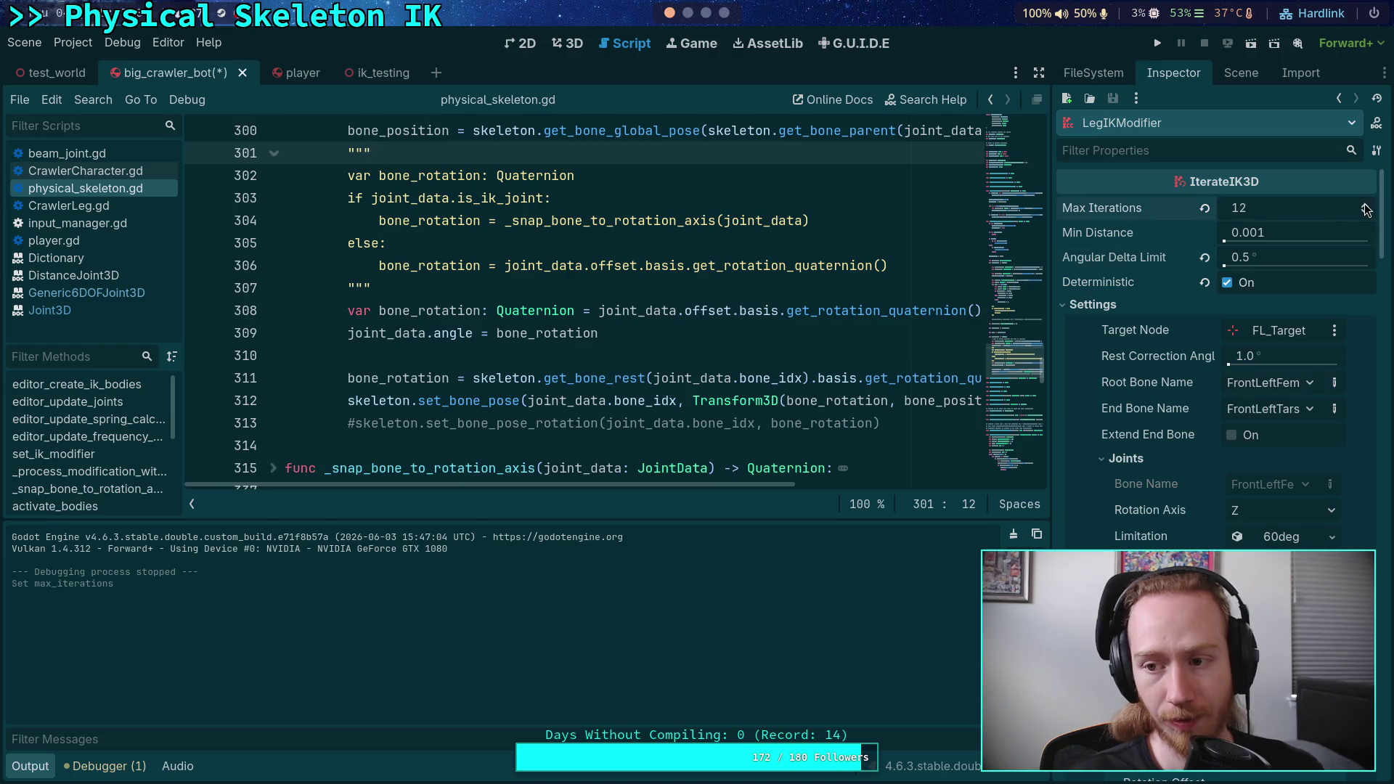
- Test-run the crawler with Max Iterations at 12, then again at 15, stopping each run
click(1165, 46)
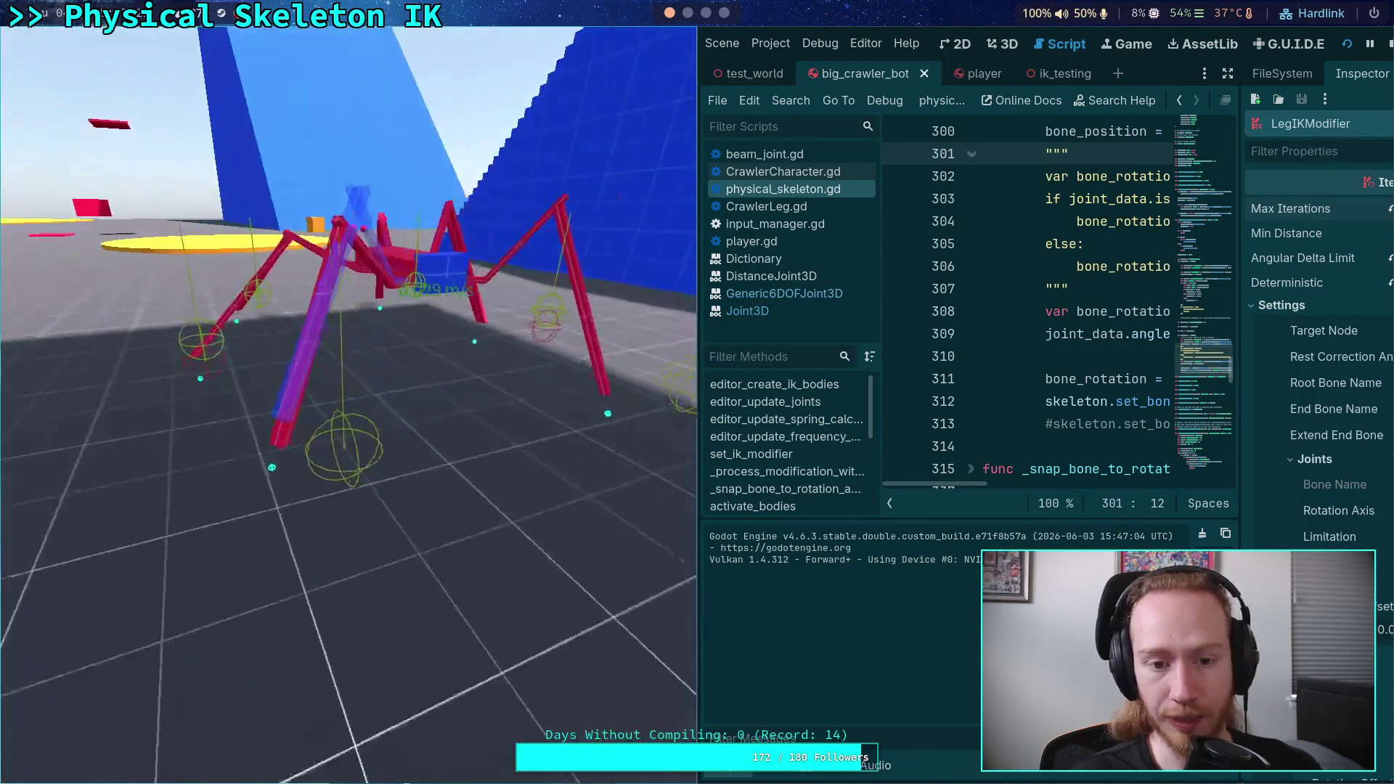
click(1389, 43)
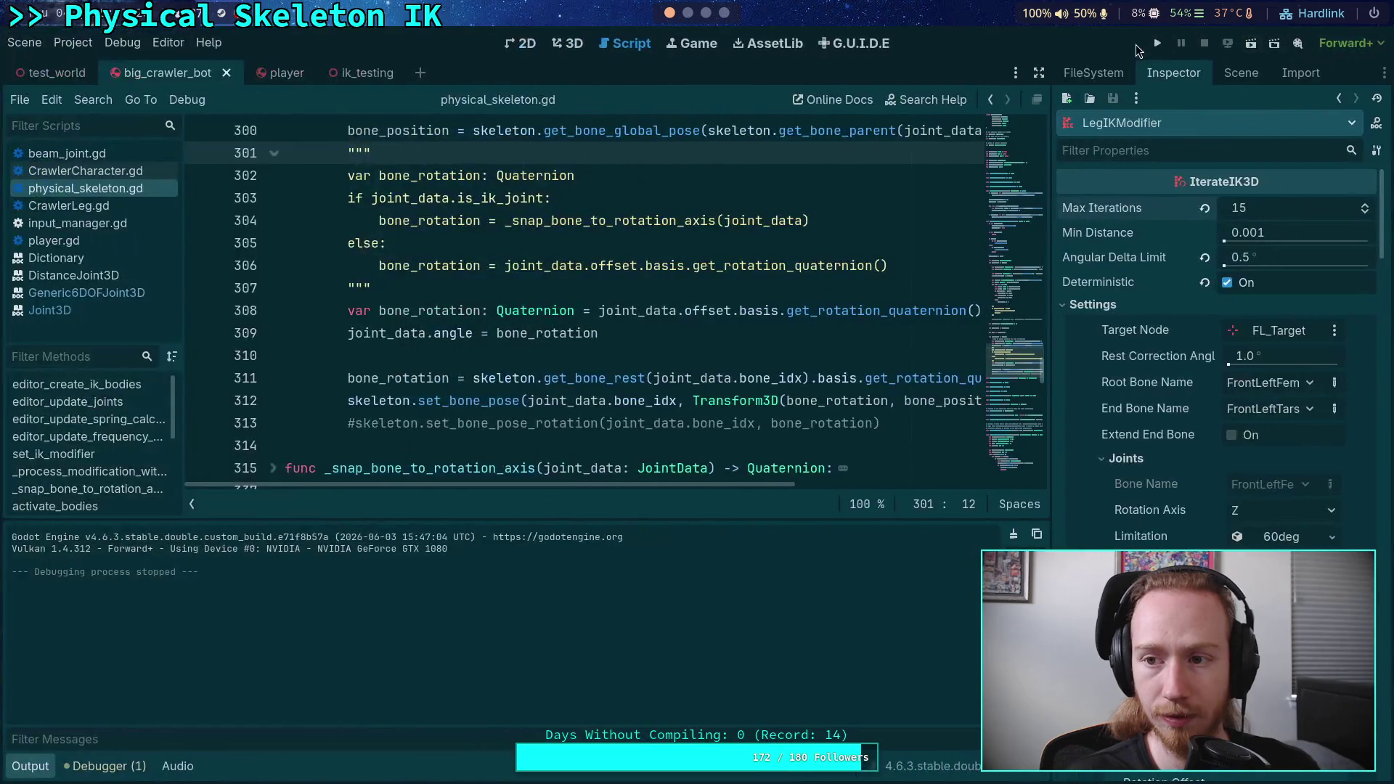
key(F5)
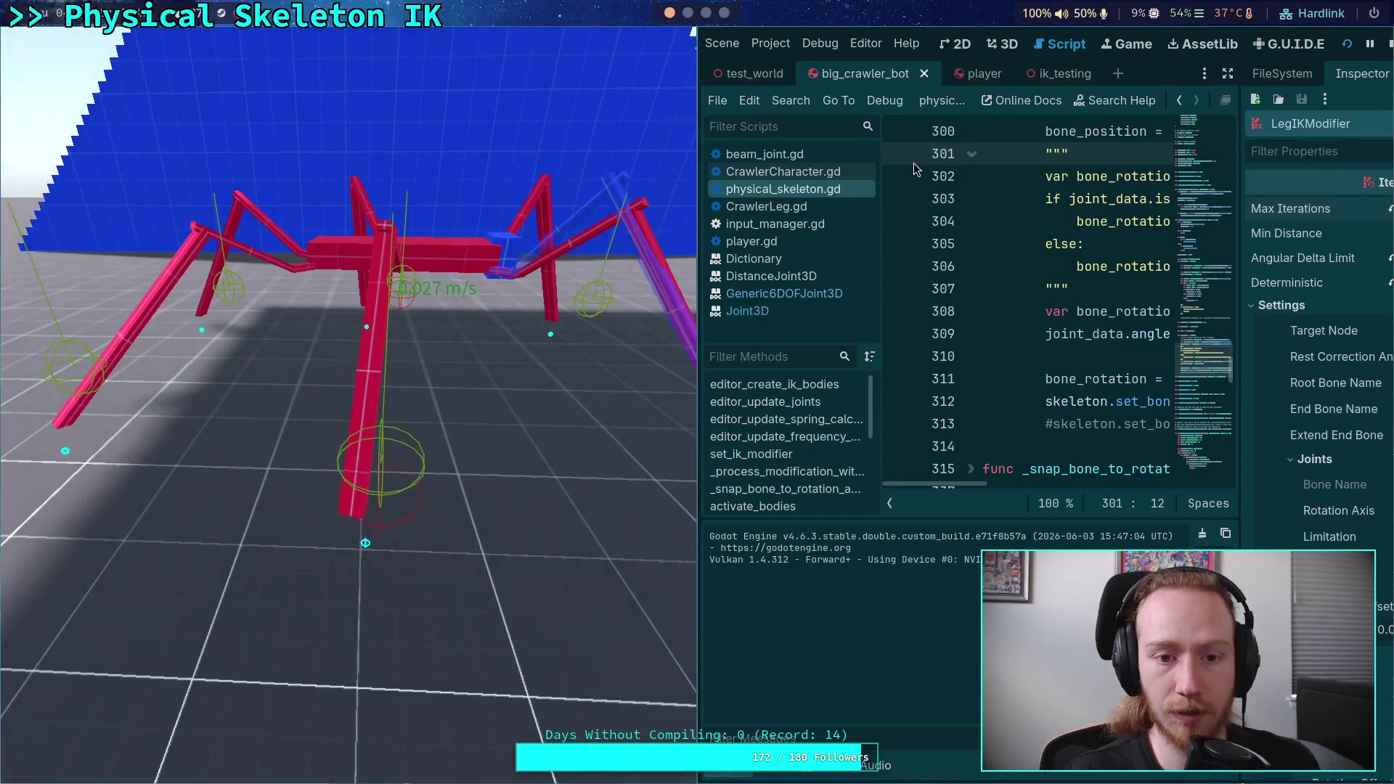
click(1389, 48)
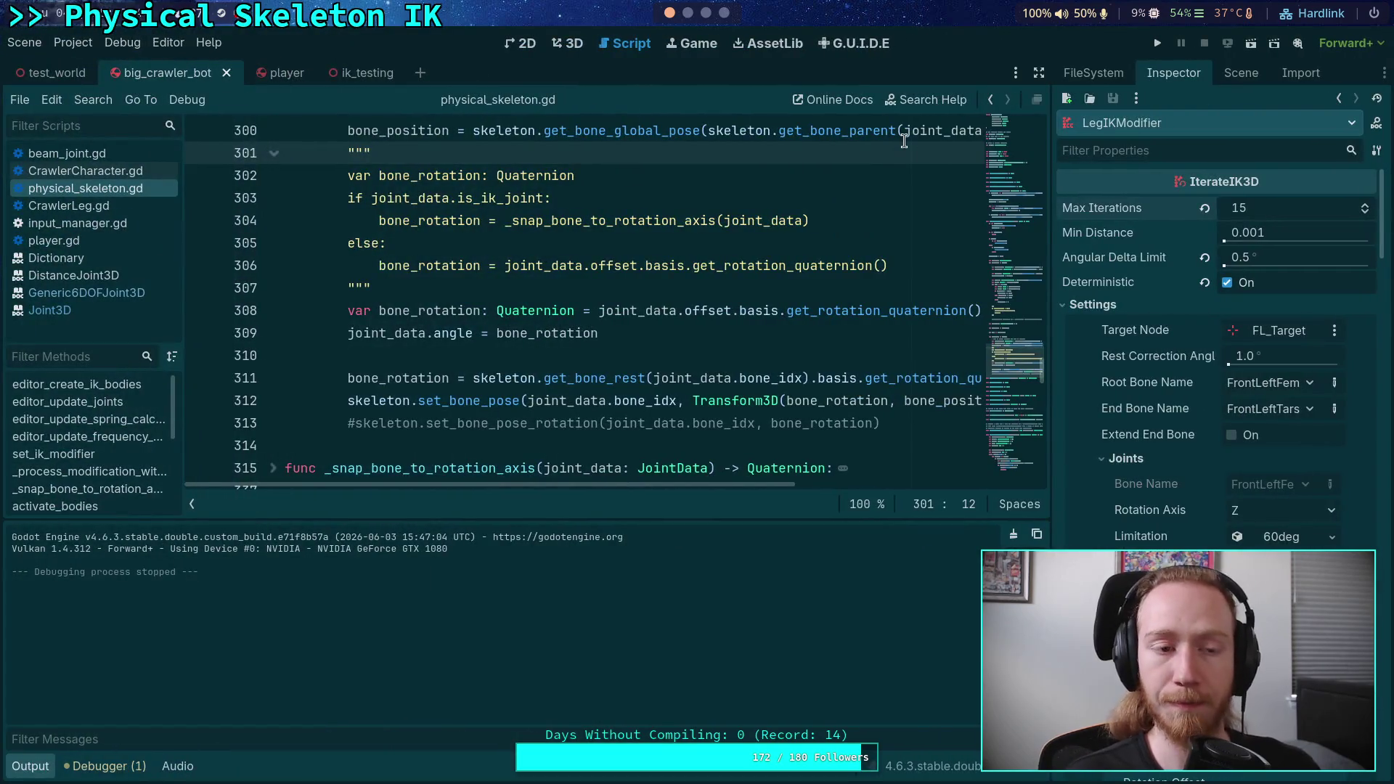
- Filter the Scene dock for 'gh' and make the hidden box_ghost nodes visible
drag(1051, 421, 939, 407)
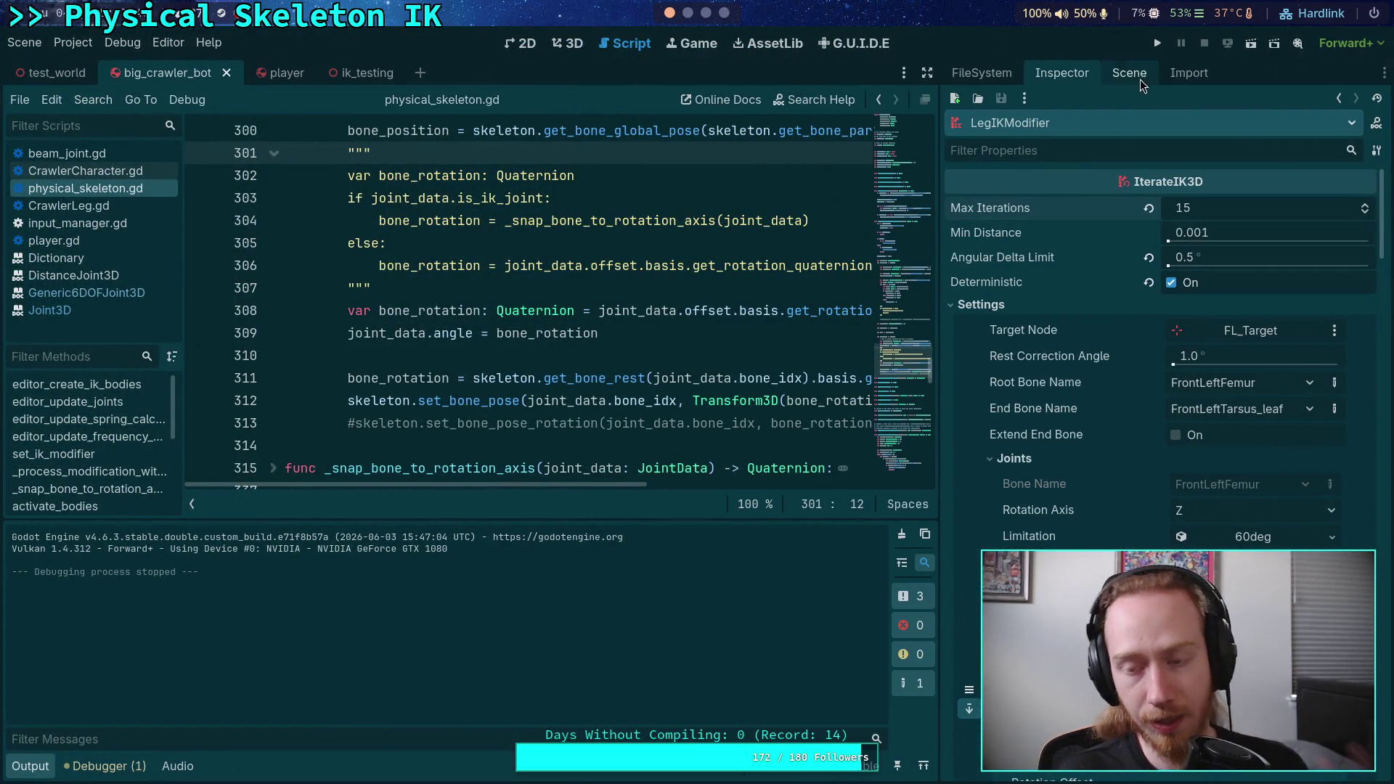
click(1140, 71)
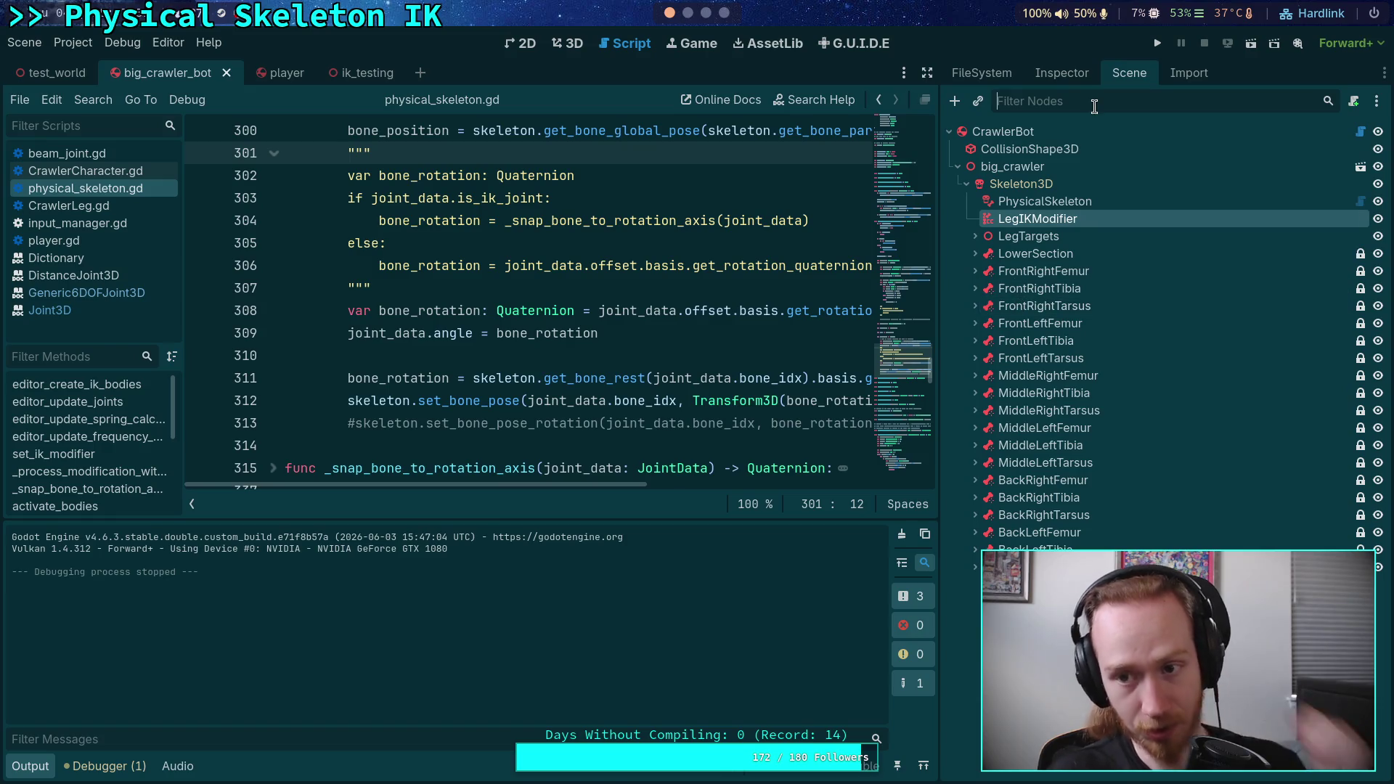
text(c)
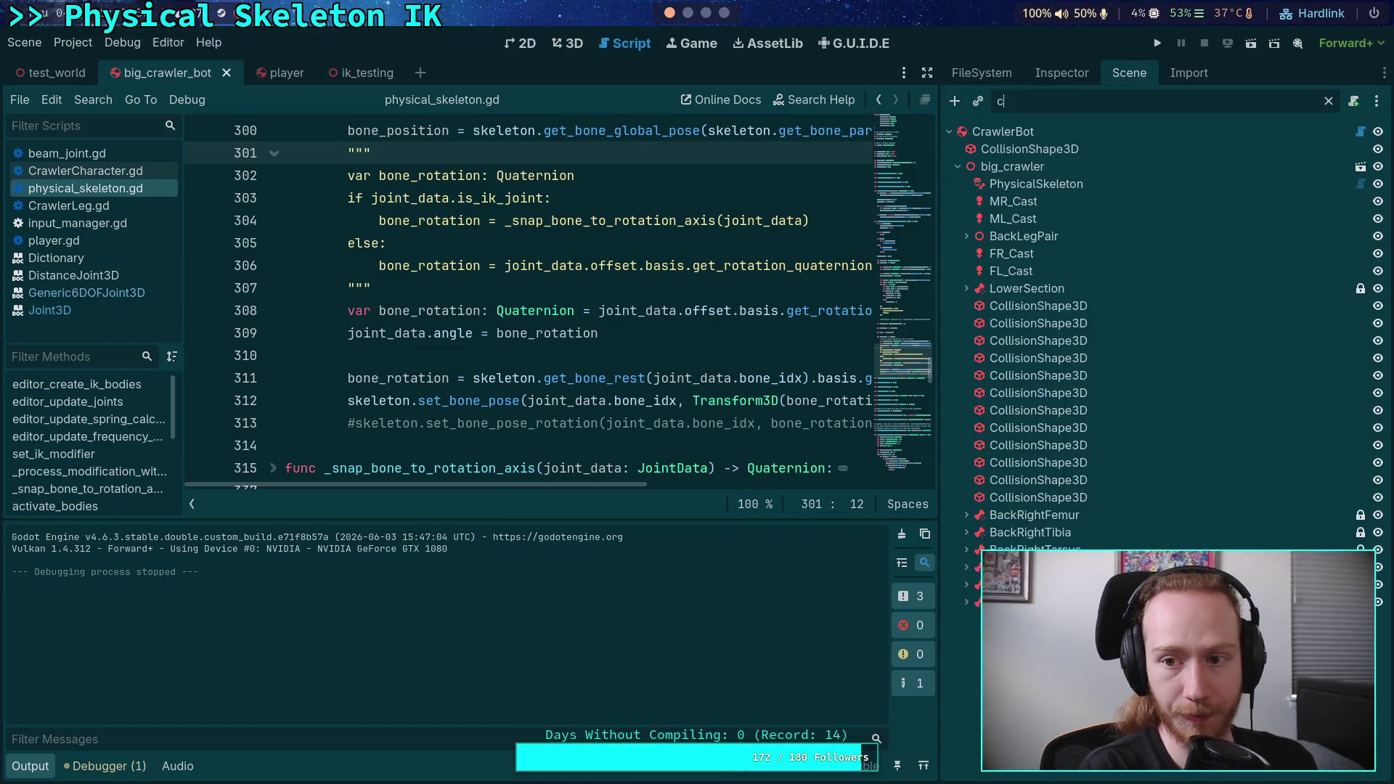
key(BackSpace)
text(gho)
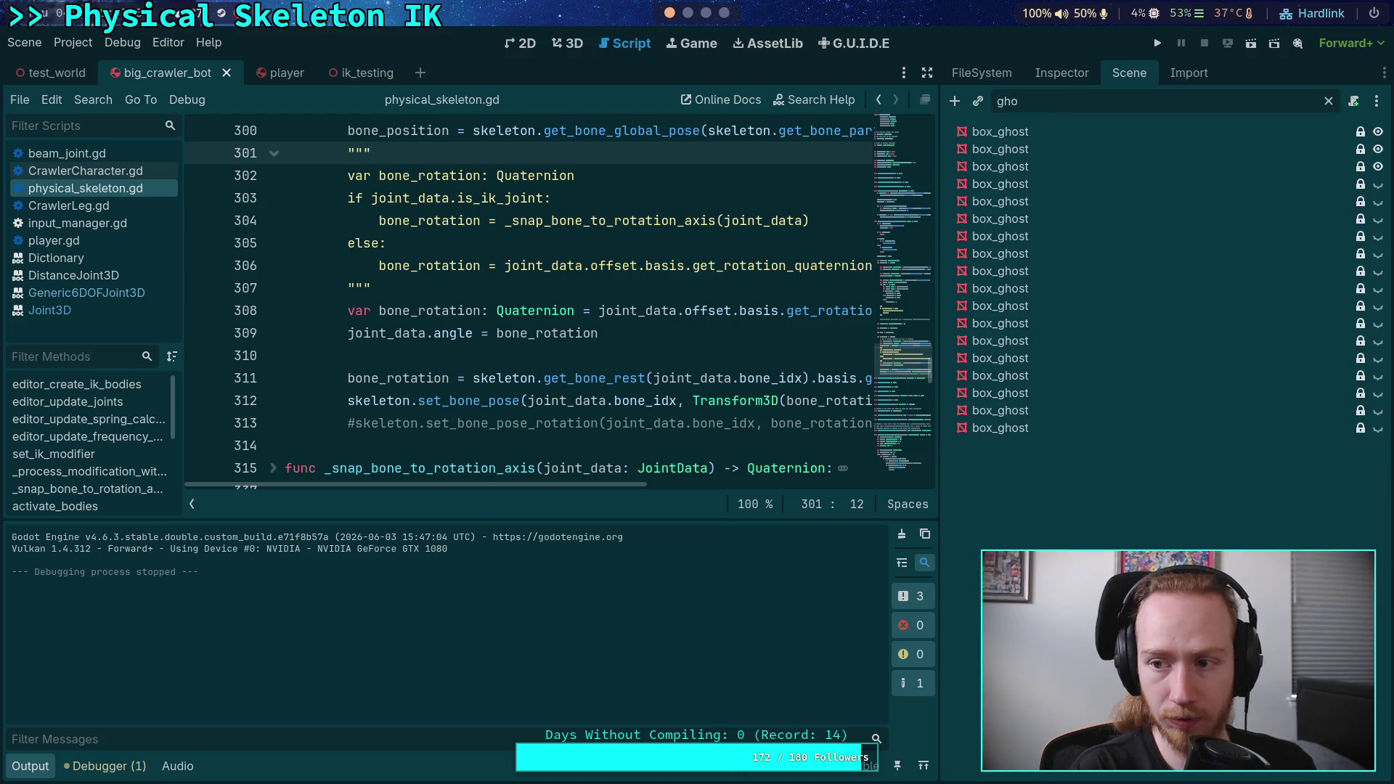
shift+click(1009, 430)
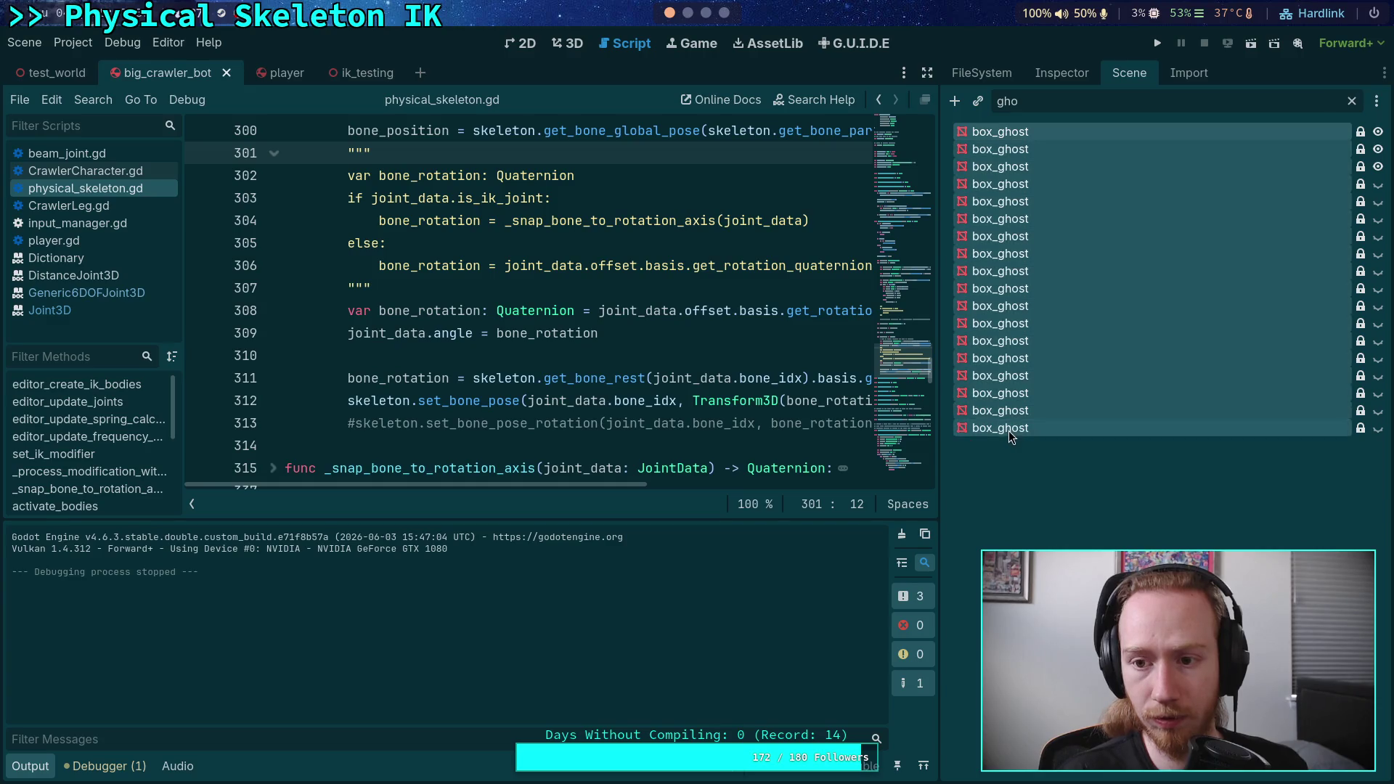
click(1248, 189)
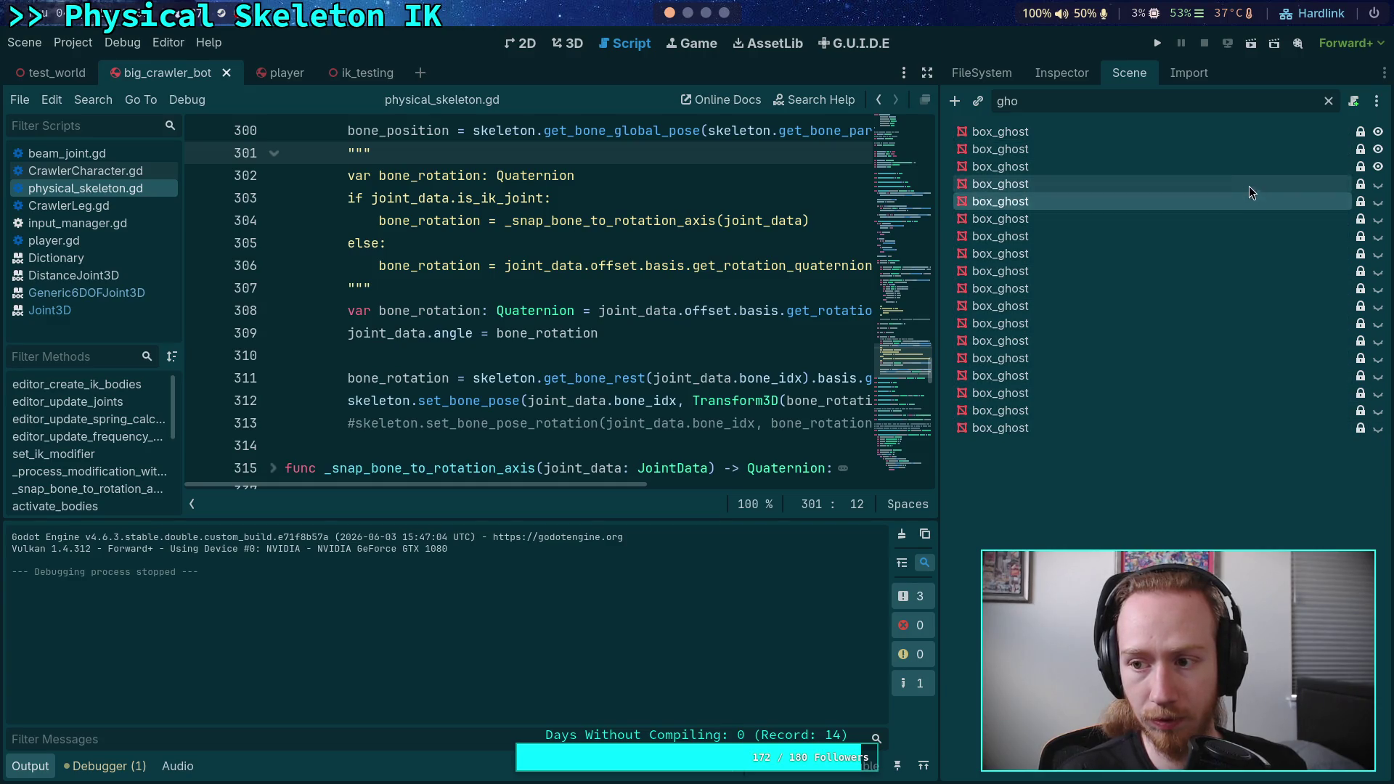
shift+click(1219, 434)
click(1377, 429)
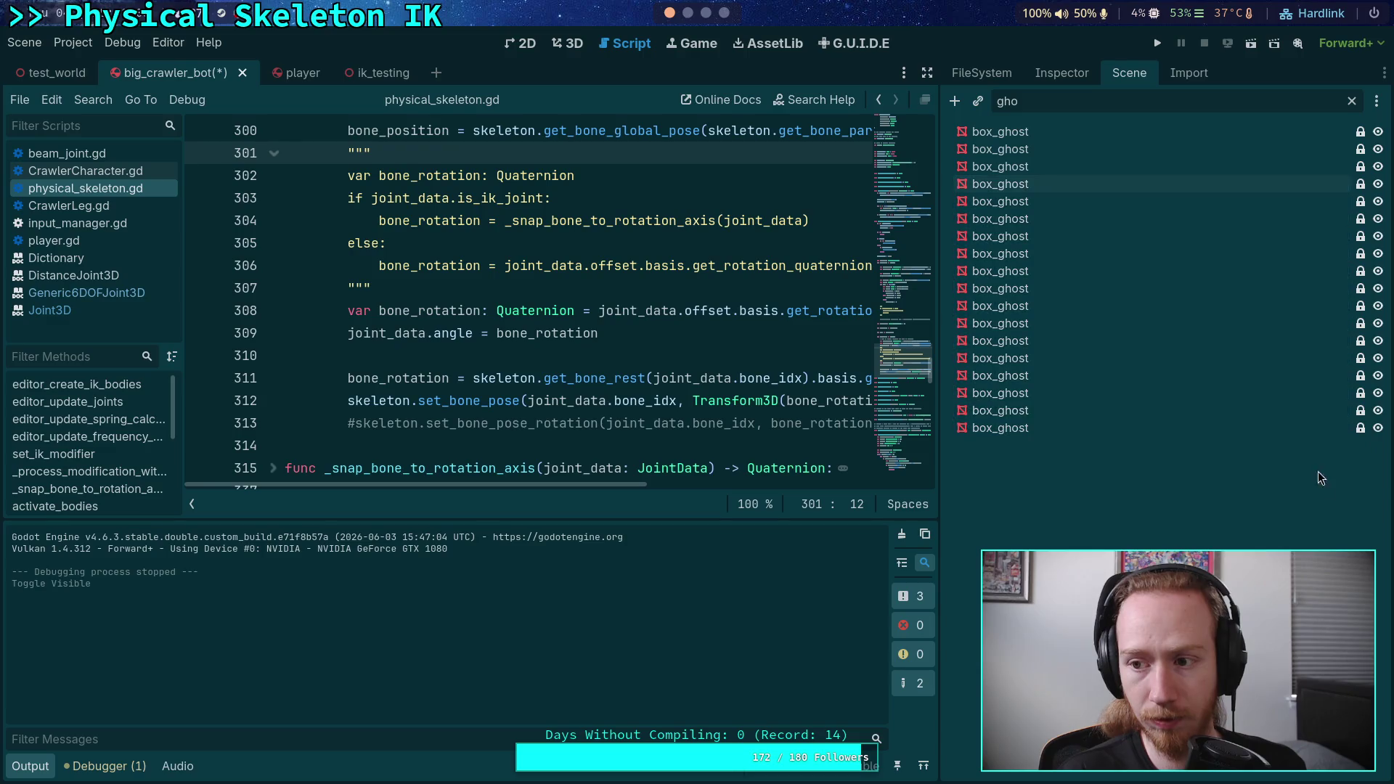
- Save and test-run the game, then view the crawler bot in 3D
click(1158, 43)
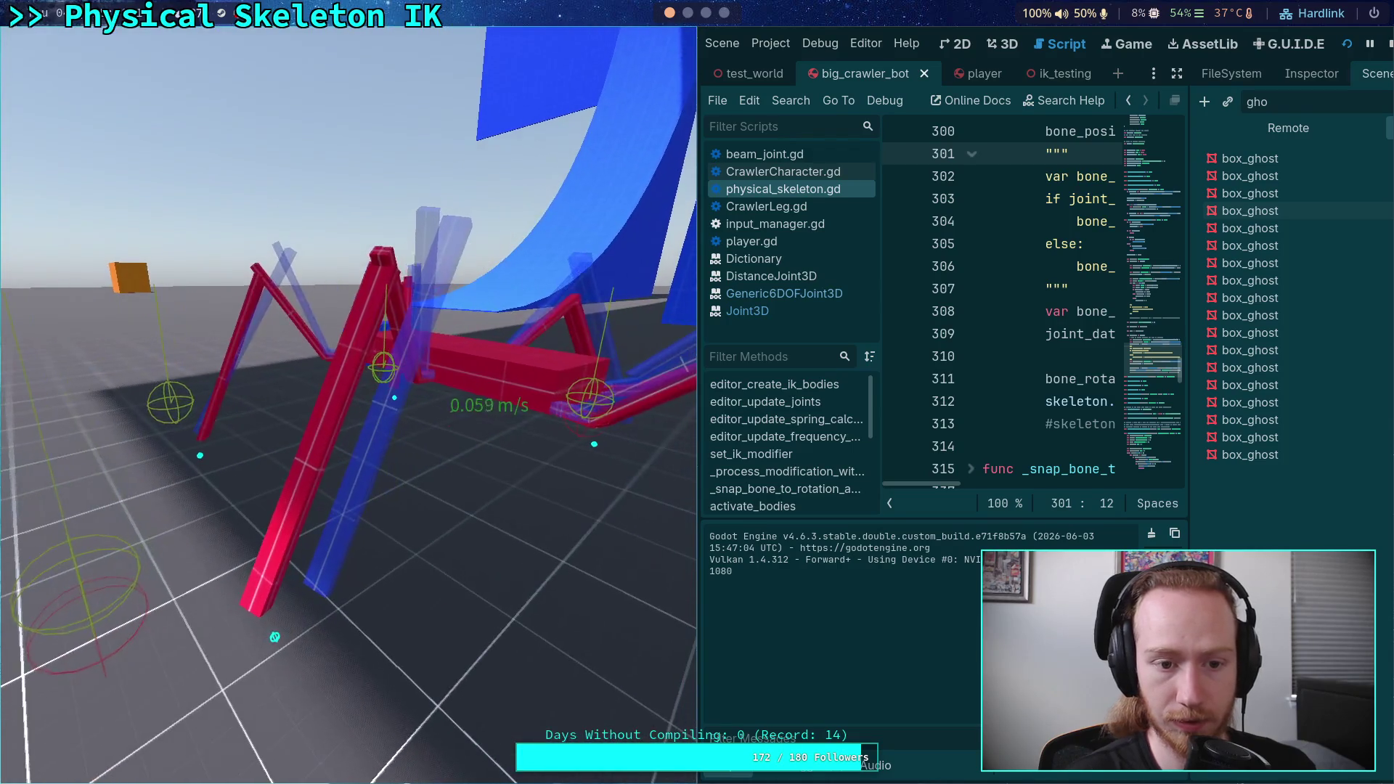
click(1388, 42)
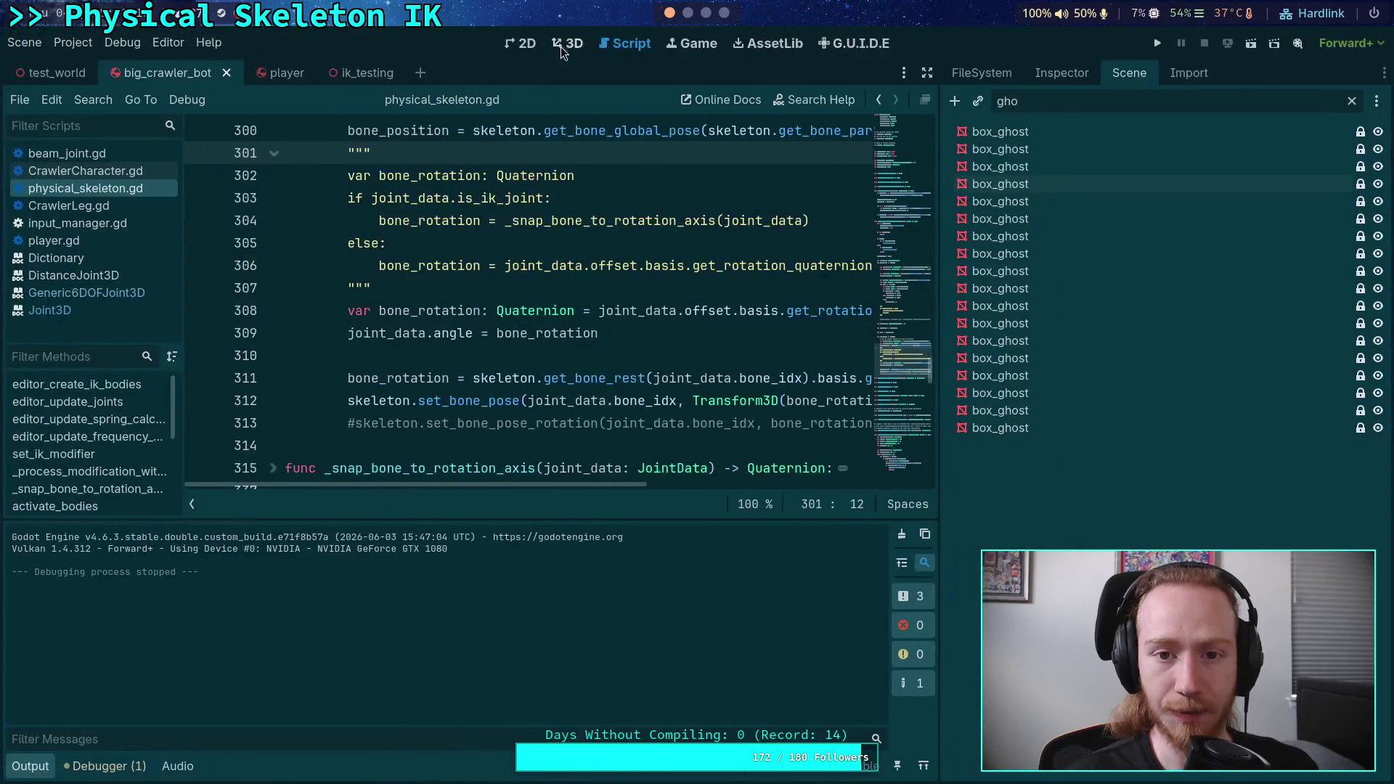
click(567, 43)
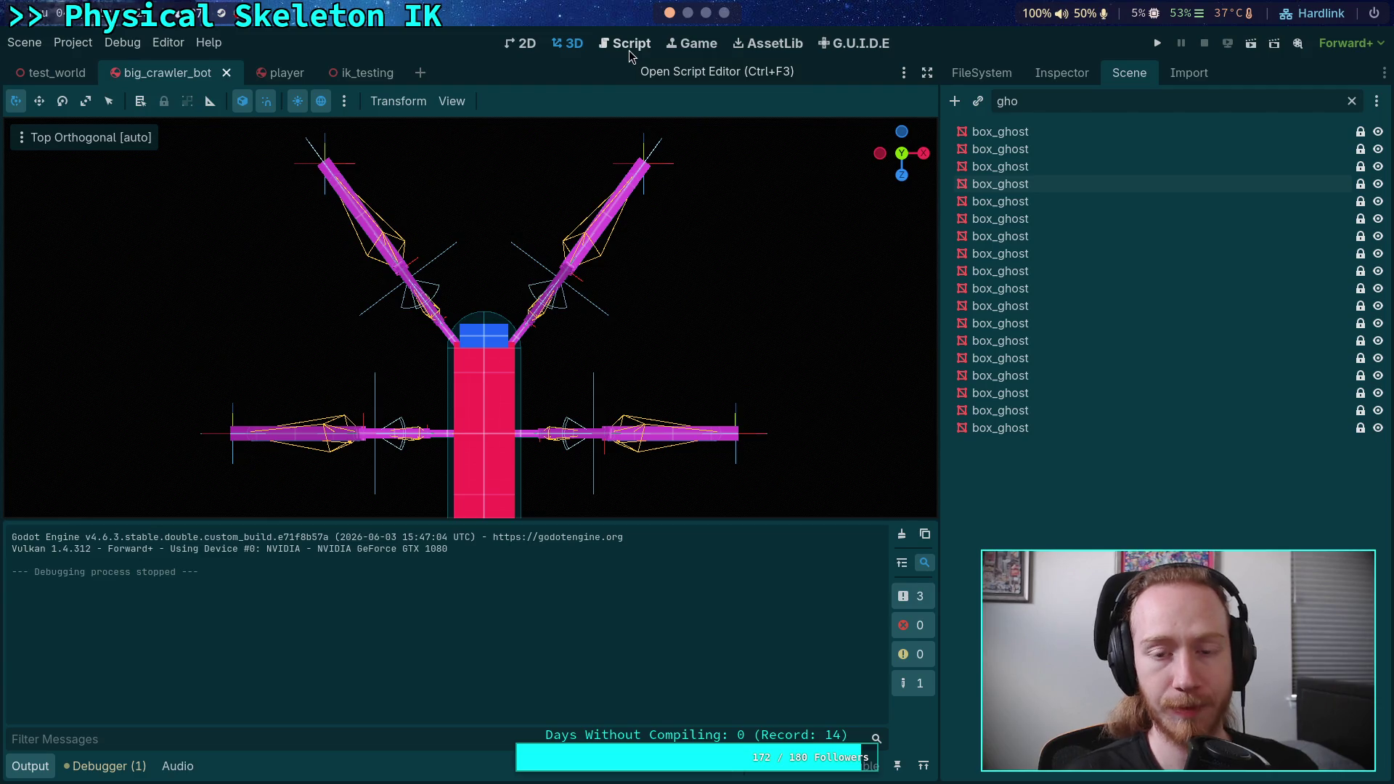
- In physical_skeleton.gd, comment out set_bone_pose and uncomment set_bone_pose_rotation
mouse_move(377, 87)
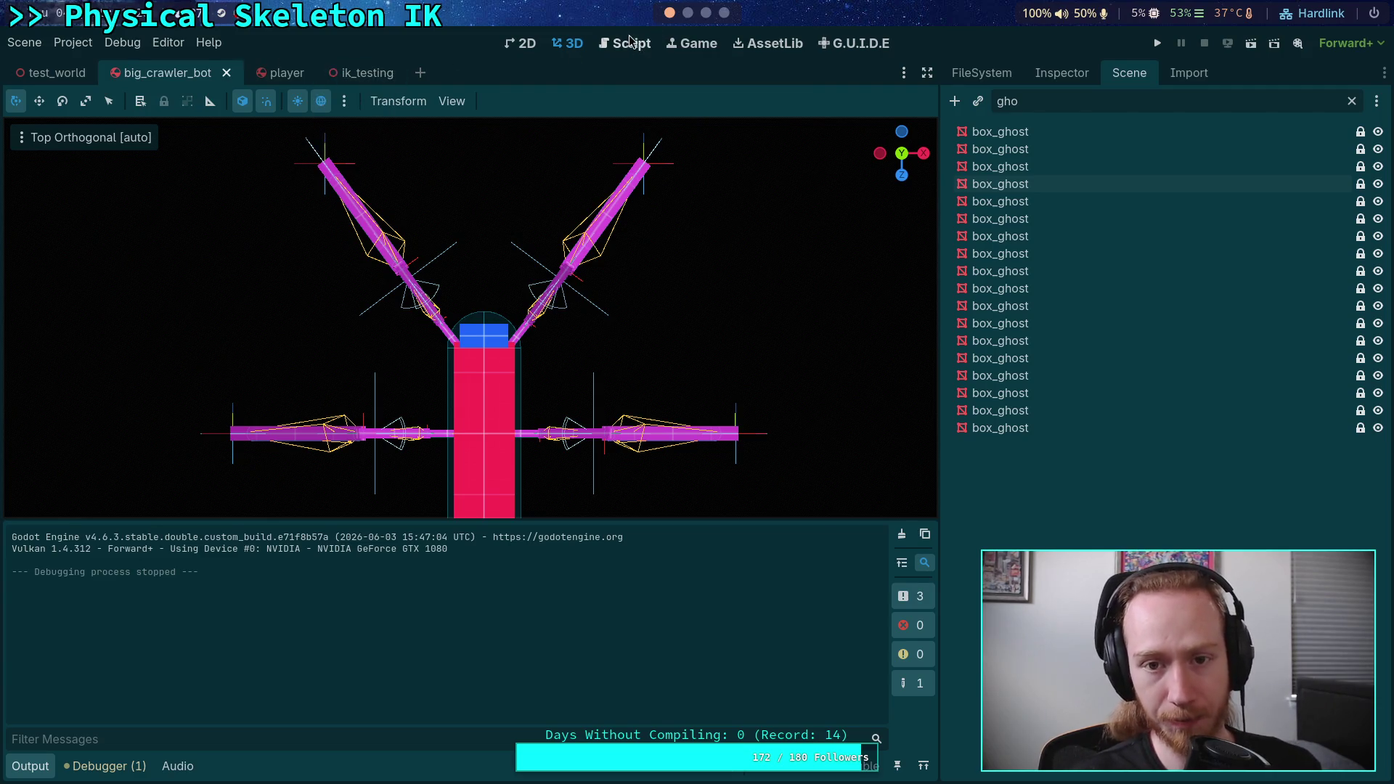
click(634, 43)
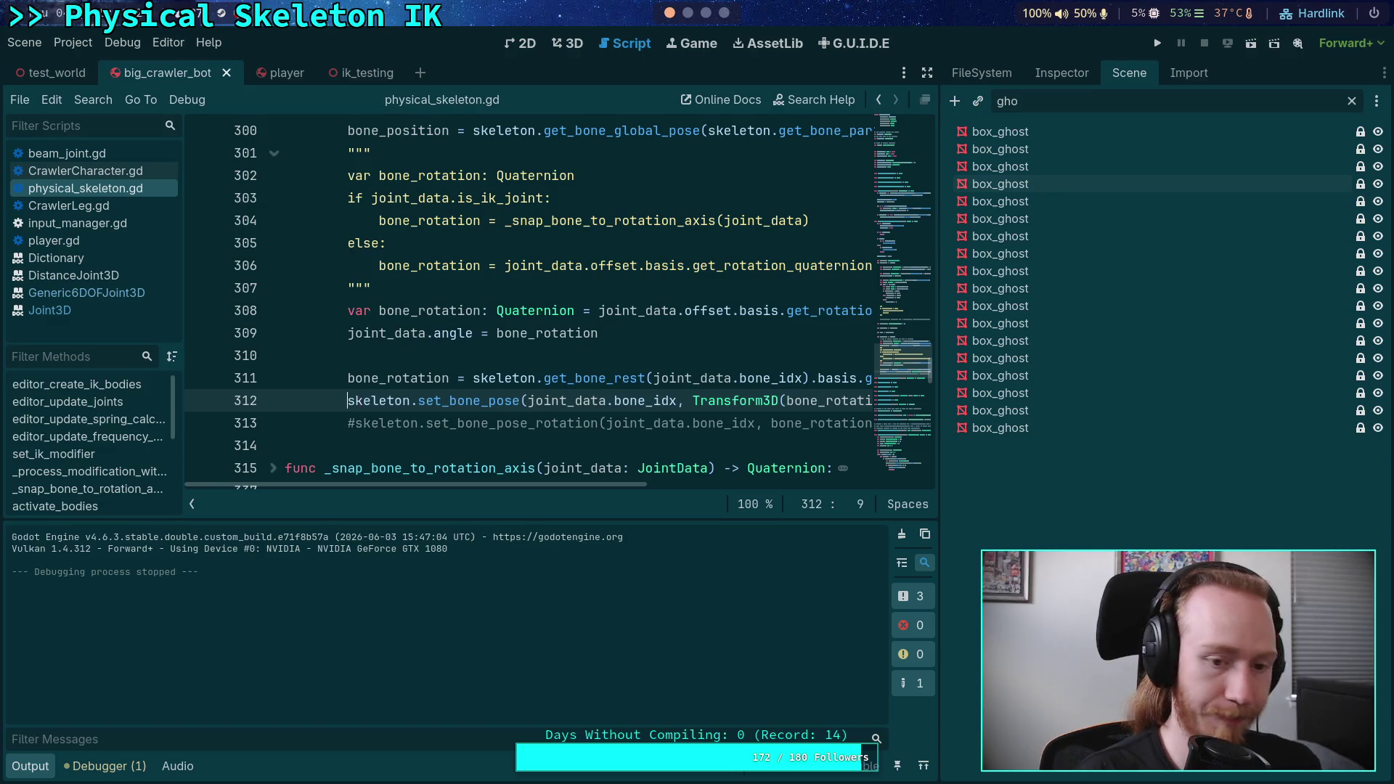
key(ctrl+k)
key(Down)
key(ctrl+k)
- Move the triple-quote line below the for-loop header to comment out the snap code, save, and run
scroll(420, 339, up, 2)
click(420, 287)
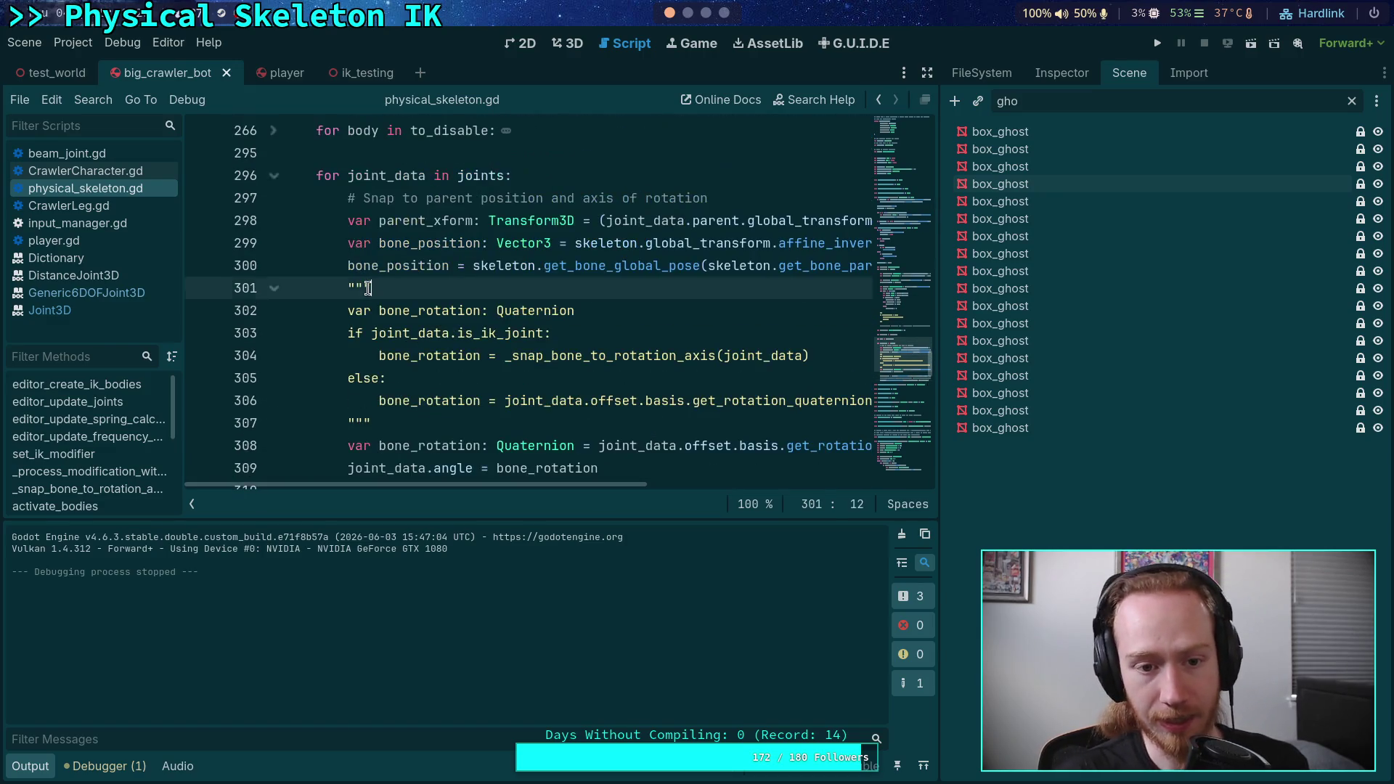
key(alt+Up)
key(alt+Up)
key(alt+Up)
key(alt+Down)
key(ctrl+s)
click(1157, 43)
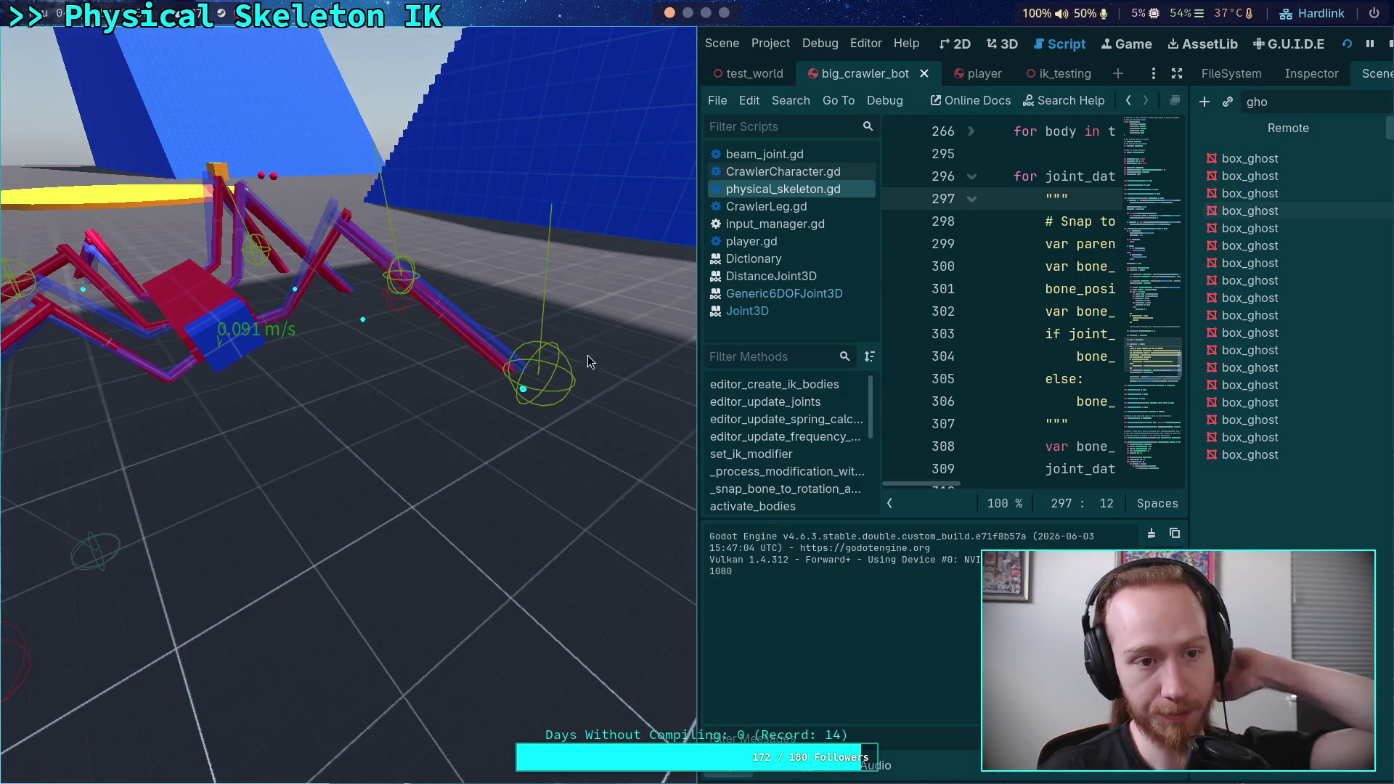
- Stop the Godot test run and return to ccd_ik_3d.cpp in Neovim's terminal workspace
click(1388, 45)
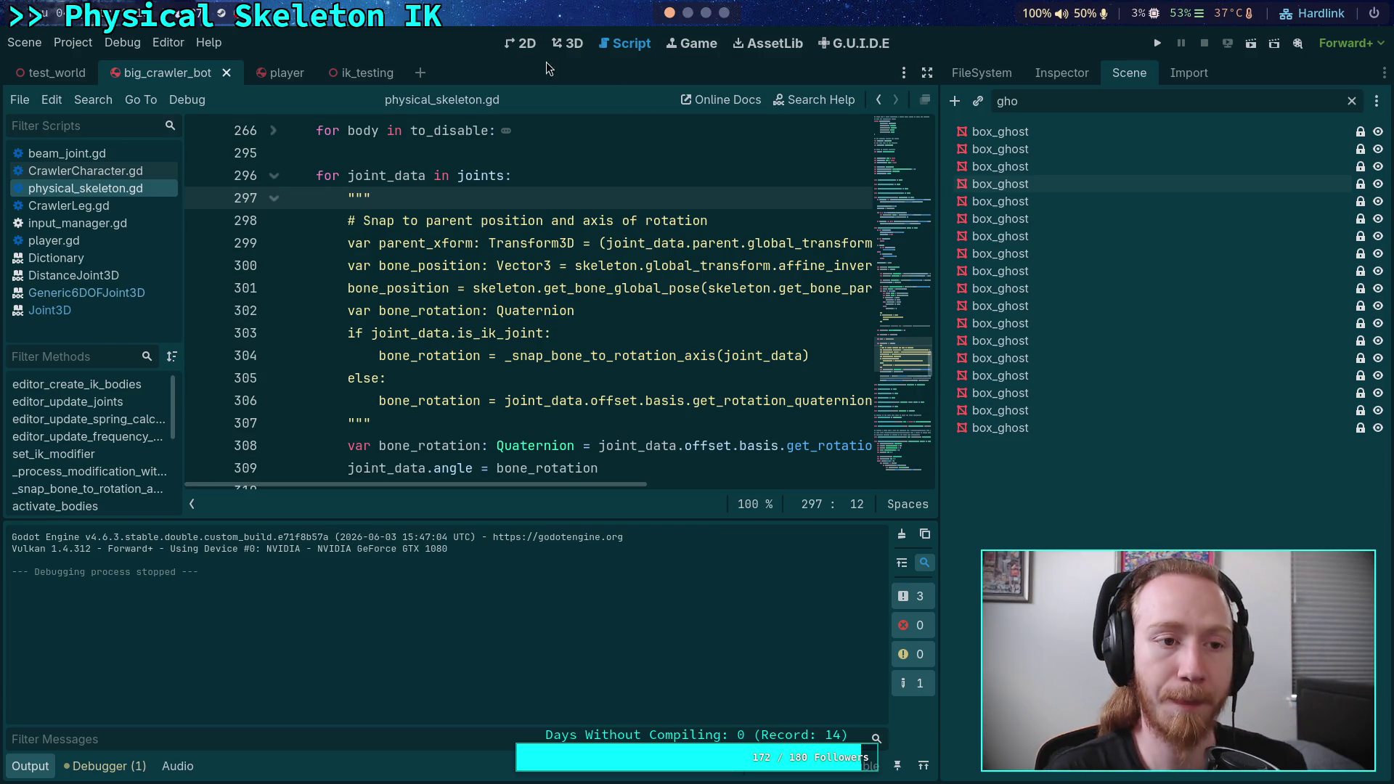
key(super+2)
click(682, 52)
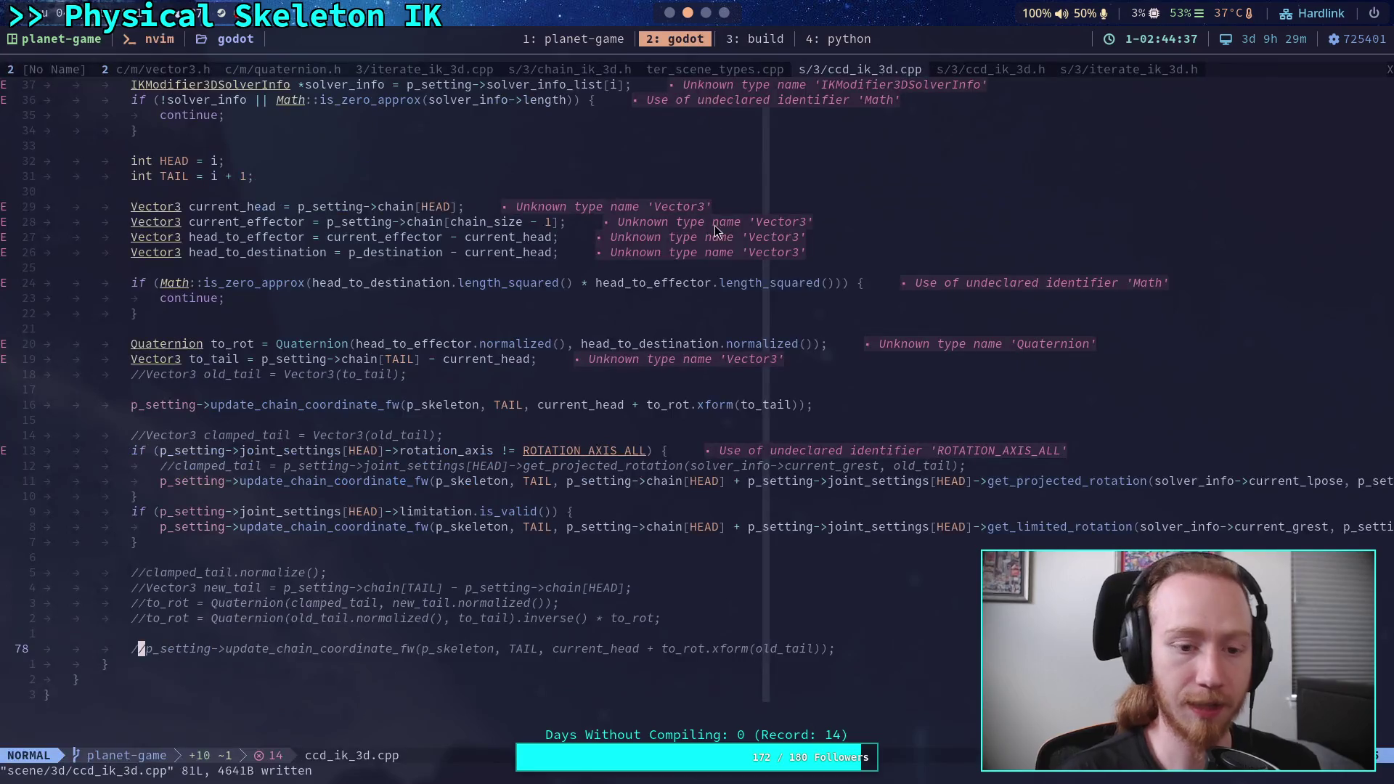
- Run git status and git diff in the build terminal to review uncommitted IK changes
click(734, 51)
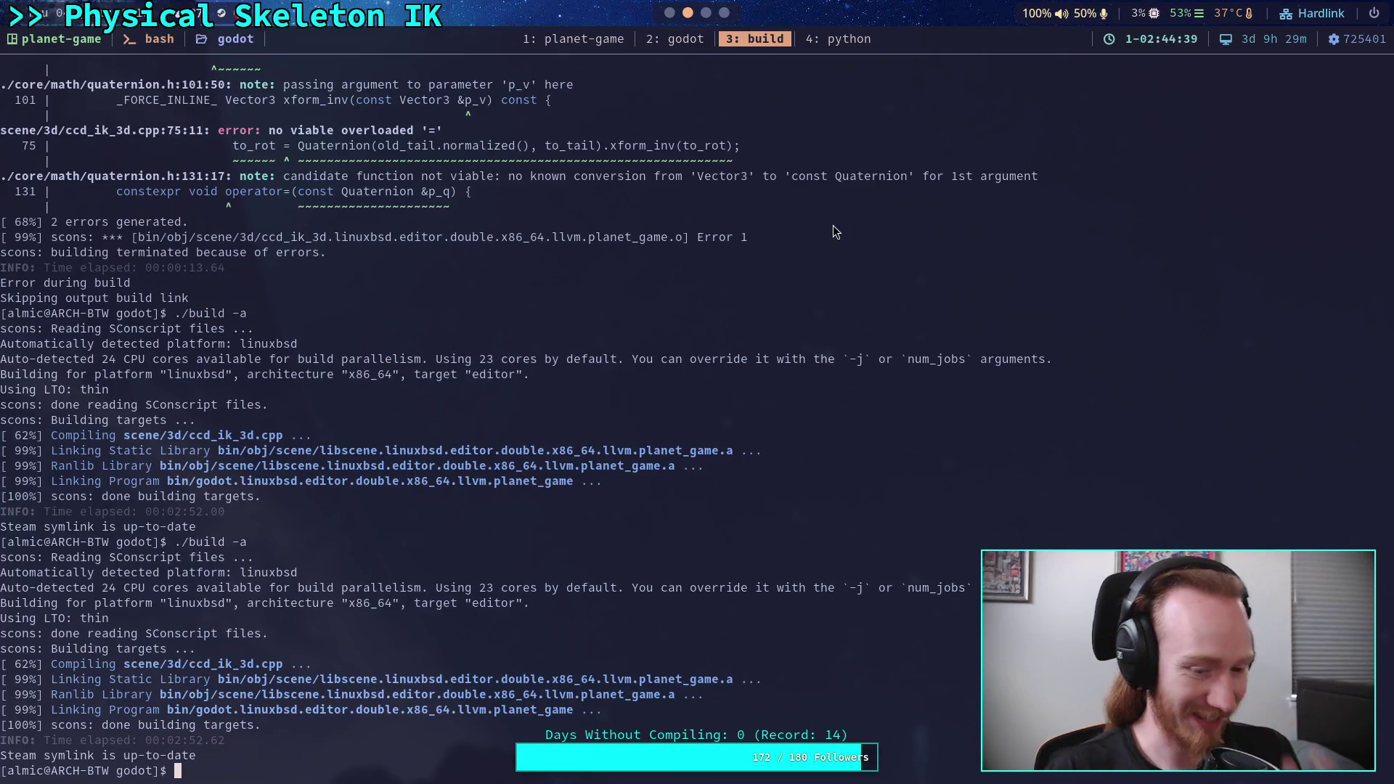
text(git status)
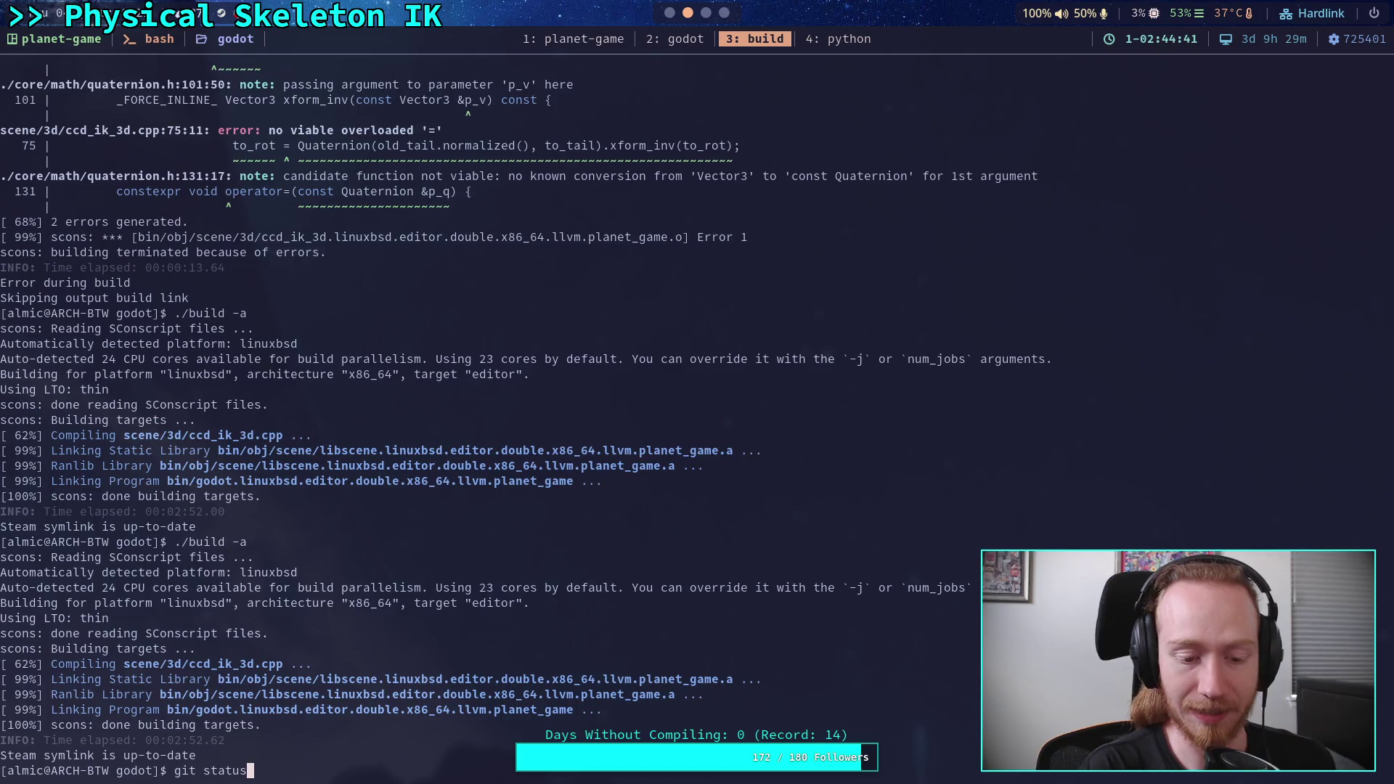
key(Return)
text(git diff)
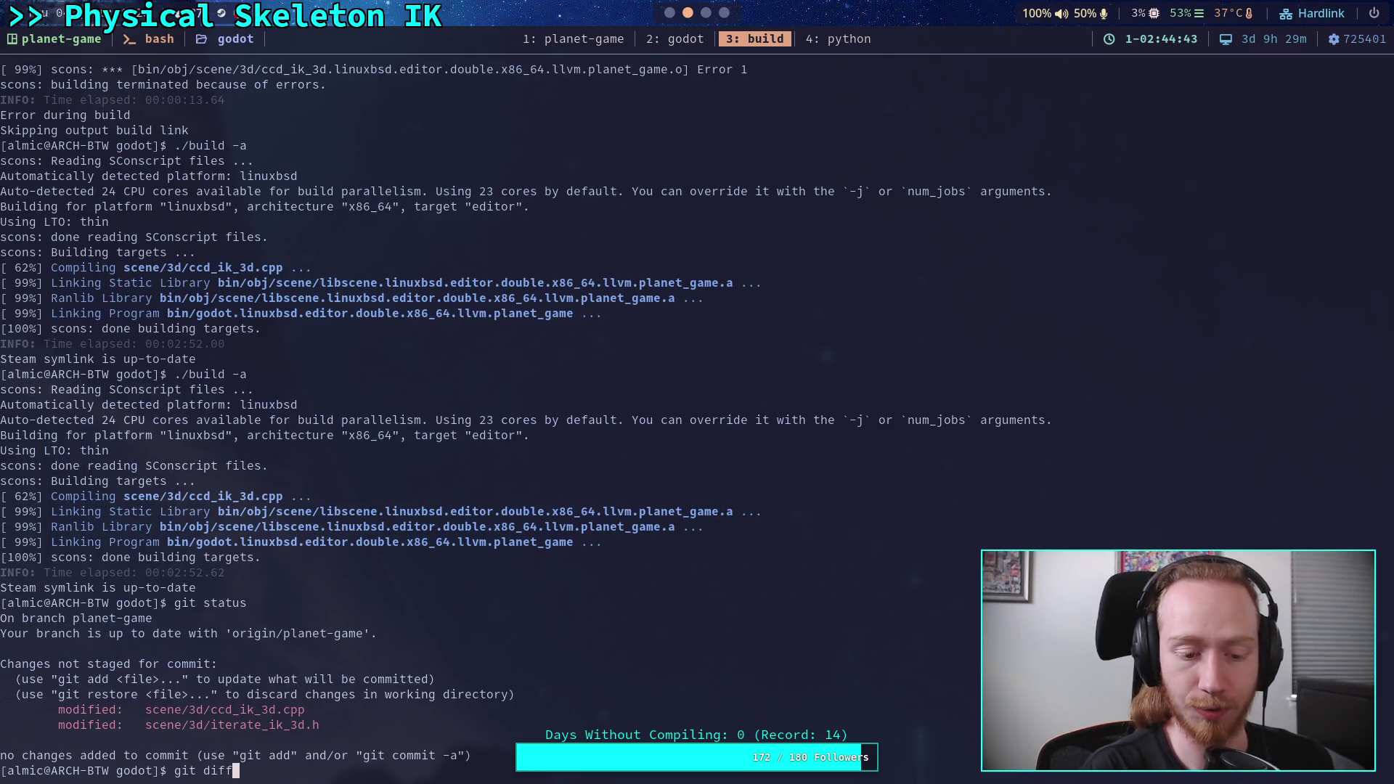
key(Return)
scroll(697, 413, down, 1)
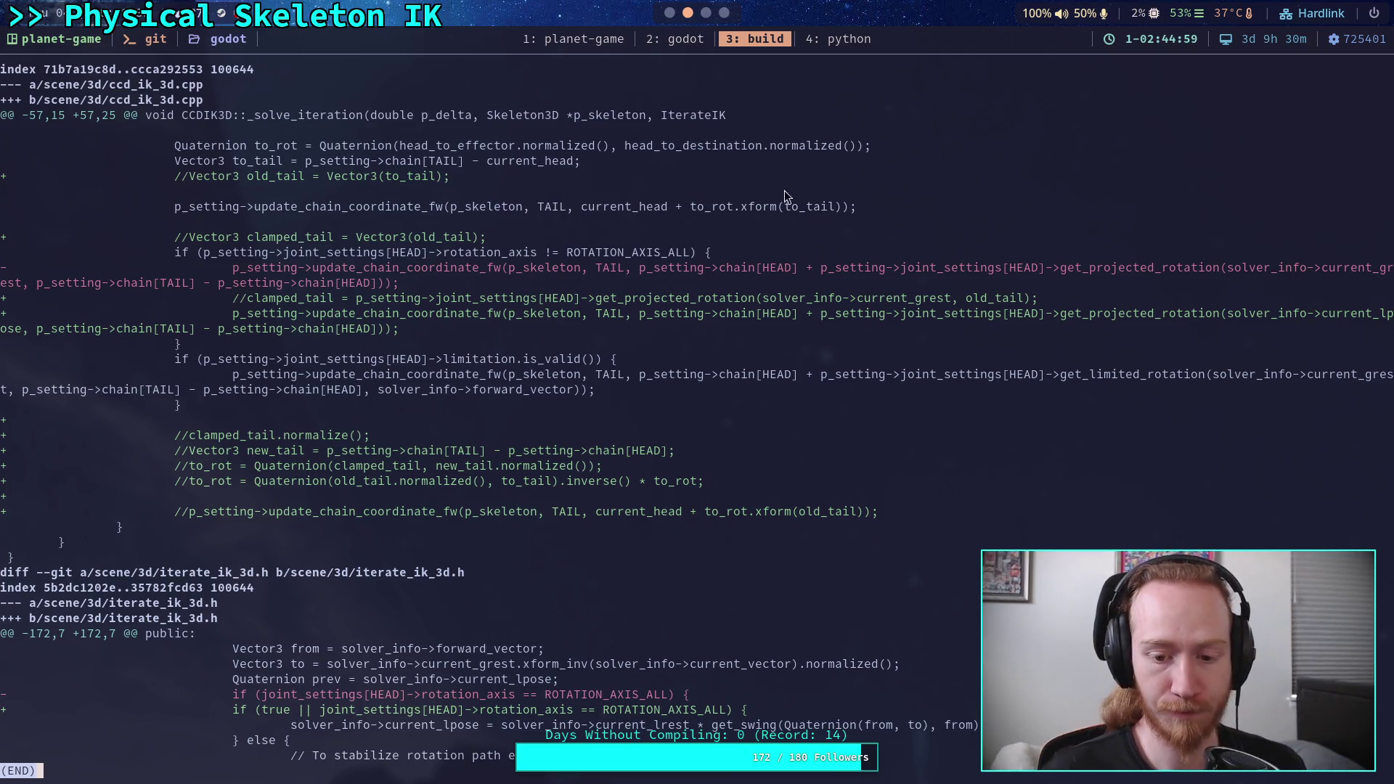
- Open iterate_ik_3d.cpp and then the iterate_ik_3d.h header in Neovim
click(685, 37)
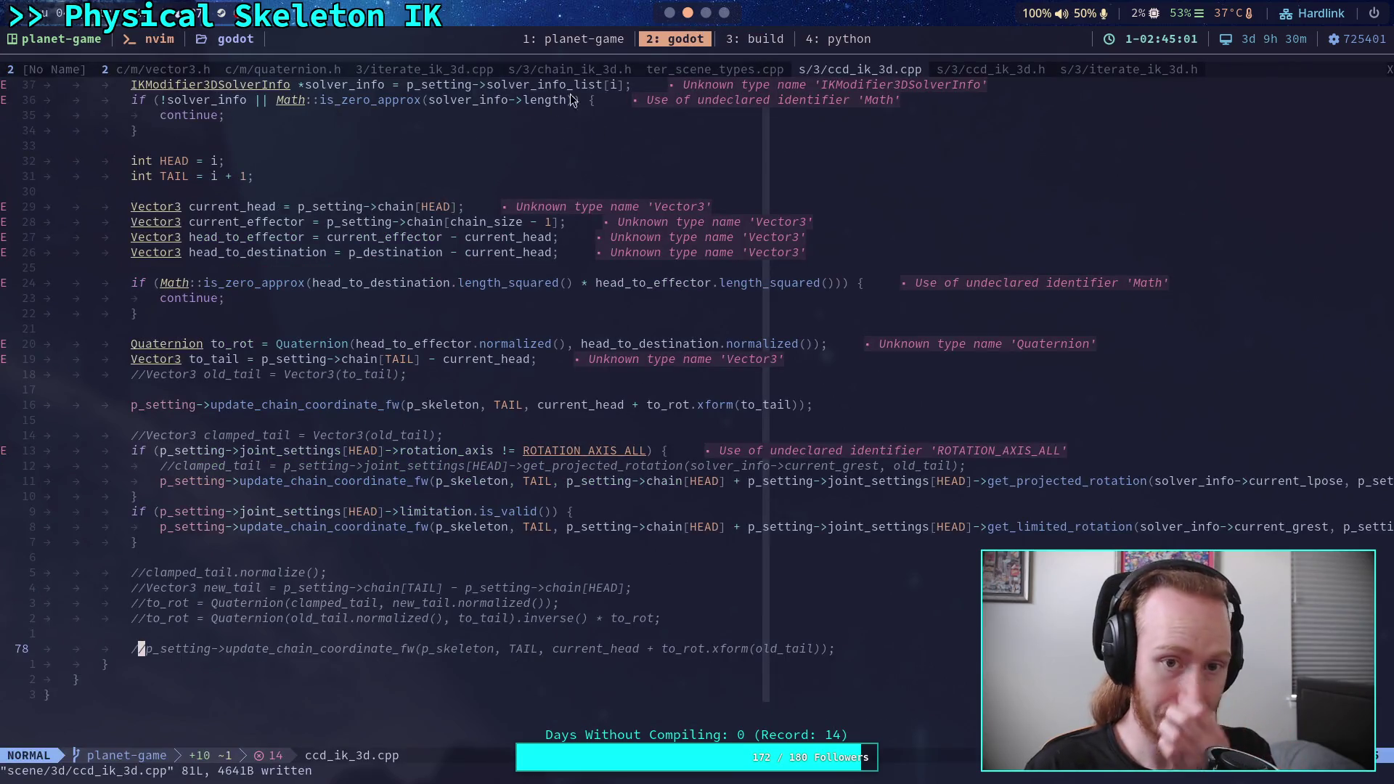
click(453, 73)
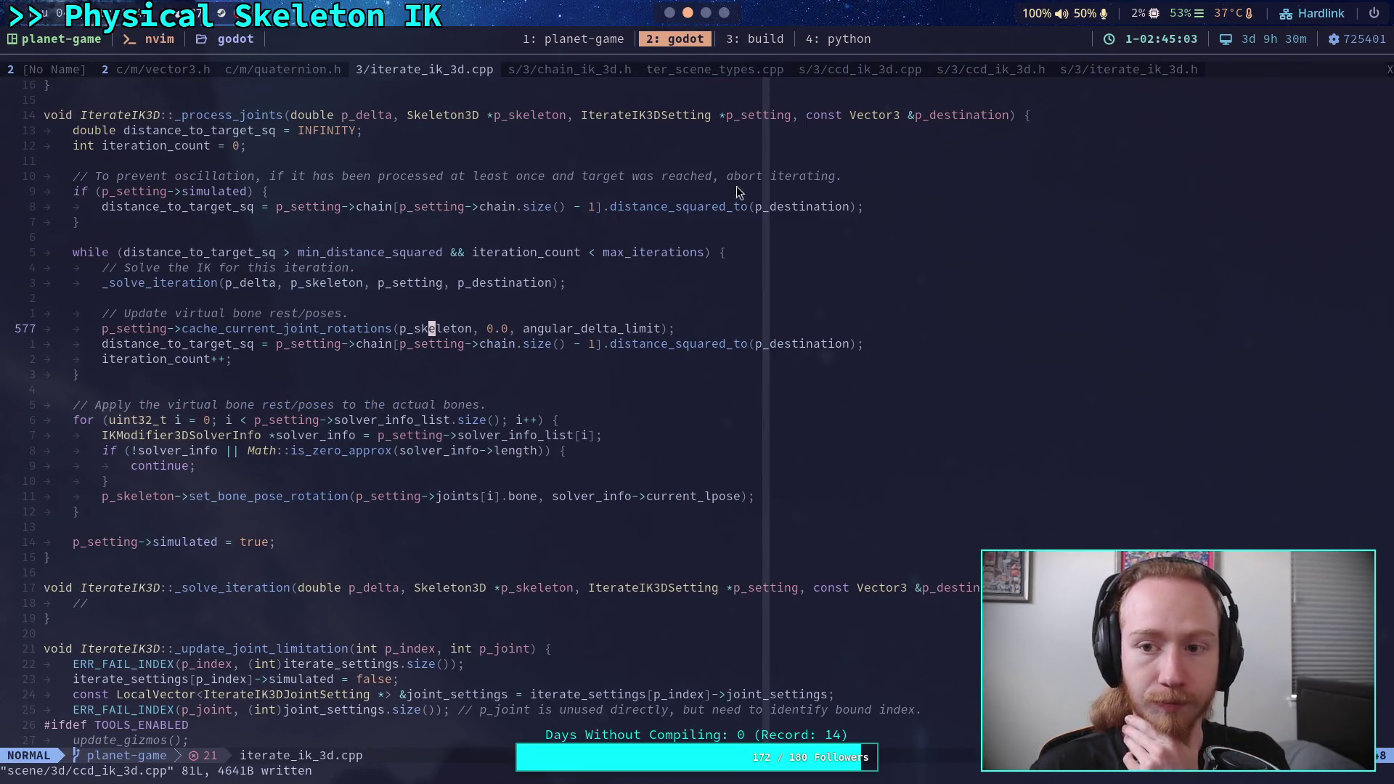
click(1113, 73)
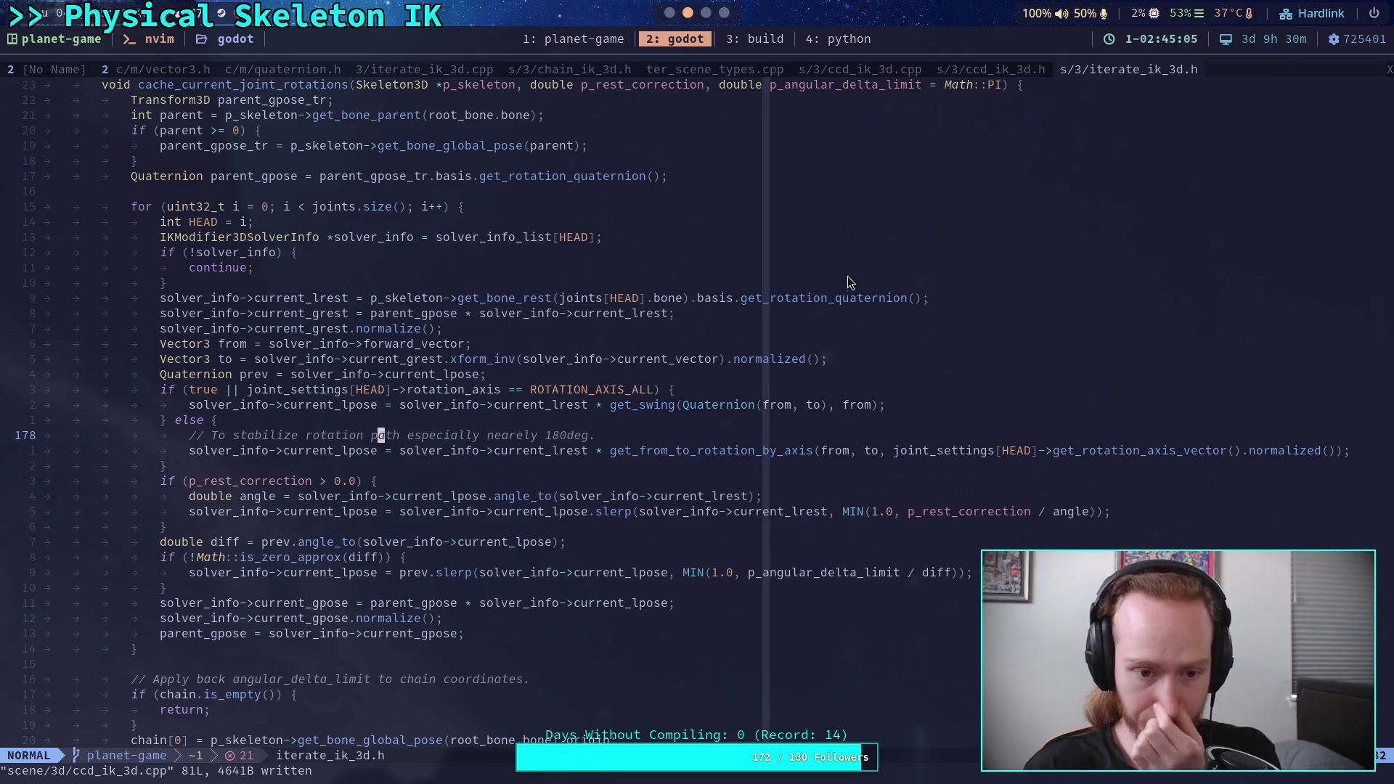